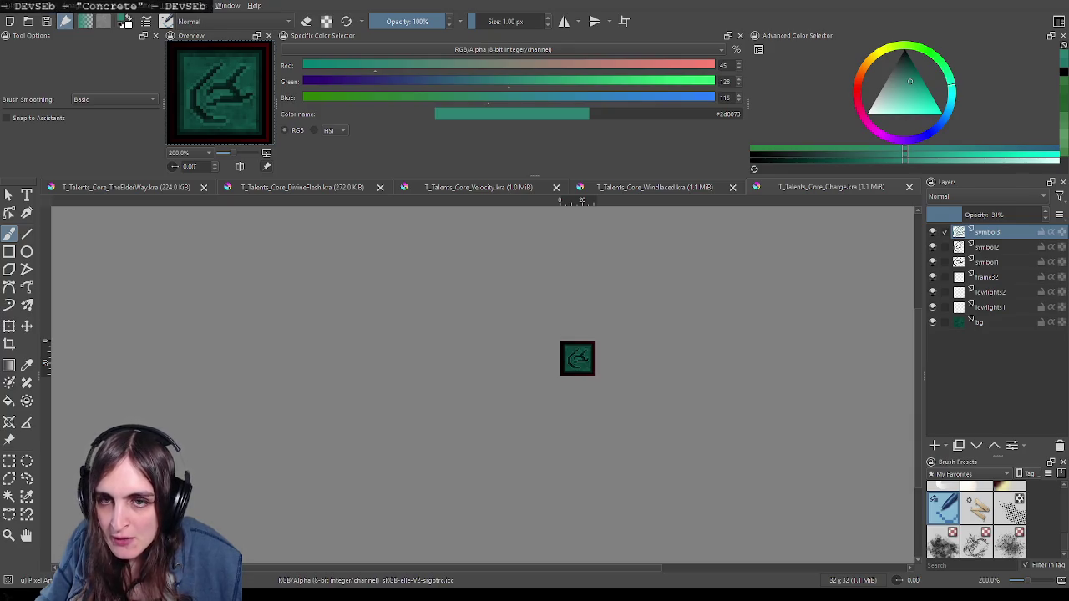
Step: Save and close the Windlaced document, then close Charge.png
key(ctrl+Tab)
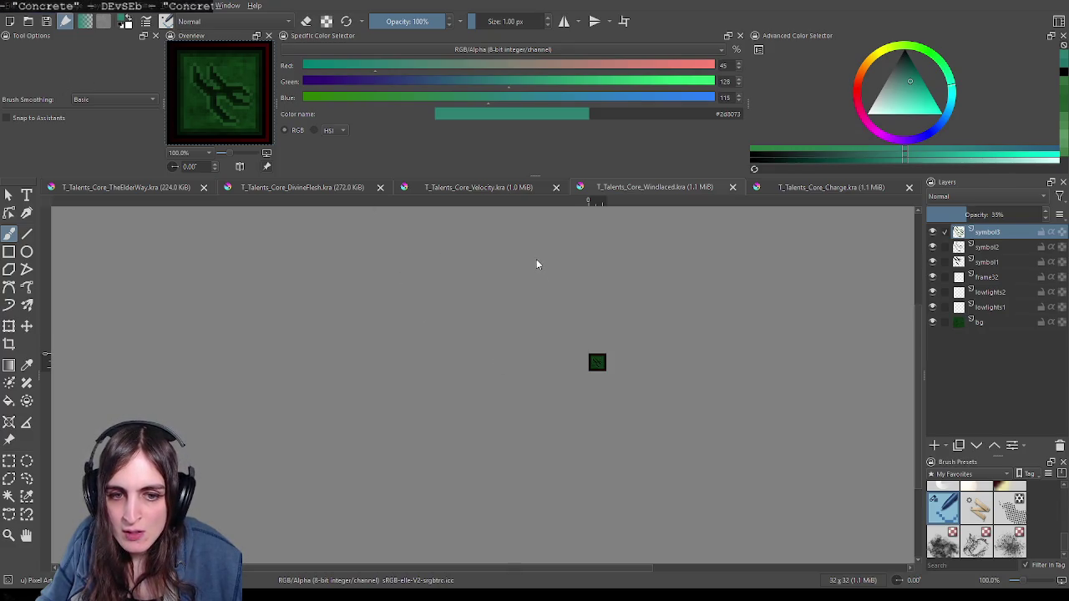
key(ctrl+s)
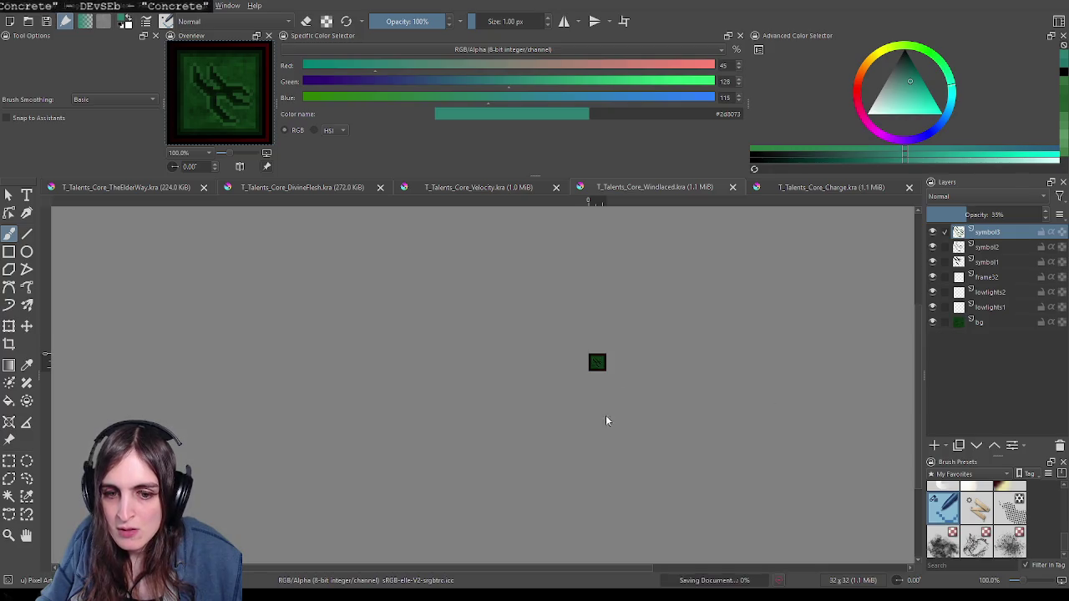
click(732, 187)
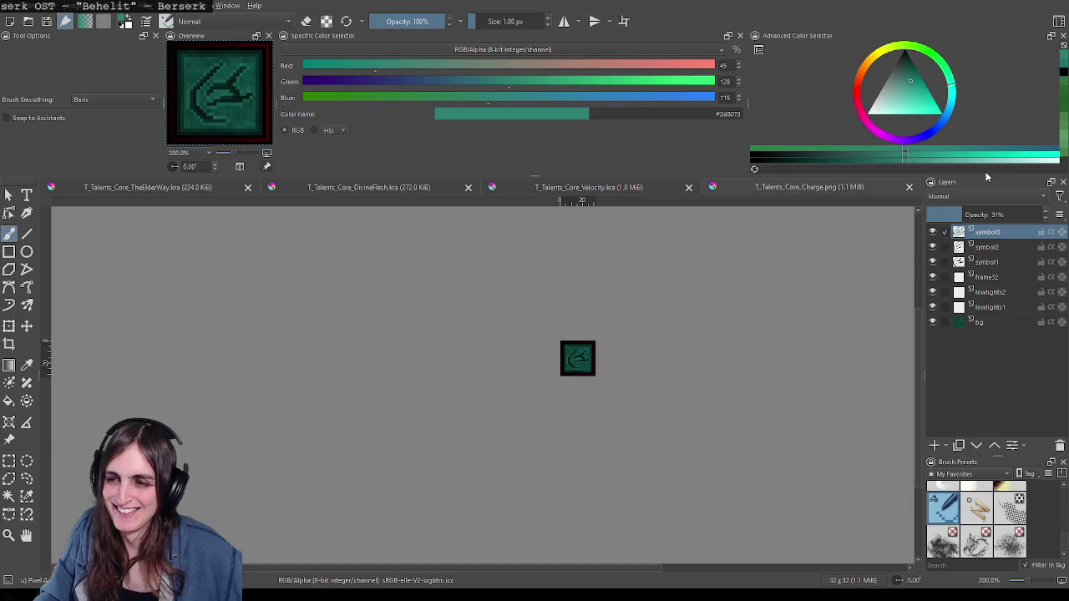
click(910, 187)
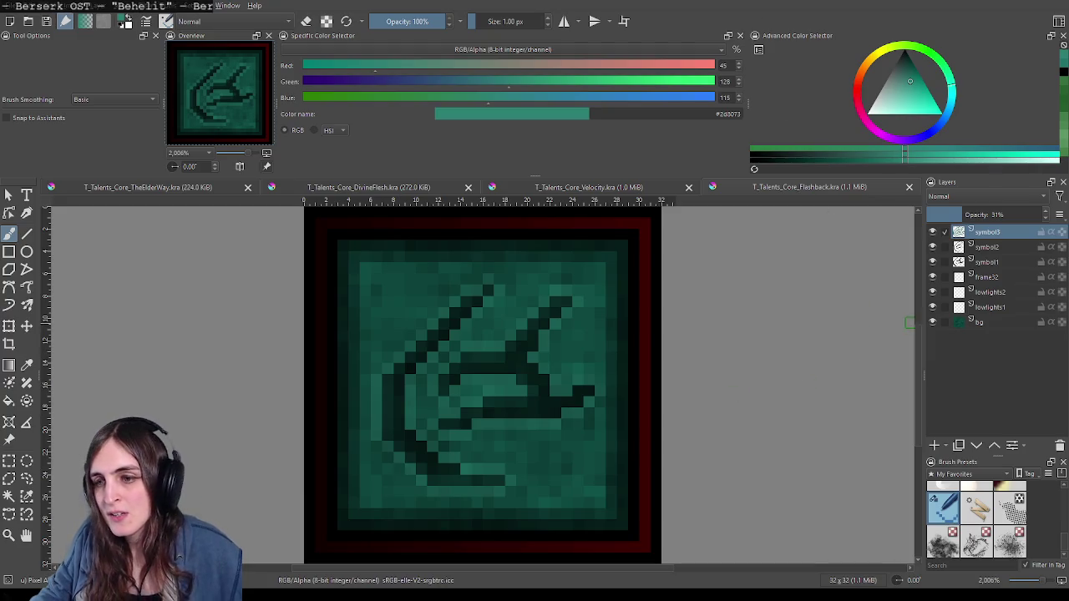
Step: Erase the old rune strokes from the Flashback tile on the symbol layers
click(998, 261)
click(1016, 233)
key(e)
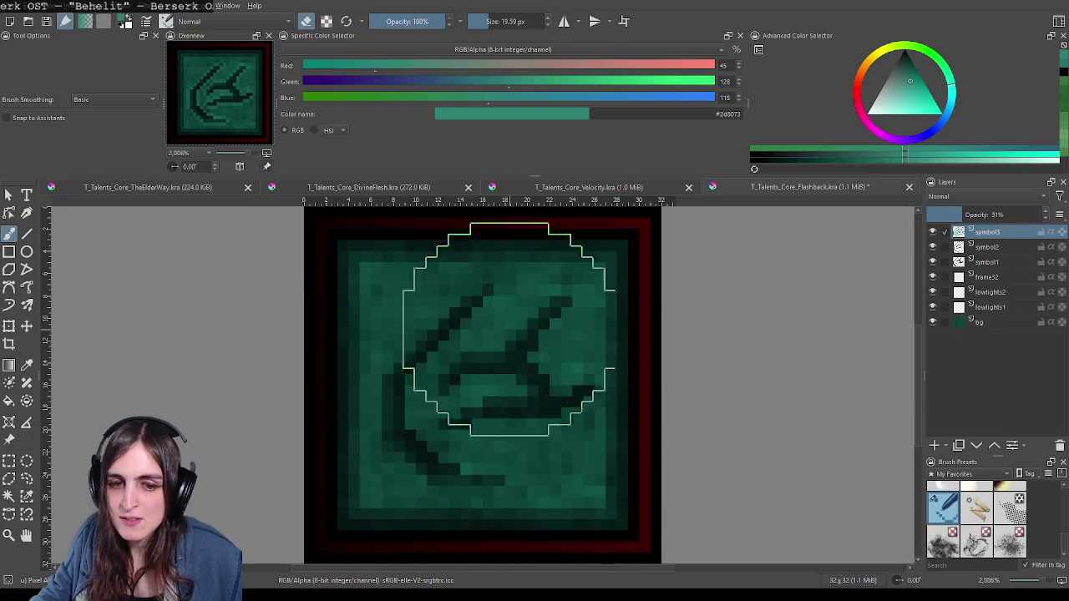
click(1006, 247)
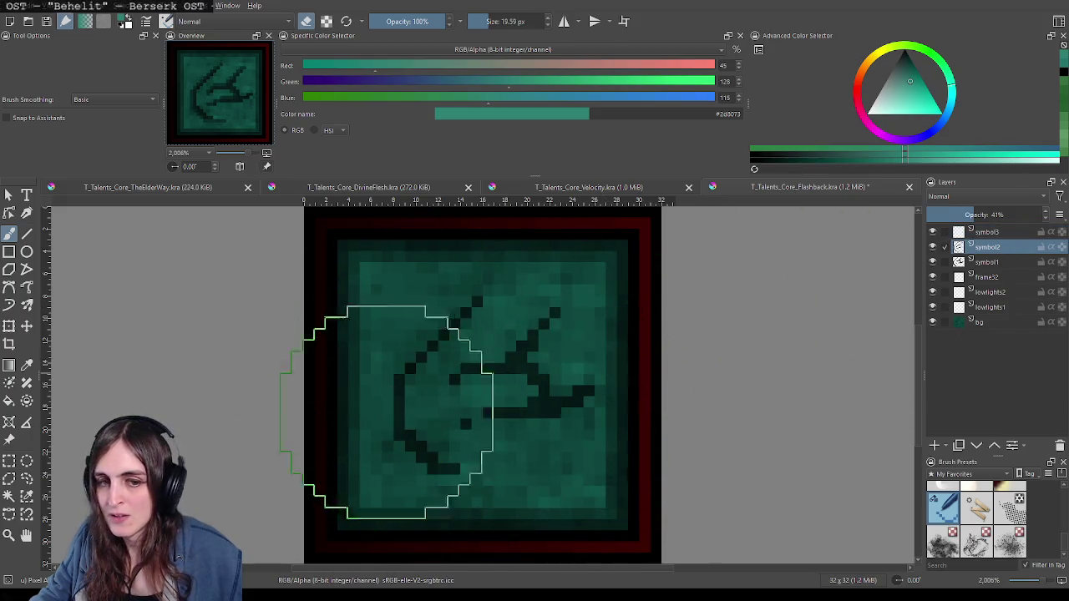
click(986, 261)
mouse_move(792, 309)
mouse_down()
mouse_move(400, 334)
mouse_move(573, 465)
mouse_up()
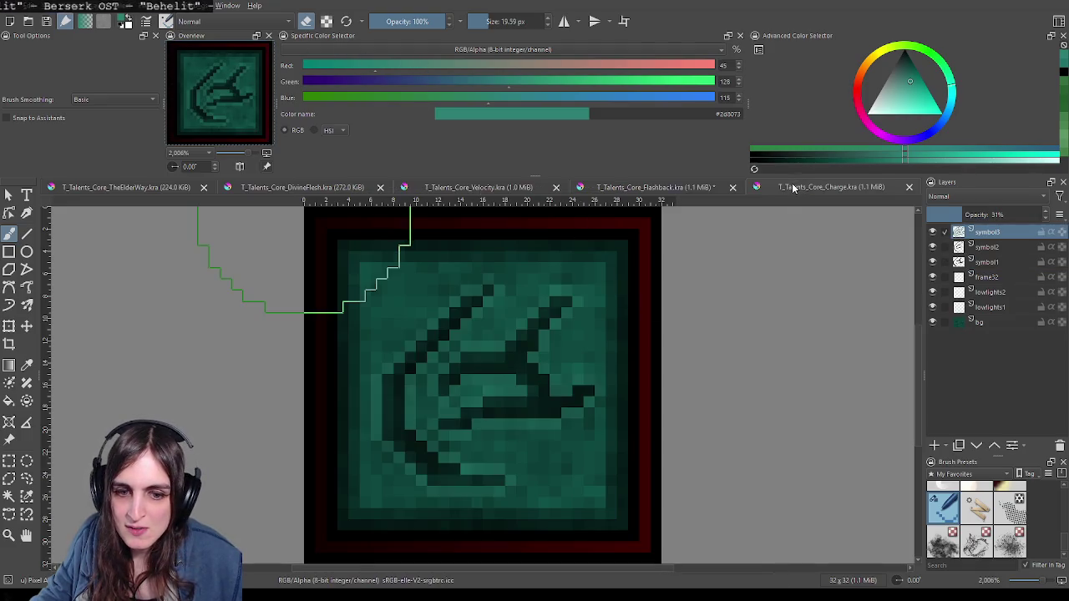
Step: Move the Charge document before Flashback and pan around the small icon
drag(800, 186, 624, 187)
scroll(702, 330, down, 4)
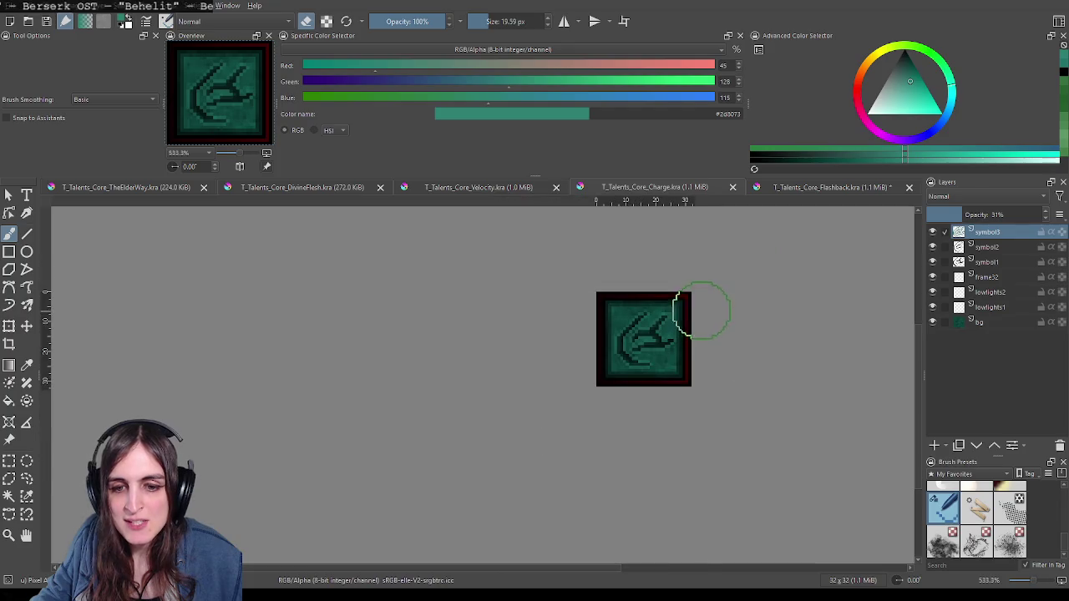
scroll(696, 306, down, 1)
scroll(744, 314, down, 1)
drag(785, 281, 714, 314)
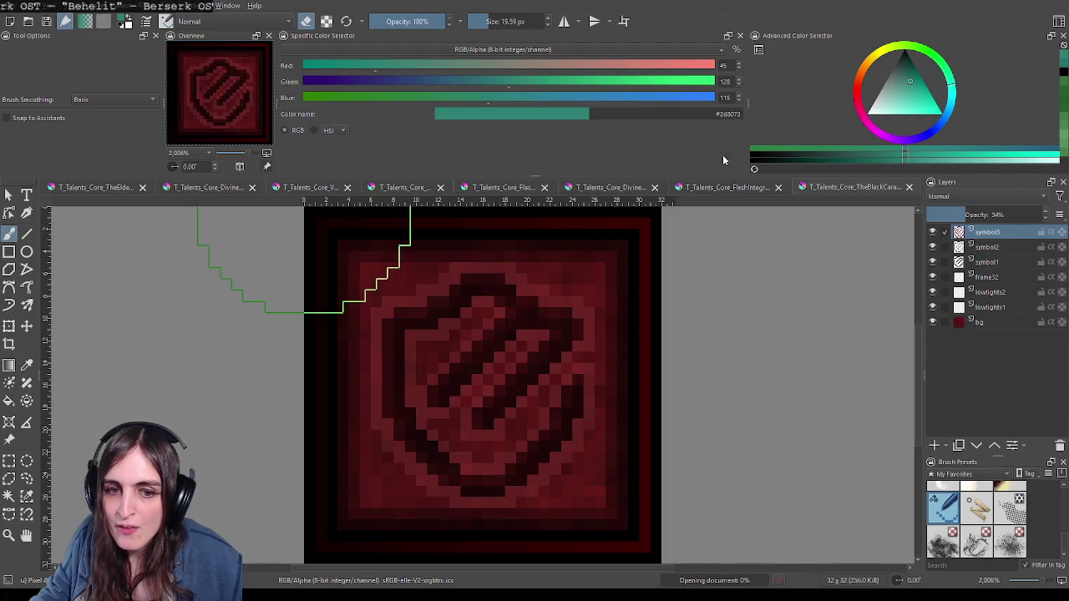
Step: Compare the two DivineFlesh documents and close the duplicate
scroll(709, 280, down, 5)
click(729, 188)
scroll(750, 274, down, 5)
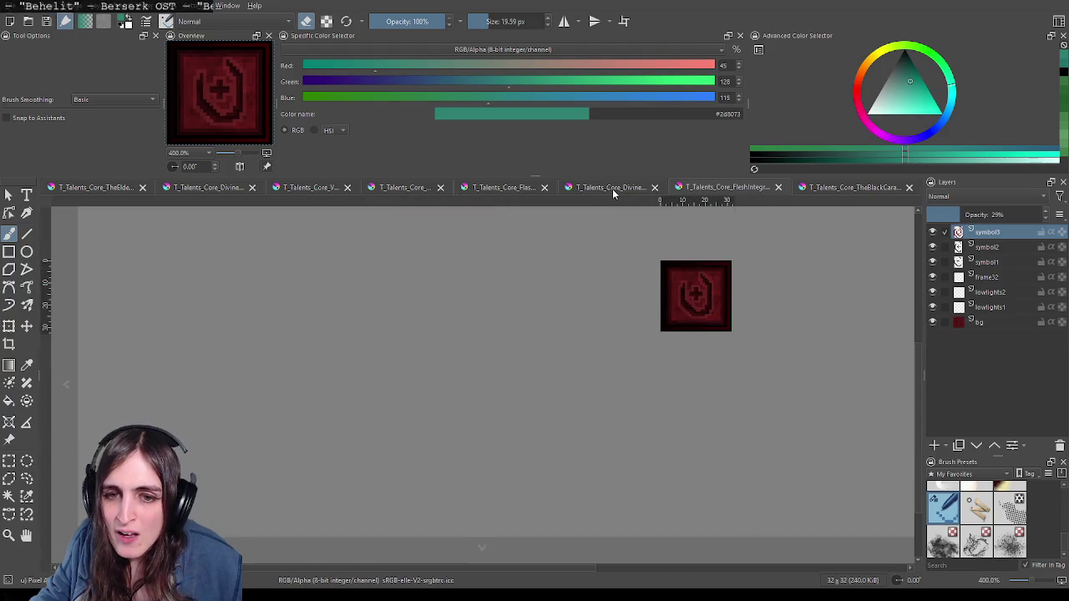
click(203, 190)
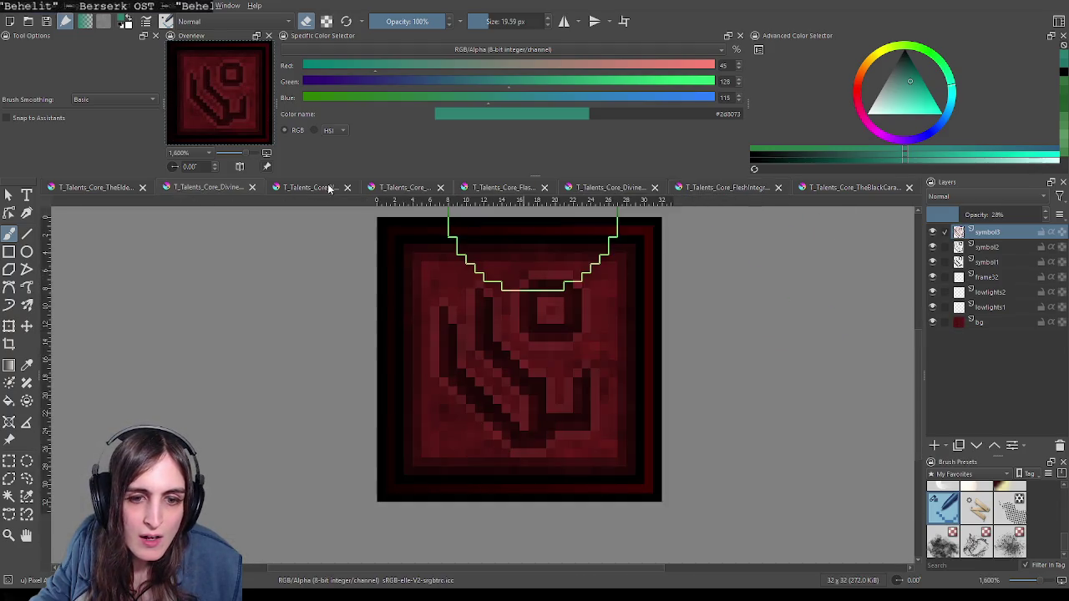
click(624, 189)
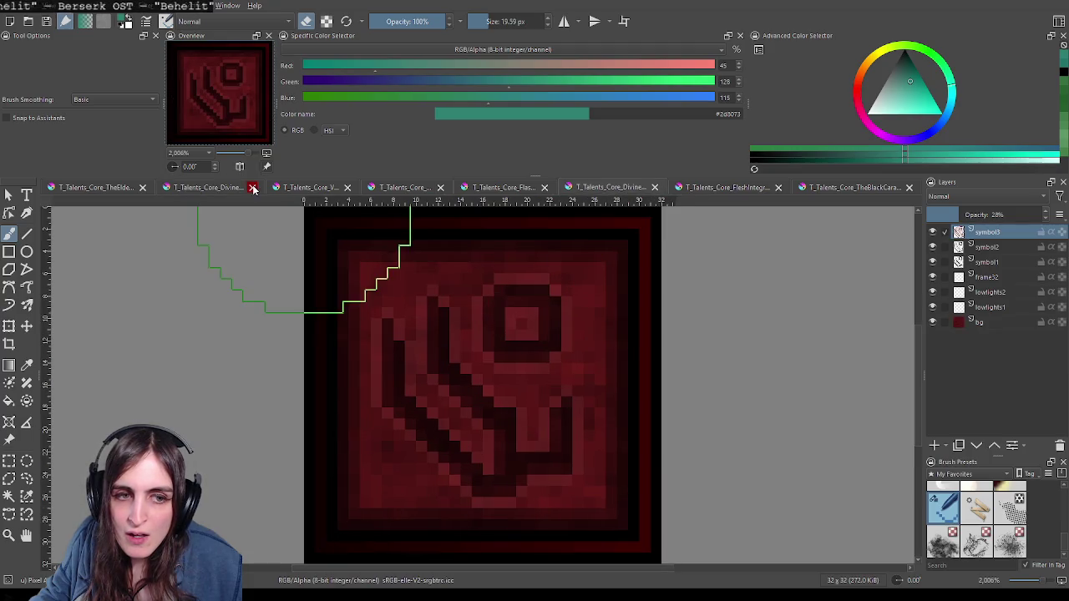
click(236, 189)
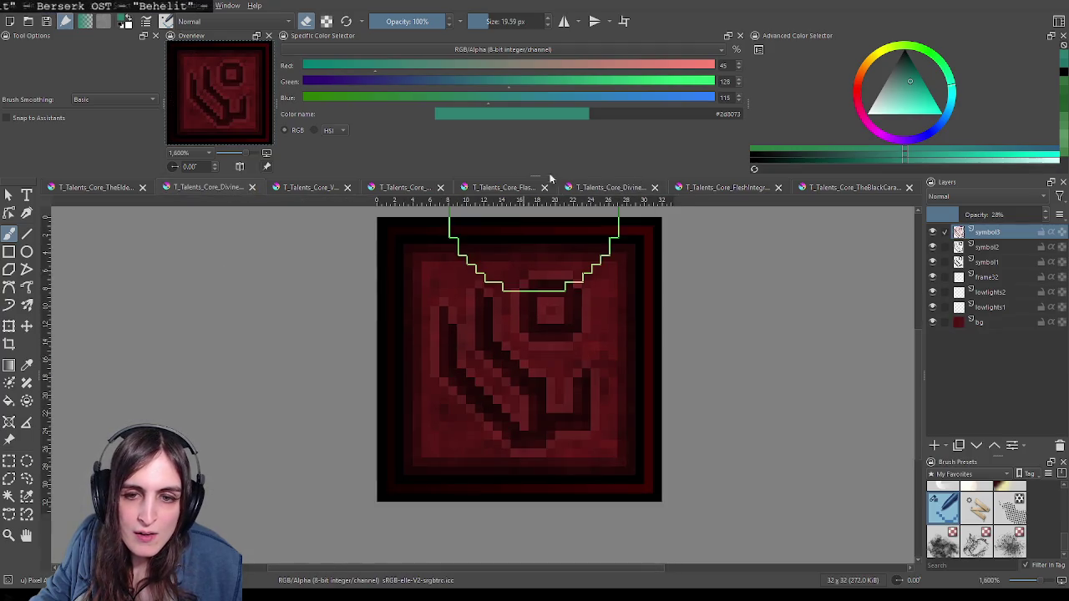
click(655, 187)
Step: Move the Flashback and Charge documents to the end of the document order
click(342, 191)
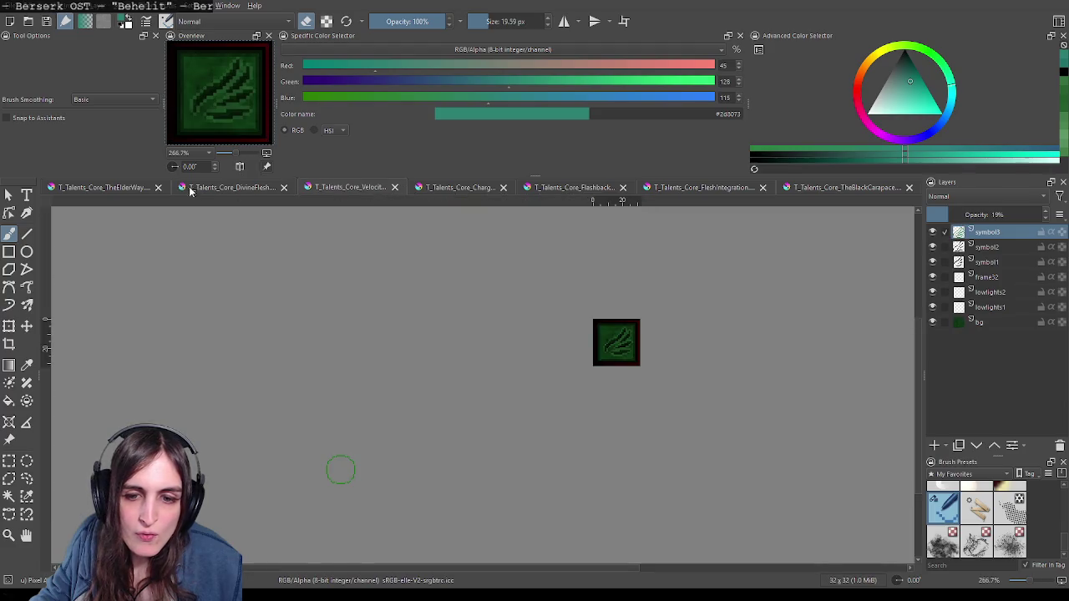
click(100, 189)
click(710, 187)
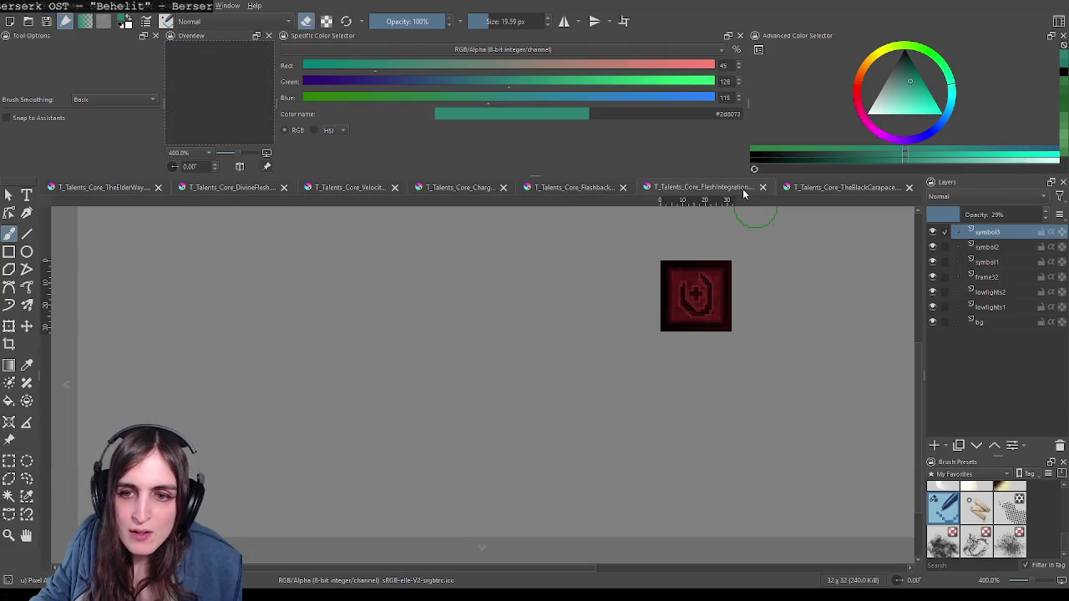
drag(573, 187, 825, 197)
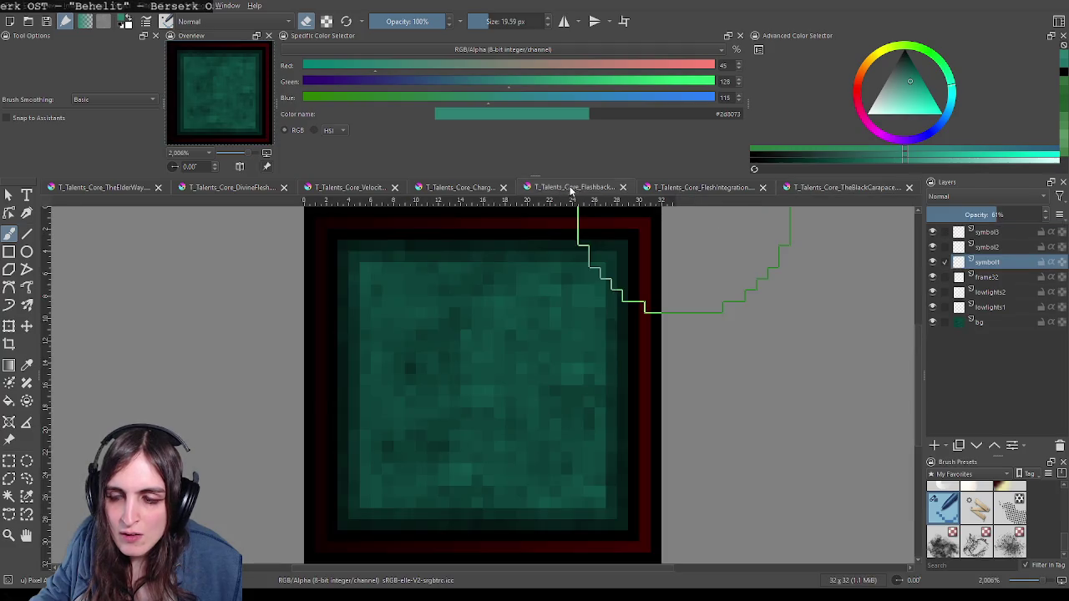
drag(468, 187, 738, 191)
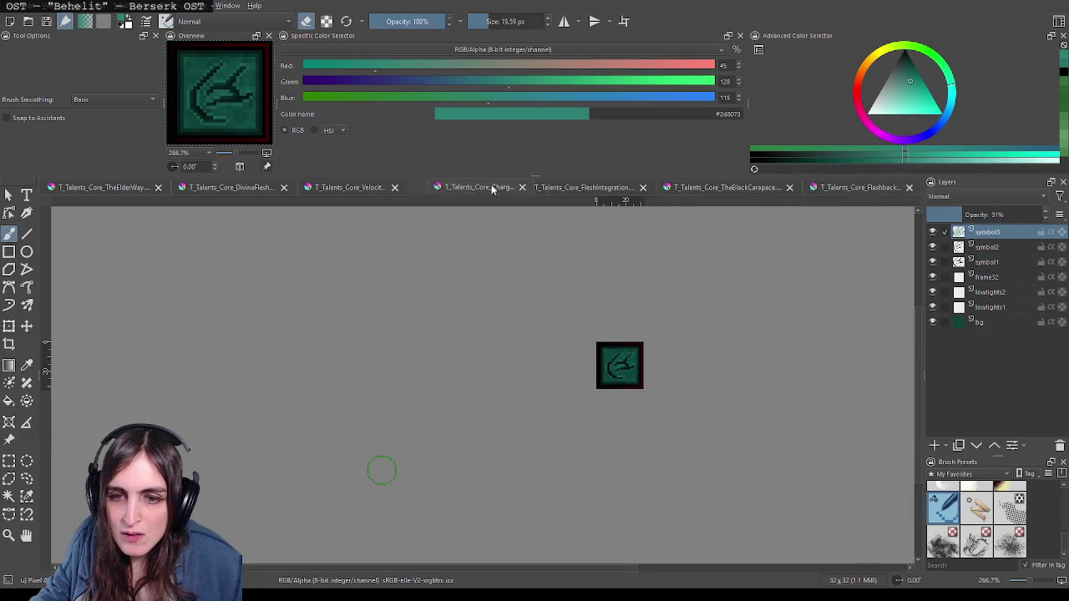
click(856, 188)
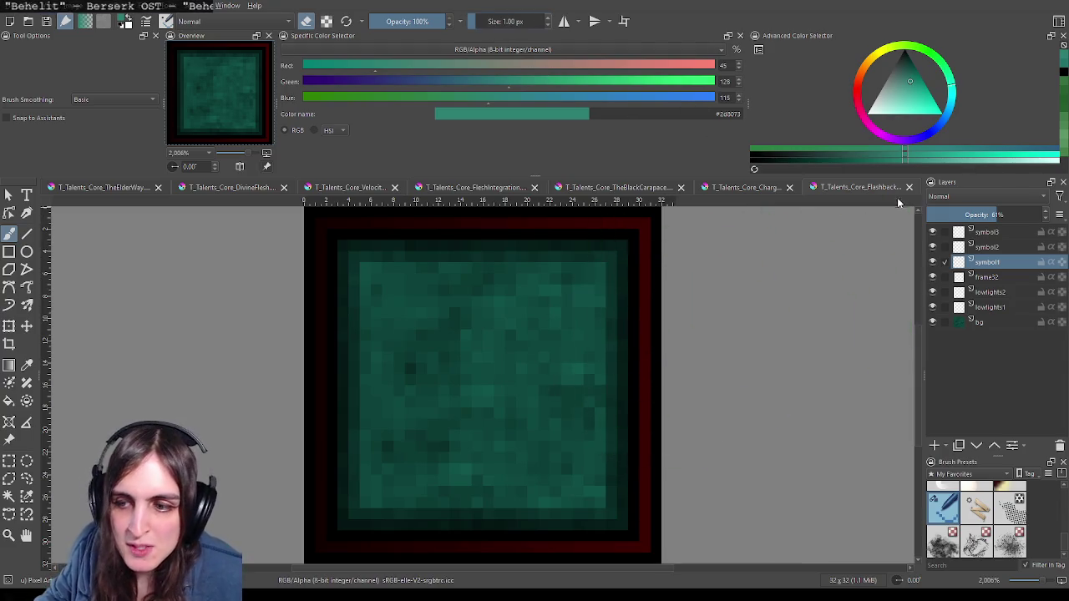
Step: Reset the paint colour to black, then undo a trial stroke and test pixel
key(d)
mouse_move(518, 332)
mouse_down()
mouse_move(559, 313)
mouse_move(518, 338)
mouse_up()
key(ctrl+z)
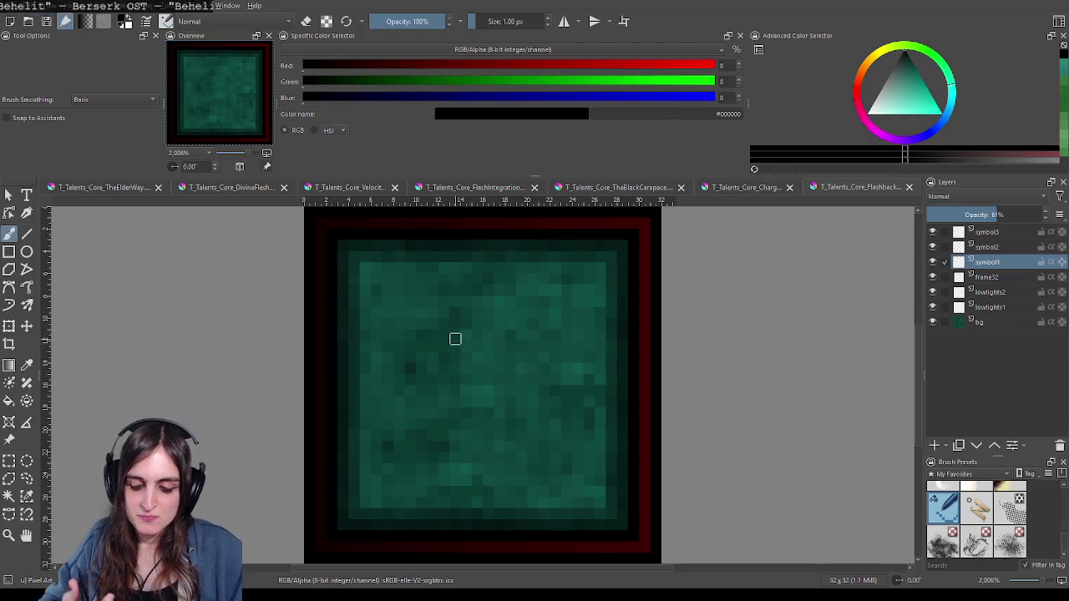
click(525, 365)
key(ctrl+z)
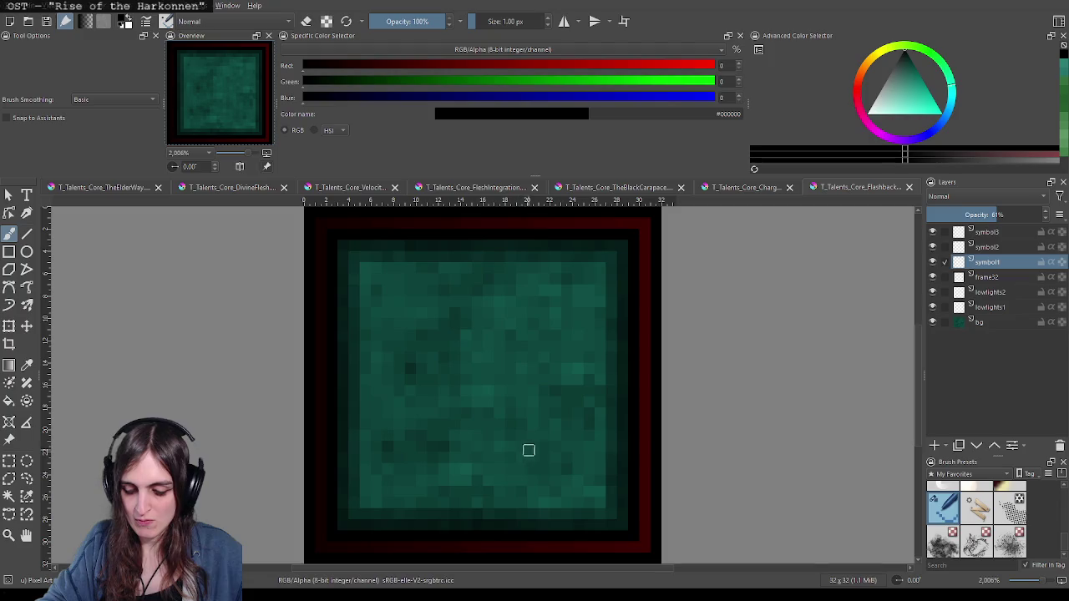
Step: Draw the rune's hooked curve, left curve and diagonal tail, nudging it one pixel
mouse_move(462, 420)
mouse_down()
mouse_move(477, 437)
mouse_move(554, 410)
mouse_move(545, 377)
mouse_up()
mouse_move(470, 393)
mouse_down()
mouse_move(446, 299)
mouse_move(455, 288)
mouse_up()
mouse_move(492, 323)
mouse_down()
mouse_move(542, 410)
mouse_move(586, 429)
mouse_up()
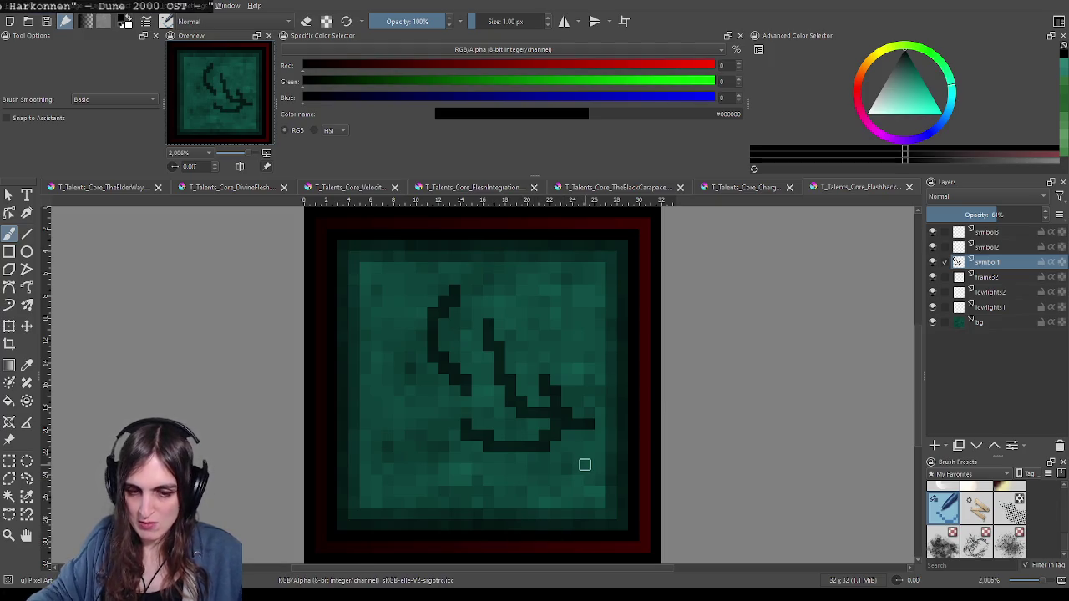
key(t)
mouse_move(592, 449)
mouse_down()
mouse_move(560, 458)
mouse_move(582, 466)
mouse_up()
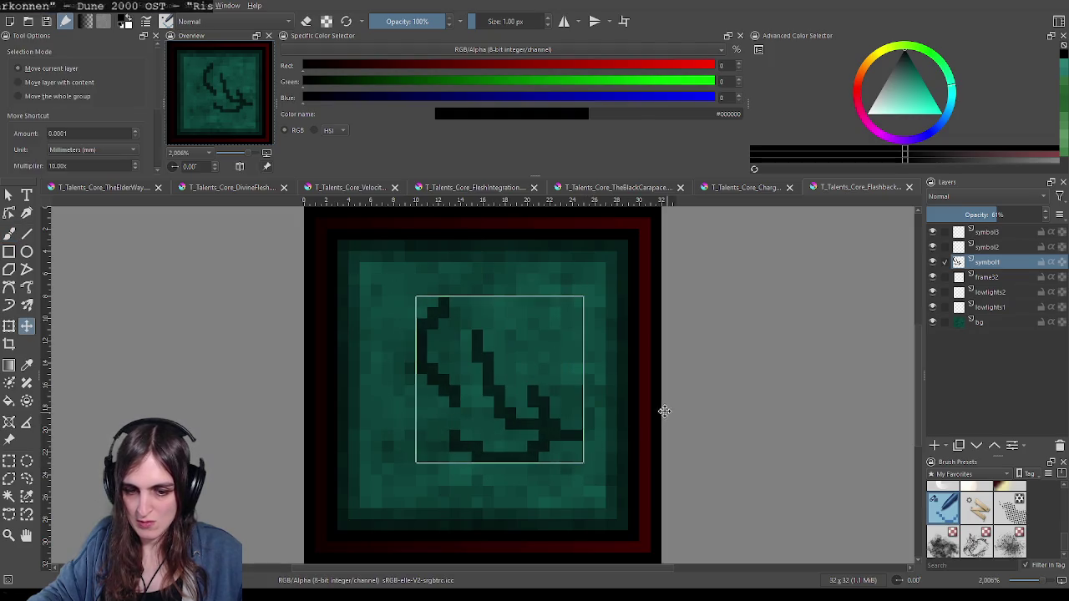
Step: Add a diagonal stroke joining the rune's top and a short vertical stroke on its right
key(b)
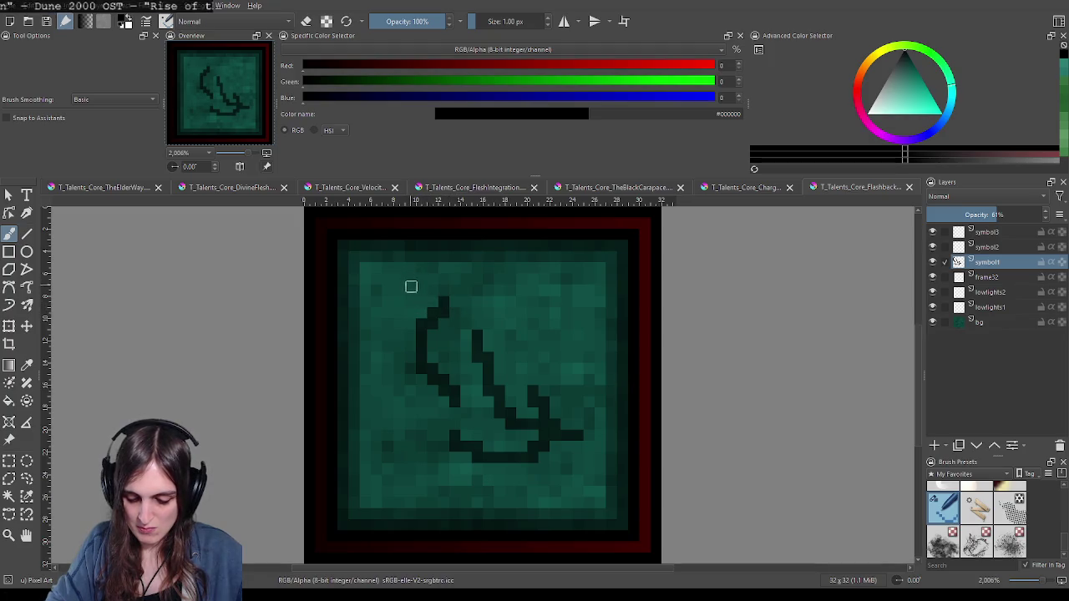
drag(390, 284, 413, 320)
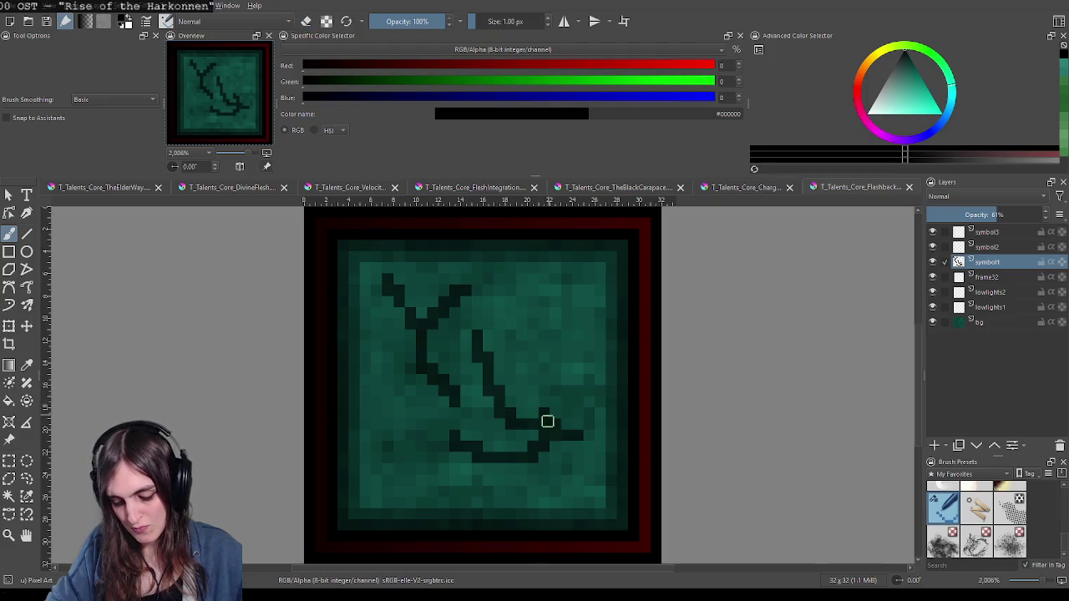
mouse_move(549, 423)
mouse_down()
mouse_move(550, 351)
mouse_move(529, 354)
mouse_up()
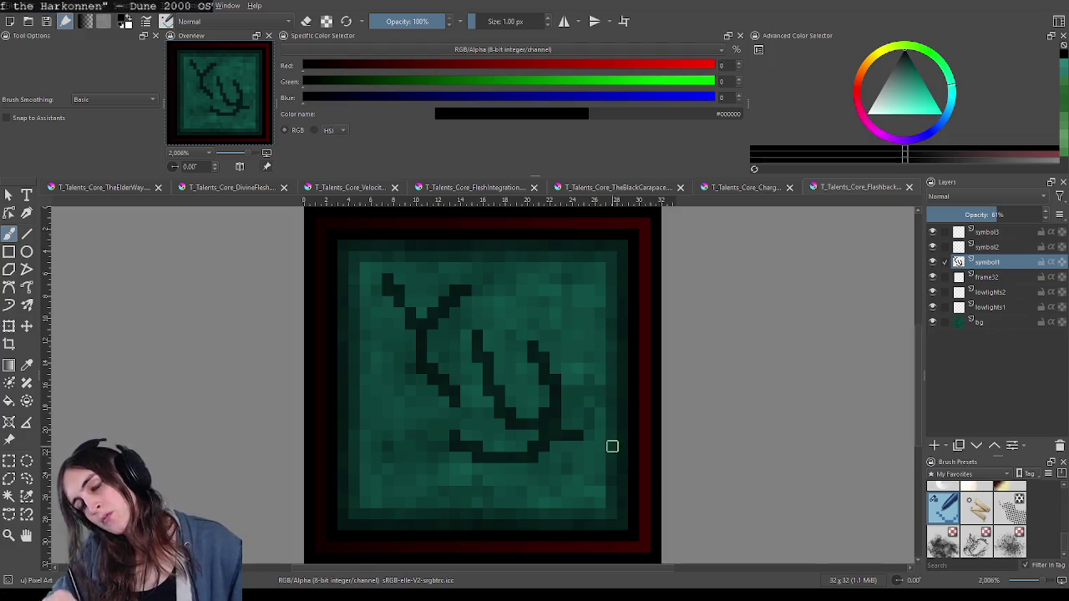
scroll(618, 442, down, 5)
scroll(635, 437, down, 3)
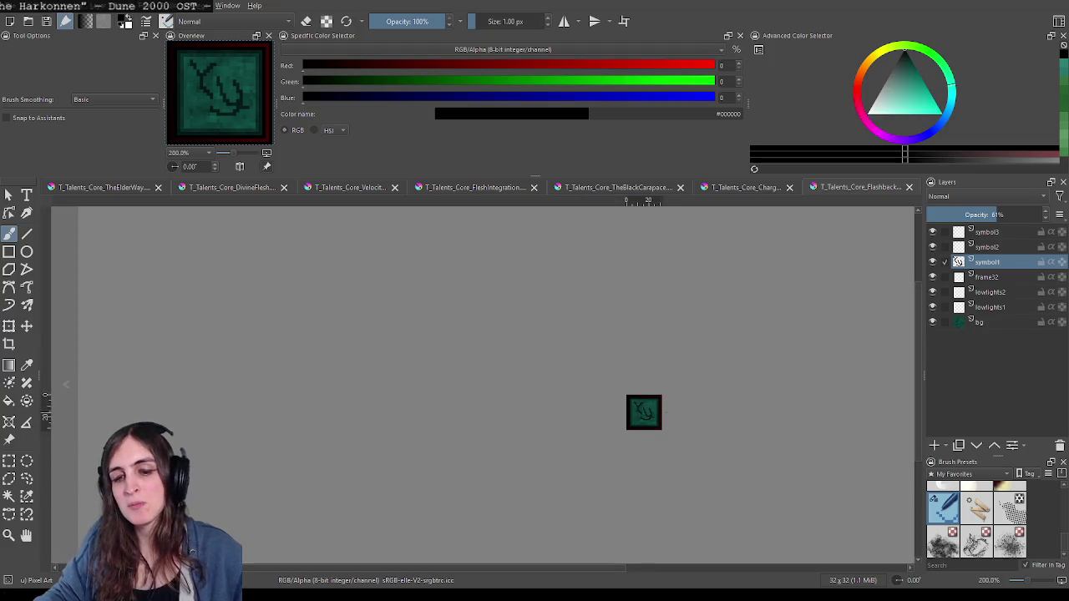
scroll(660, 433, up, 5)
scroll(660, 435, up, 1)
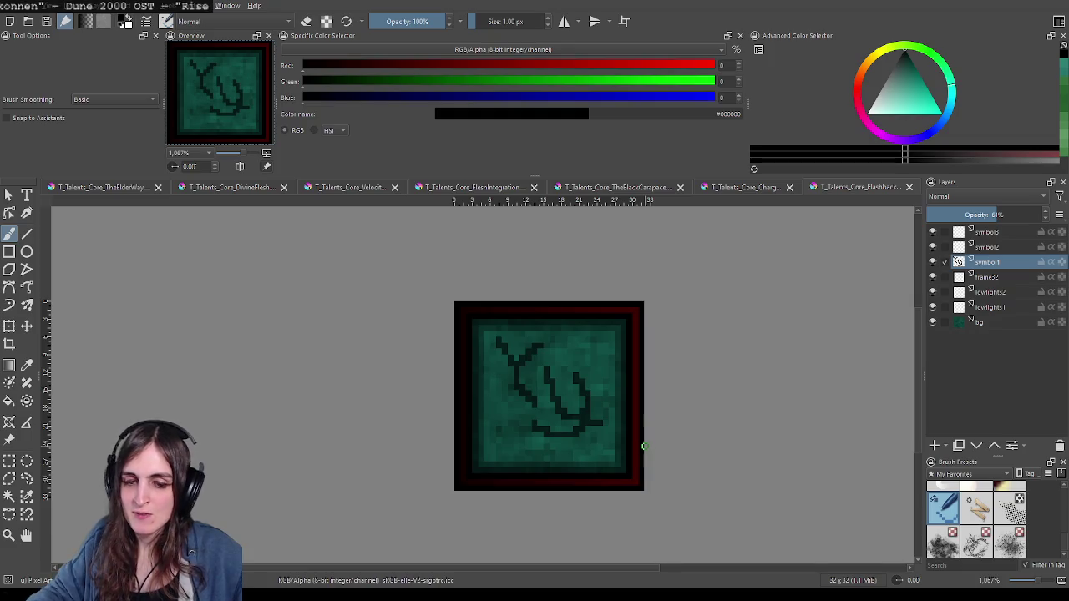
Step: Erase the rune's lower-right stroke end, right stroke and lower curve
scroll(643, 445, up, 1)
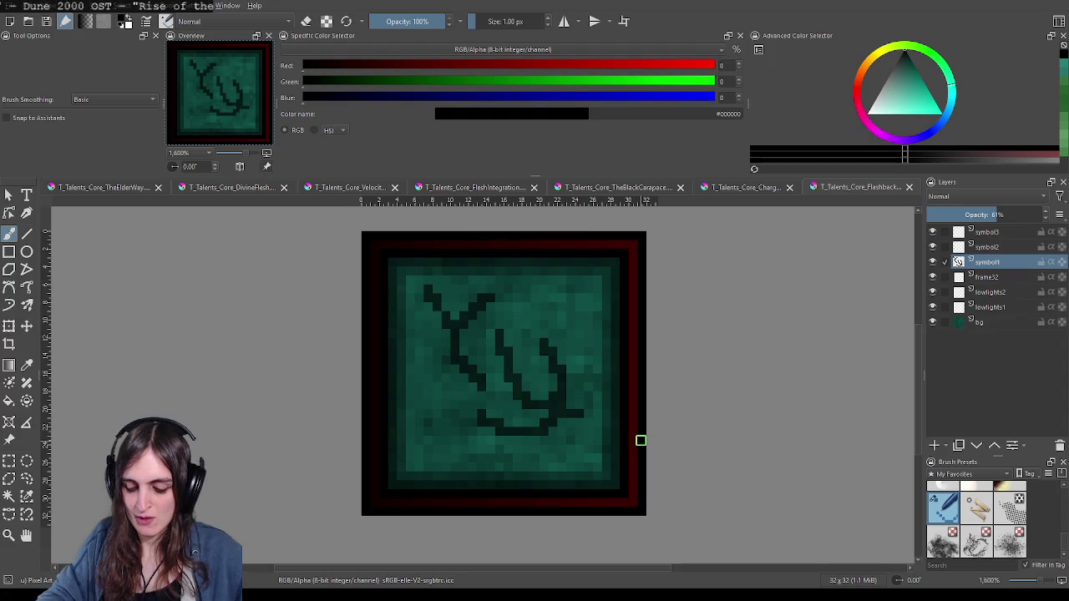
key(e)
drag(571, 412, 522, 396)
mouse_move(553, 351)
mouse_down()
mouse_move(530, 425)
mouse_move(540, 432)
mouse_up()
mouse_move(552, 372)
mouse_down()
mouse_move(476, 412)
mouse_move(539, 348)
mouse_up()
Step: Erase the remaining arms and diagonal stroke, then paint a trial diagonal stroke
click(528, 434)
click(499, 342)
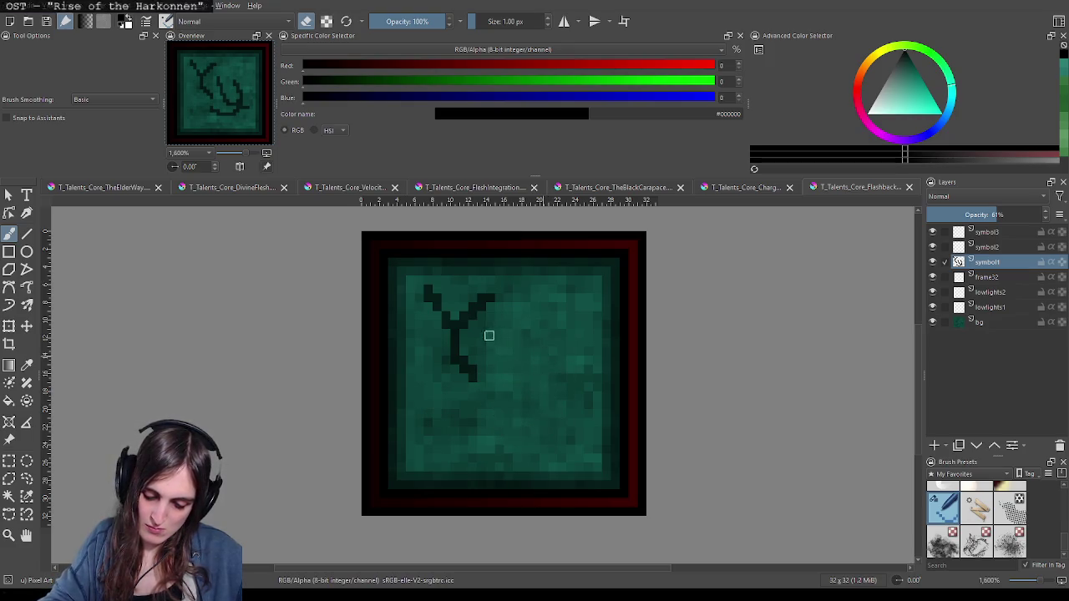
drag(461, 328, 480, 310)
drag(425, 284, 473, 372)
key(e)
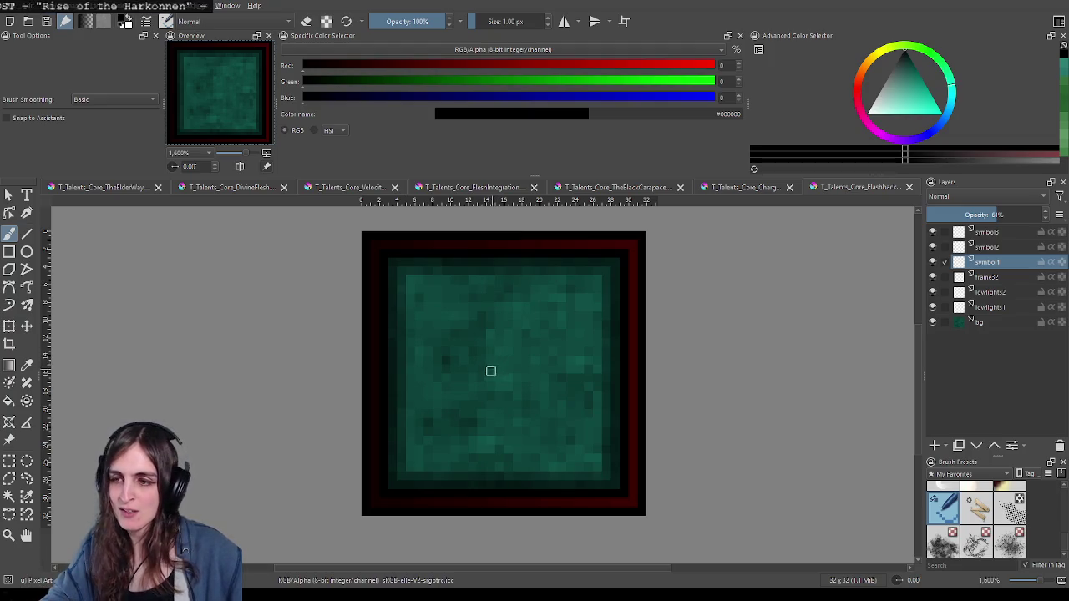
drag(517, 358, 538, 333)
Step: Undo the trial stroke, compare against the bird reference icon, then show the red shield document
key(ctrl+z)
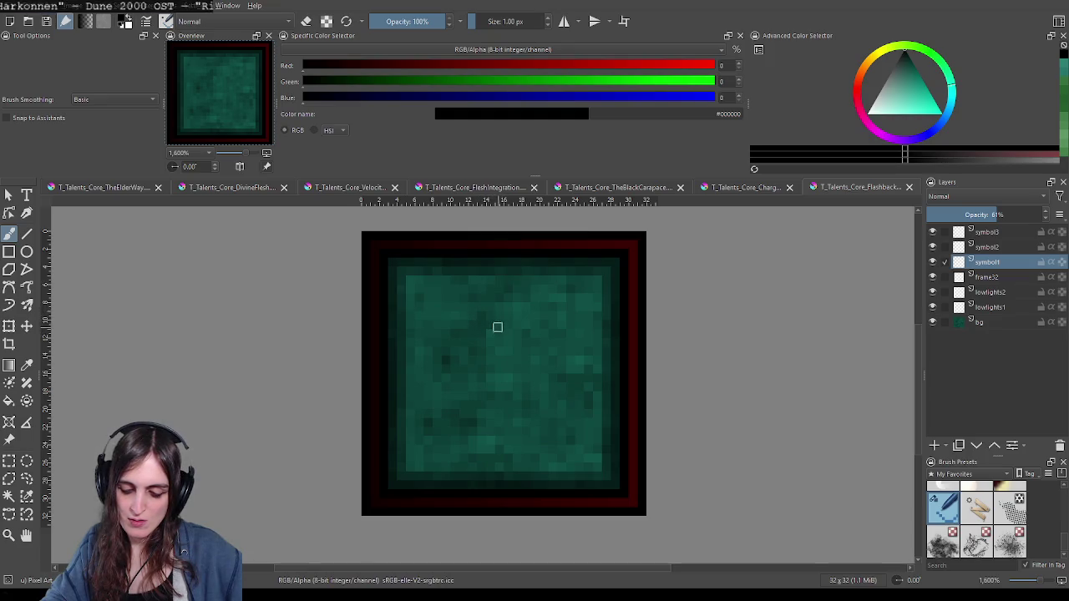
click(769, 192)
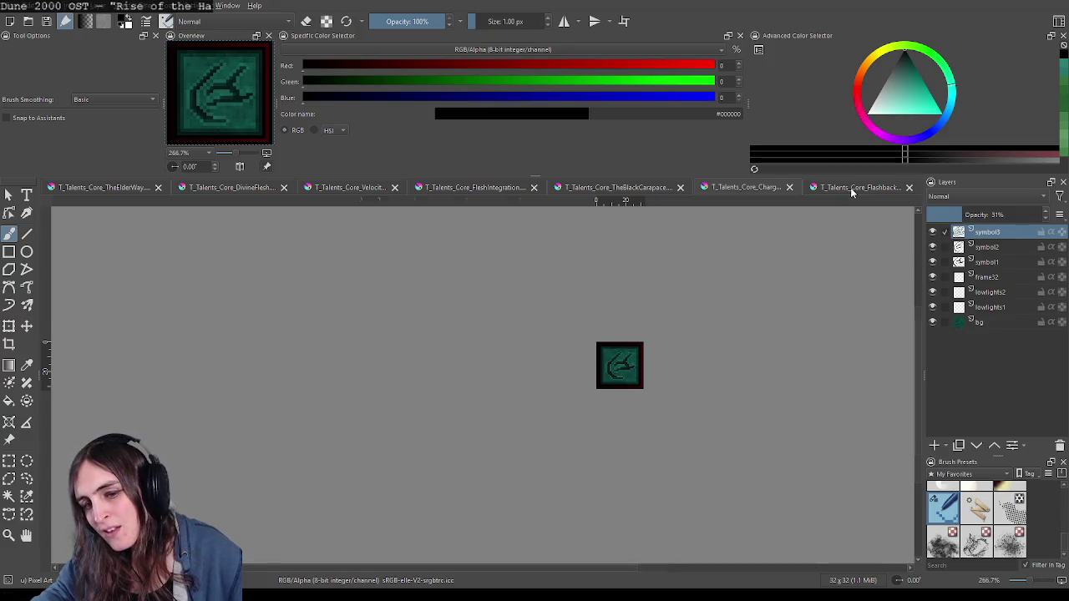
click(852, 189)
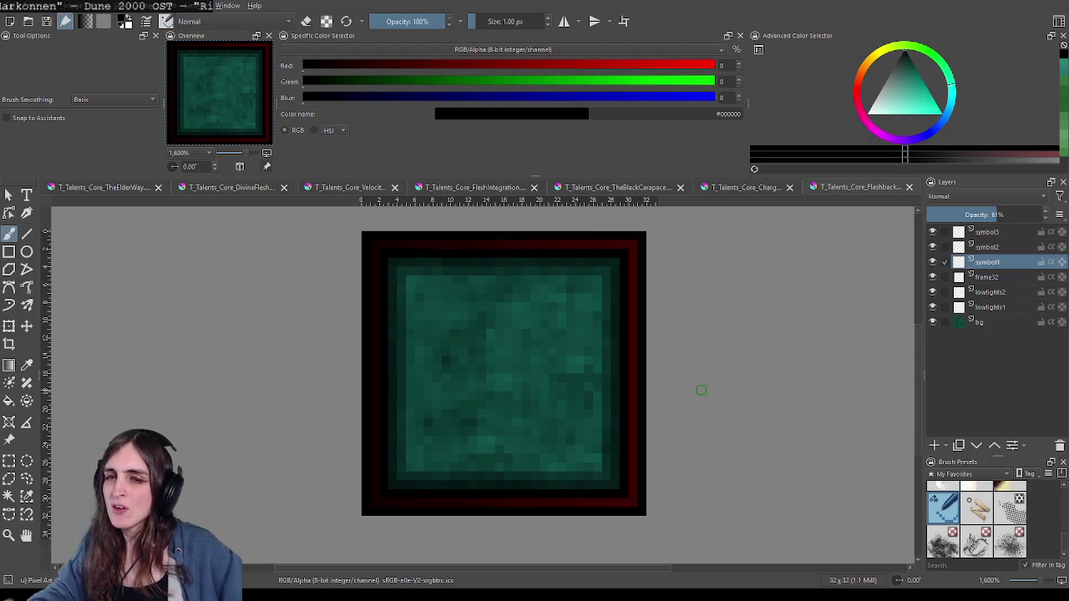
click(650, 186)
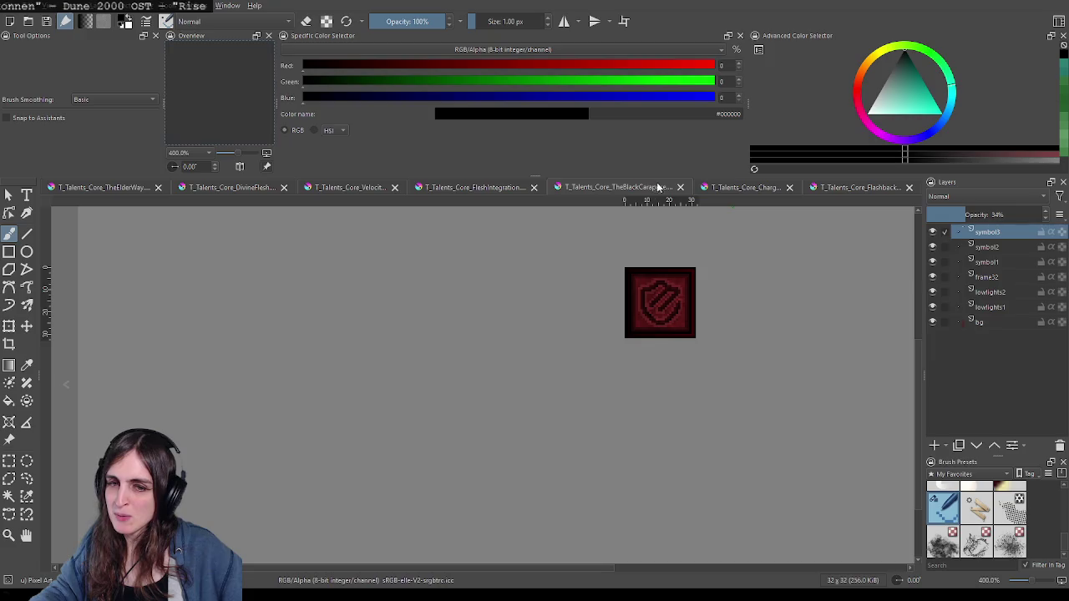
Step: Paint a dark hooked curve with two parallel diagonal strokes on the Flashback tile
click(751, 187)
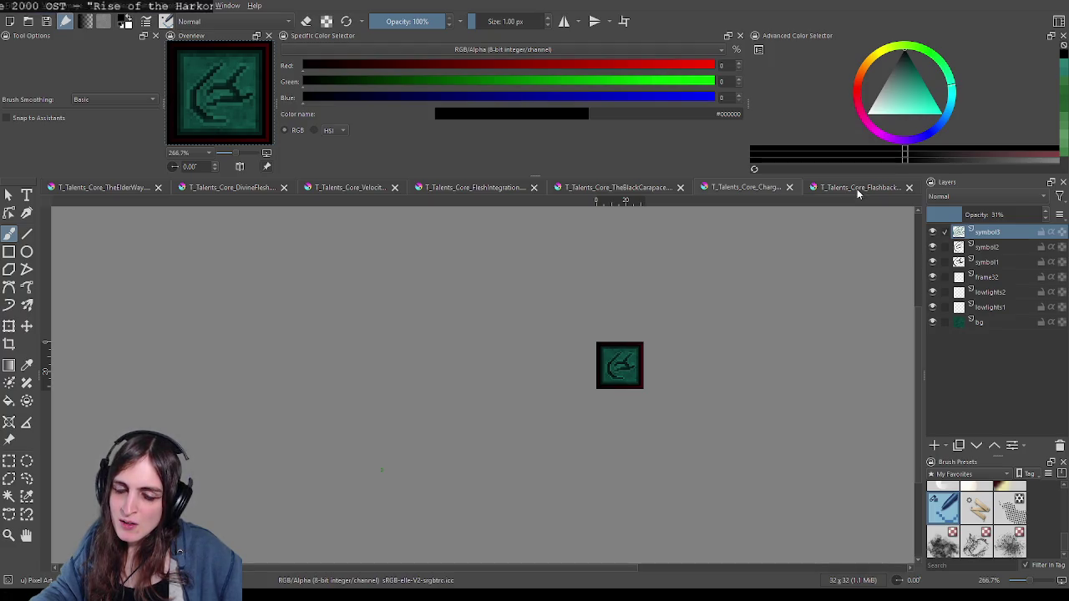
click(857, 188)
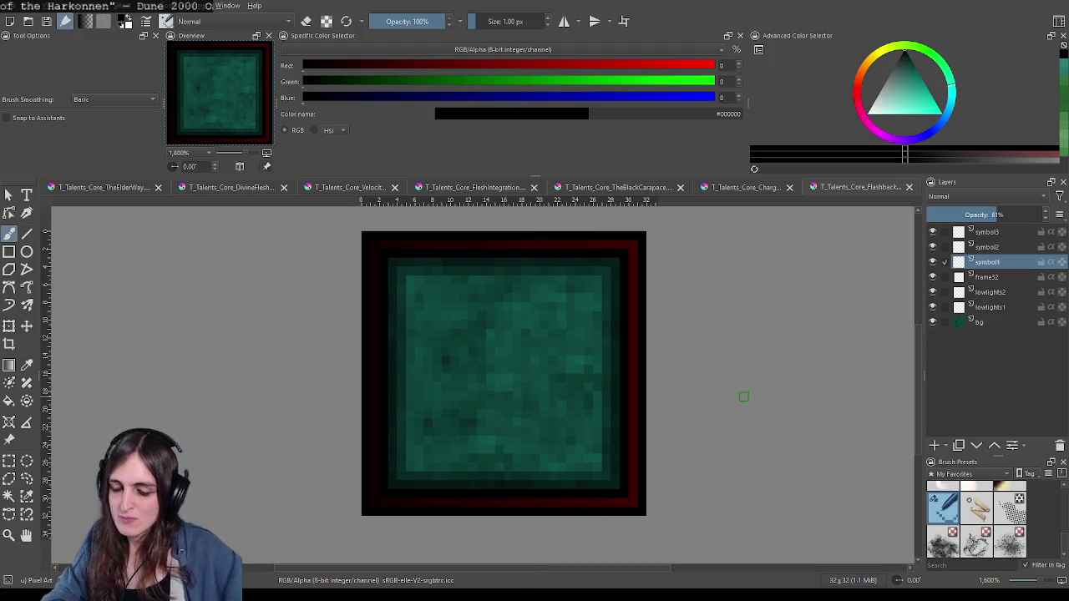
mouse_move(481, 421)
mouse_down()
mouse_move(513, 441)
mouse_move(569, 387)
mouse_up()
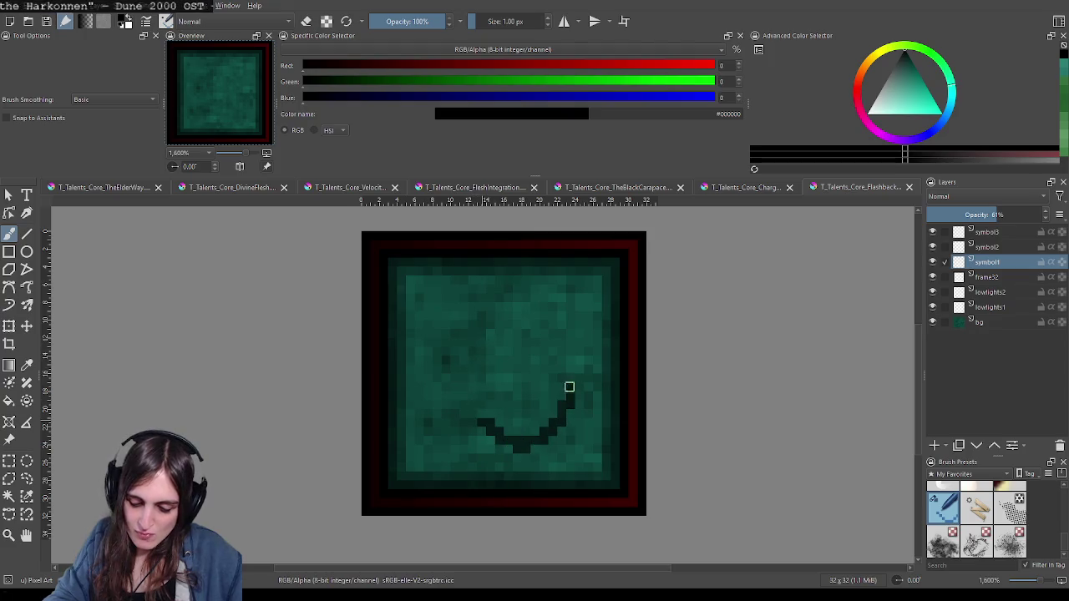
drag(456, 314, 530, 398)
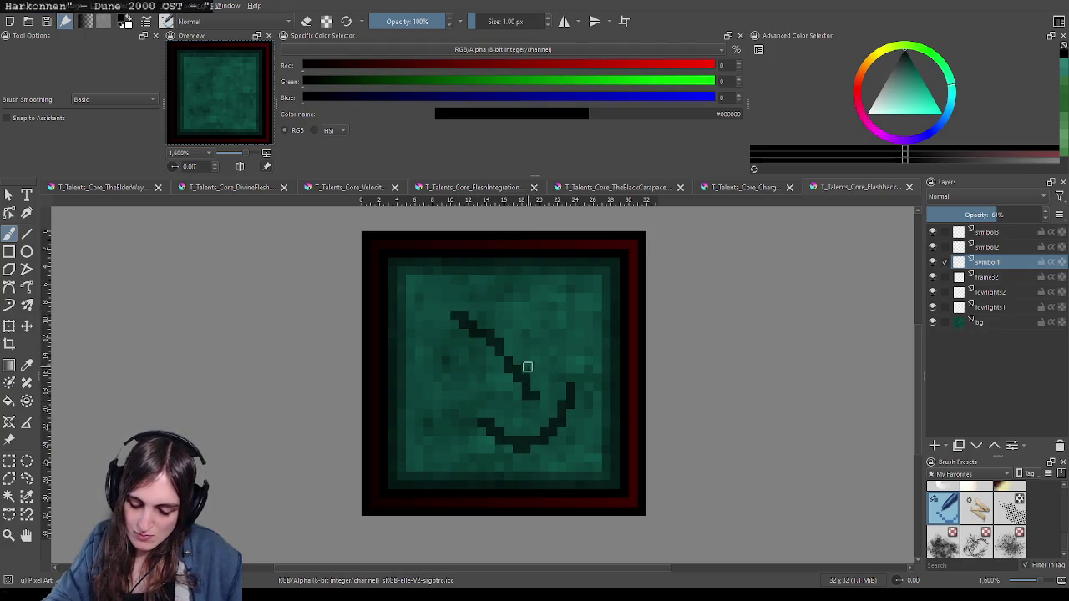
drag(523, 325, 570, 390)
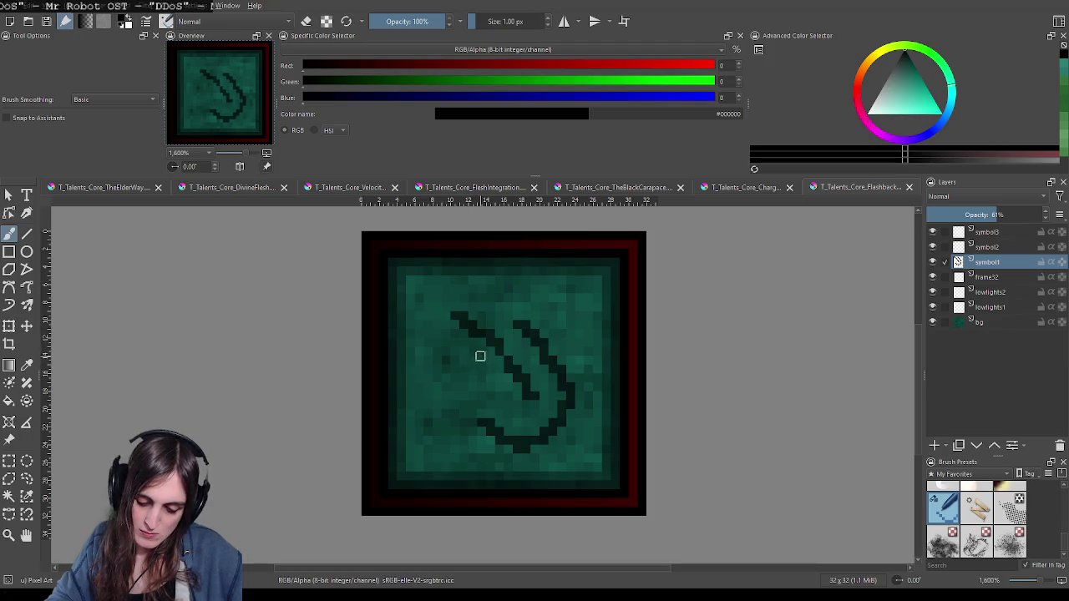
mouse_move(484, 352)
mouse_down()
mouse_move(489, 392)
mouse_move(490, 365)
mouse_up()
key(e)
key(e)
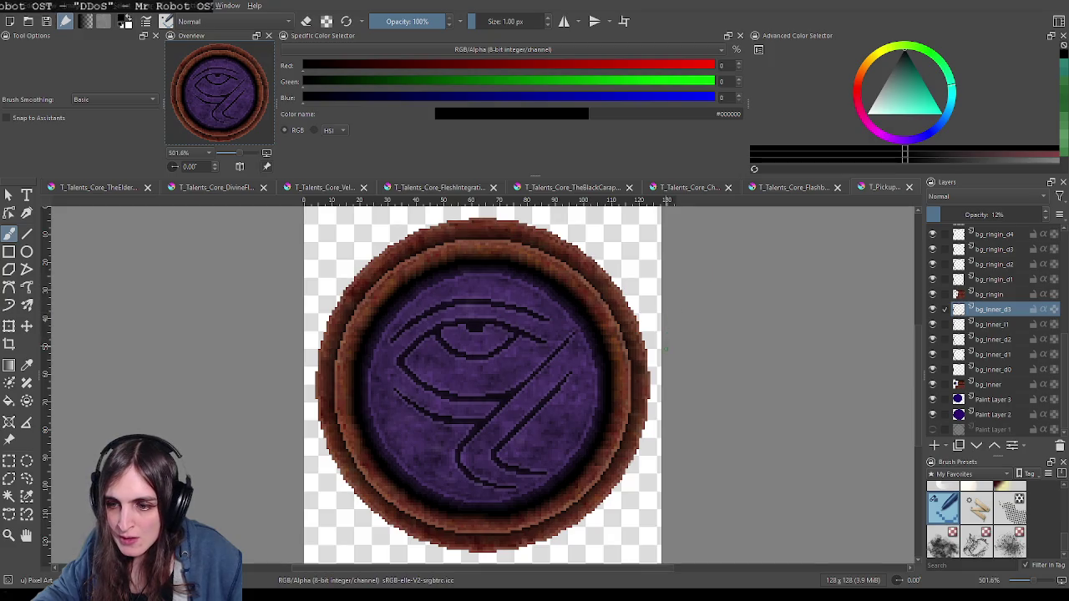
Step: Close the Aspect, blue symbol and purple eye coin documents
drag(640, 440, 657, 415)
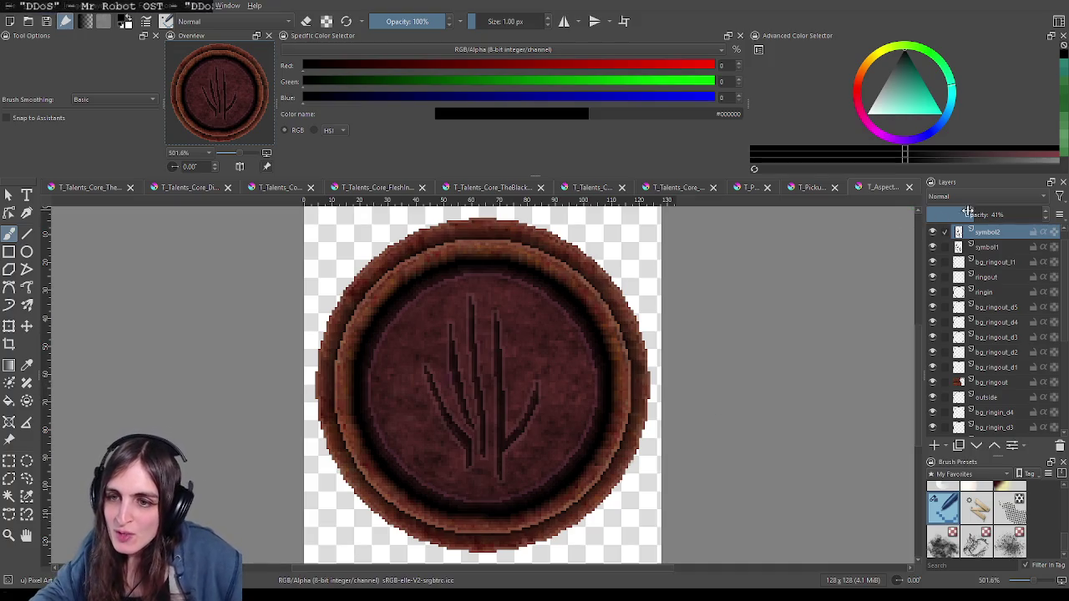
click(909, 187)
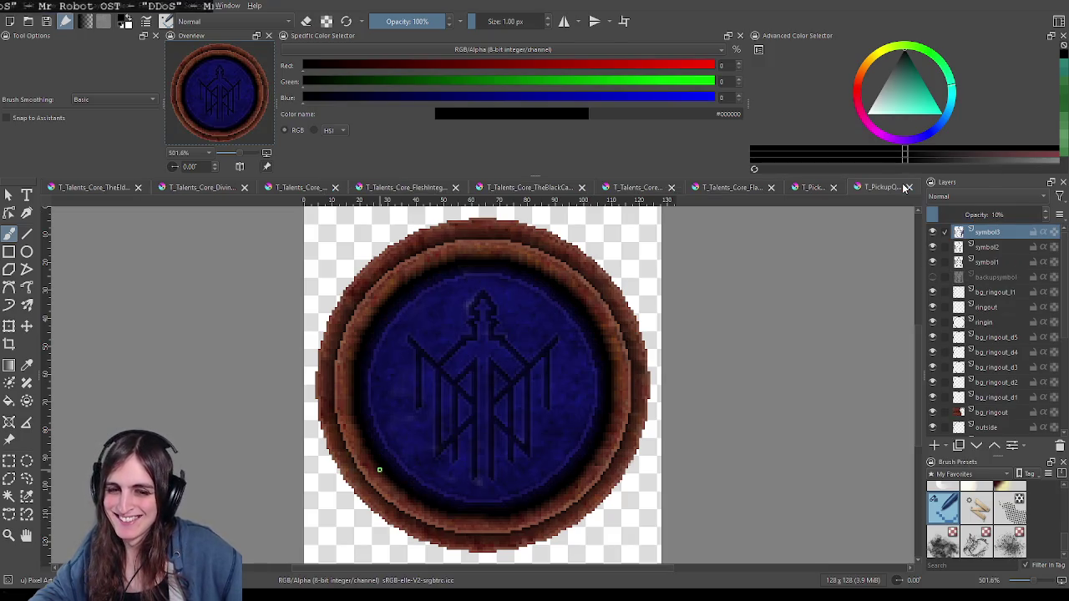
click(909, 187)
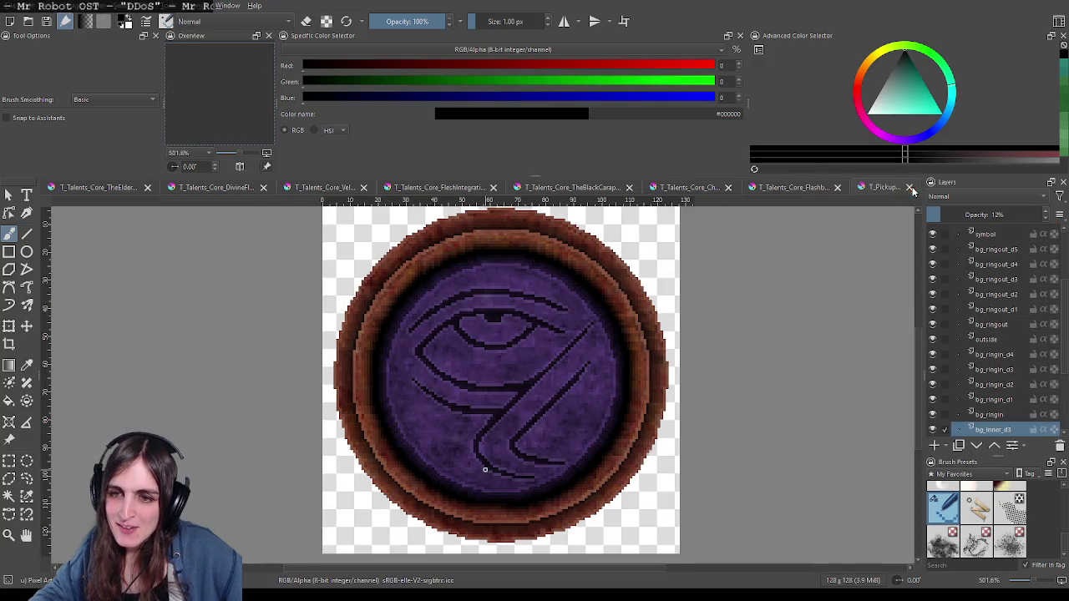
click(909, 187)
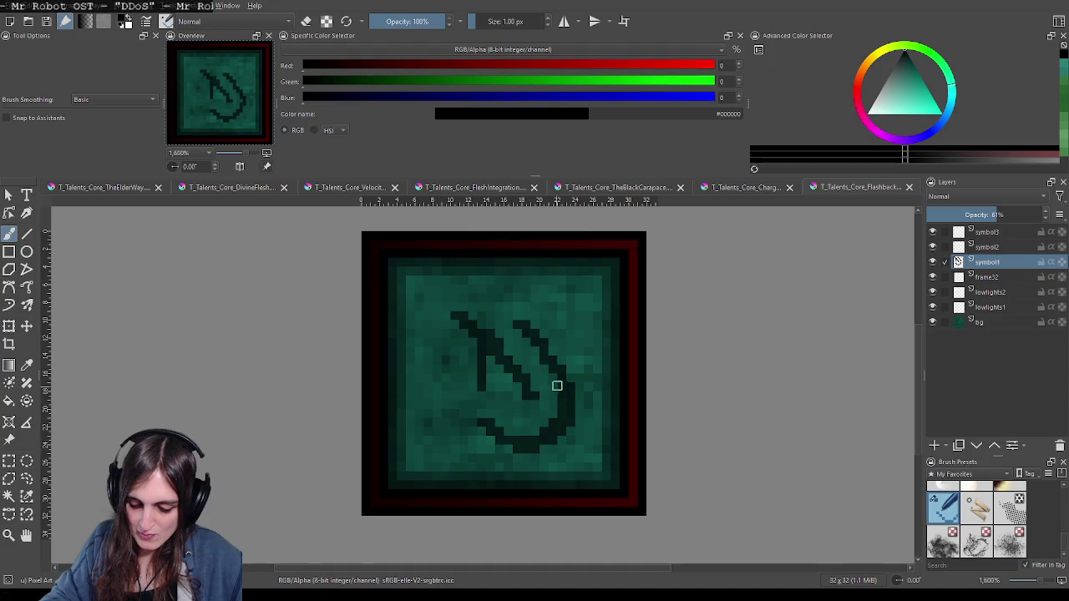
Step: Join the rune's upper arm to the curve and extend the upper-left stroke two pixels
drag(557, 386, 554, 357)
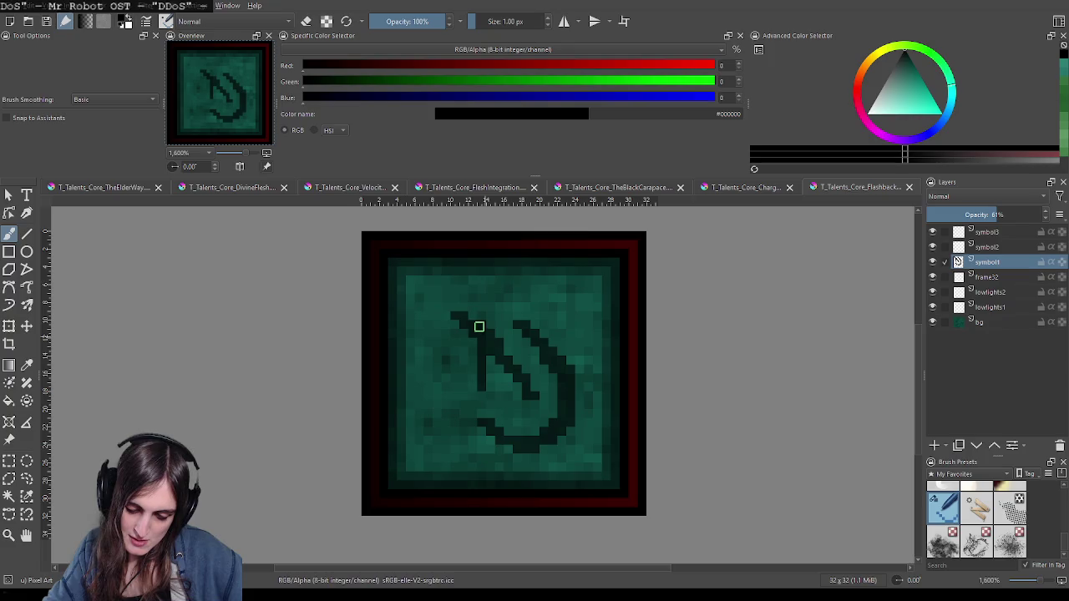
drag(452, 316, 444, 316)
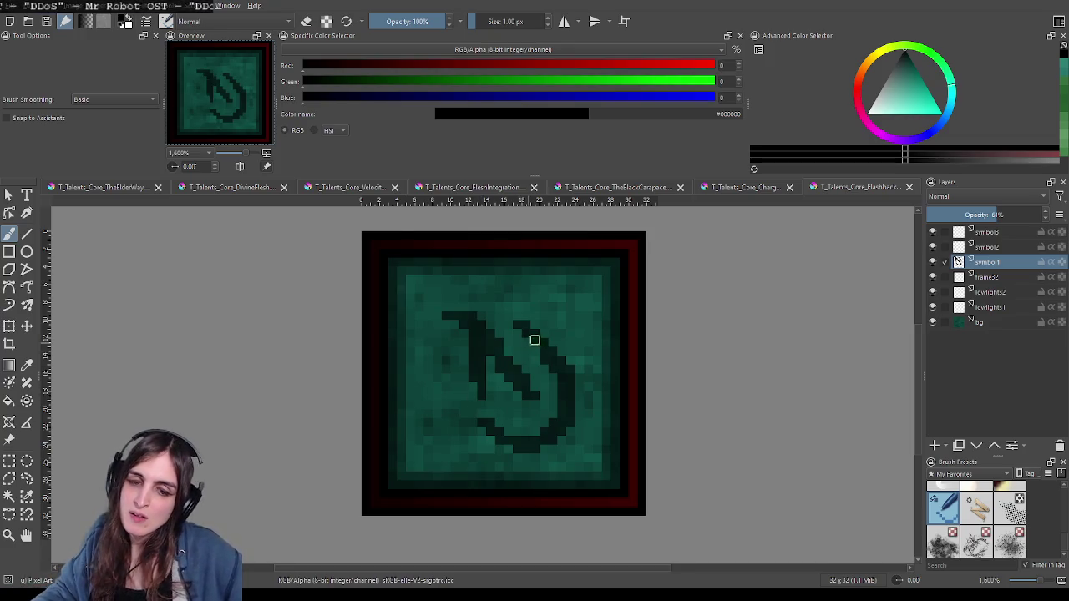
Step: Shift the hooked rune on symbol1 about 3 pixels left with the Move tool
scroll(543, 343, down, 5)
scroll(595, 356, down, 1)
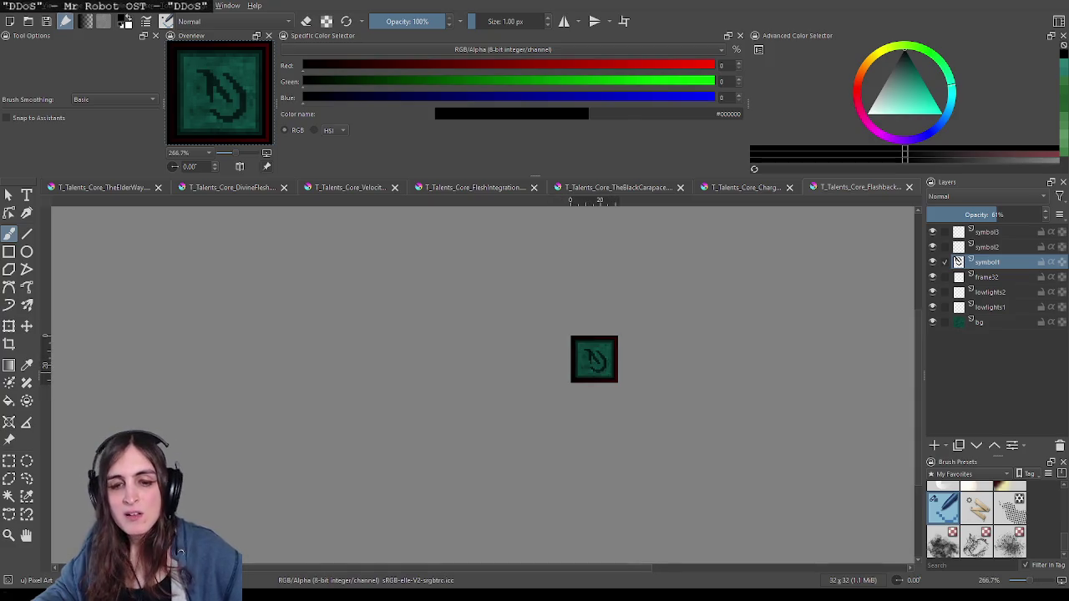
scroll(626, 373, up, 2)
key(t)
drag(593, 369, 587, 370)
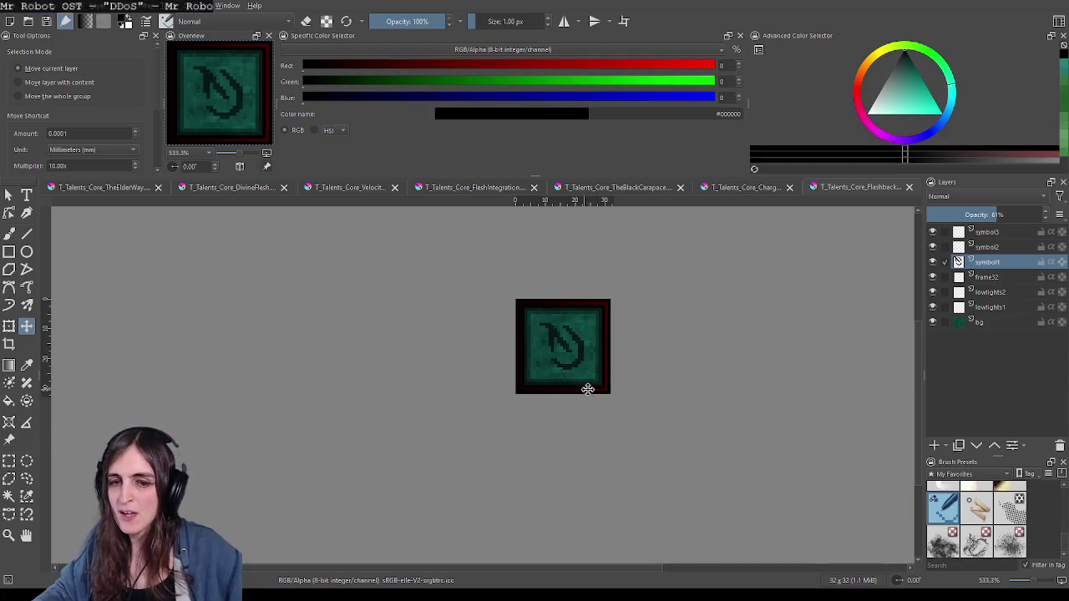
Step: Compare the Flashback tile against the bird icon document in the Charg tab
click(760, 188)
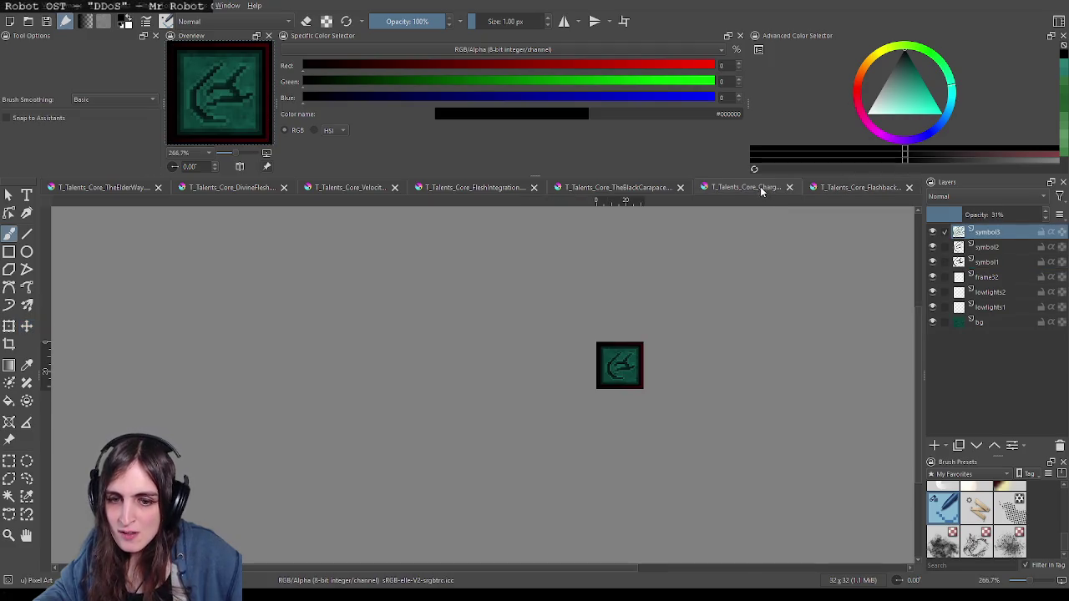
click(842, 188)
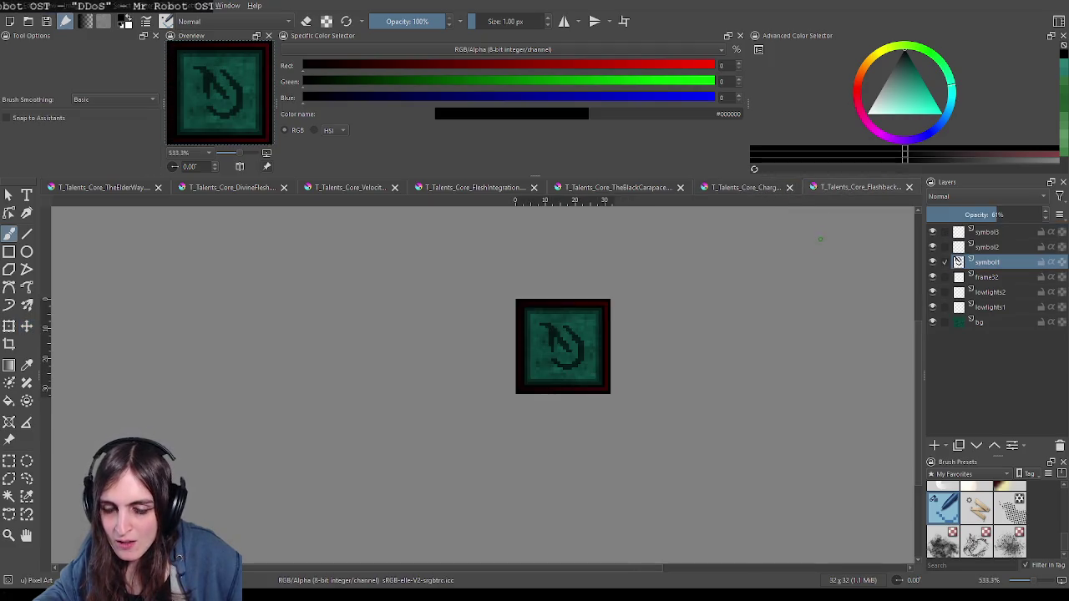
click(745, 189)
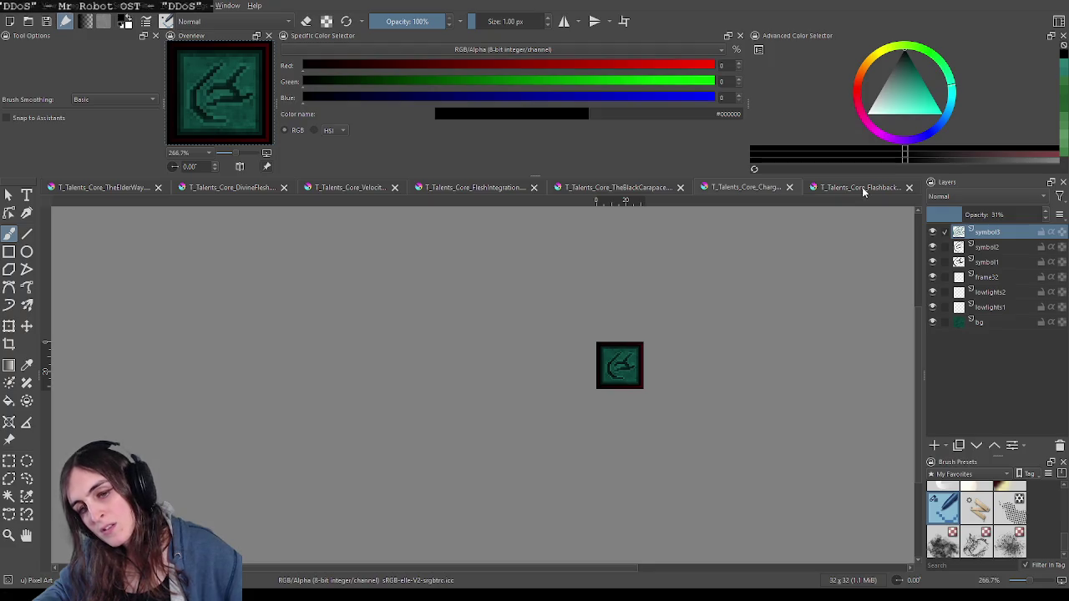
scroll(840, 257, down, 2)
scroll(840, 257, up, 1)
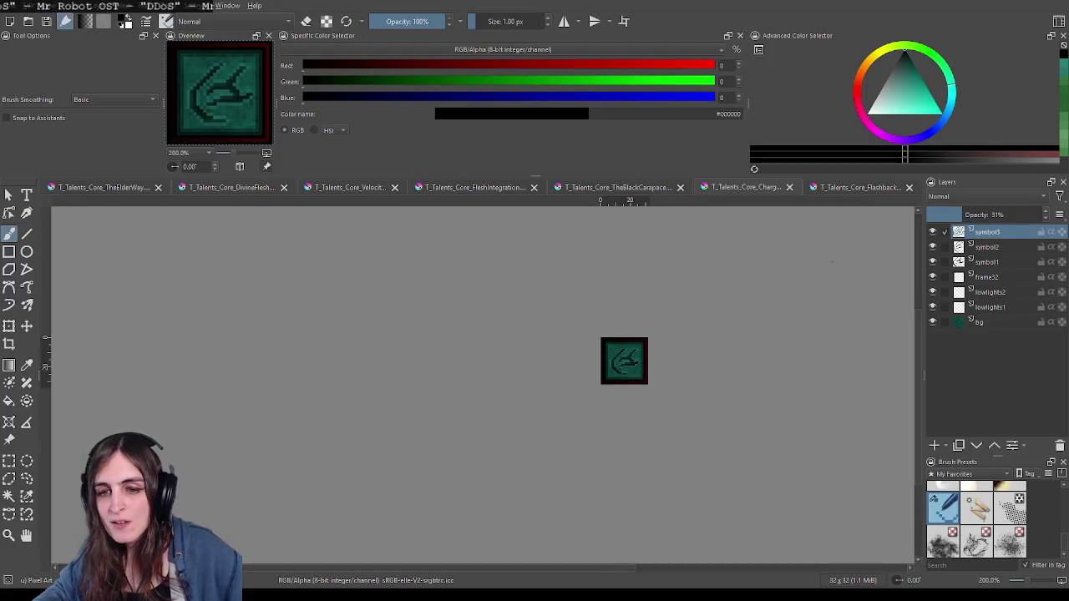
scroll(752, 294, up, 1)
scroll(751, 294, down, 1)
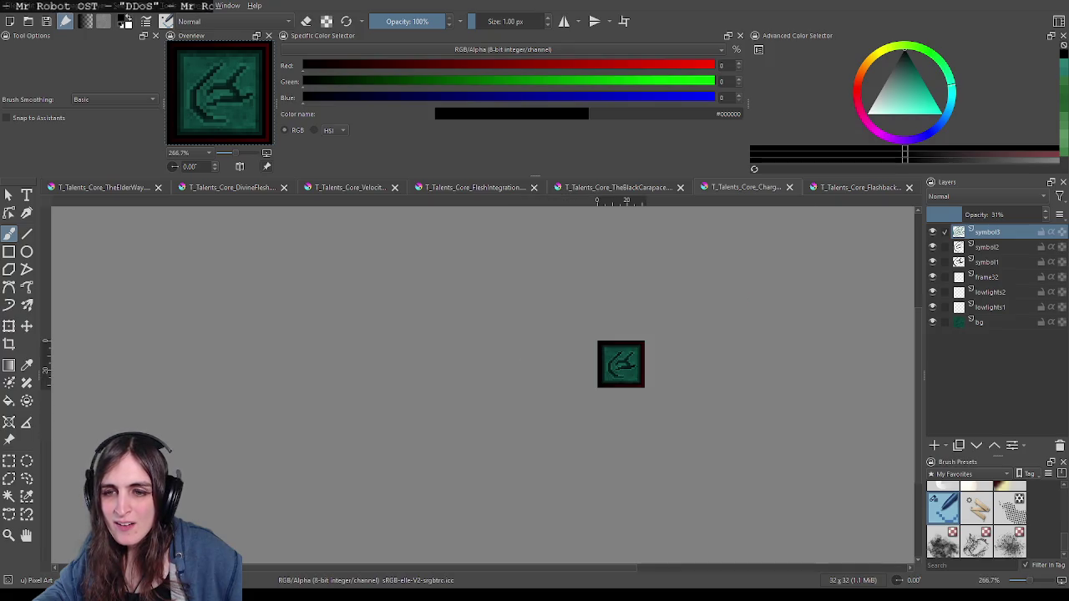
click(850, 187)
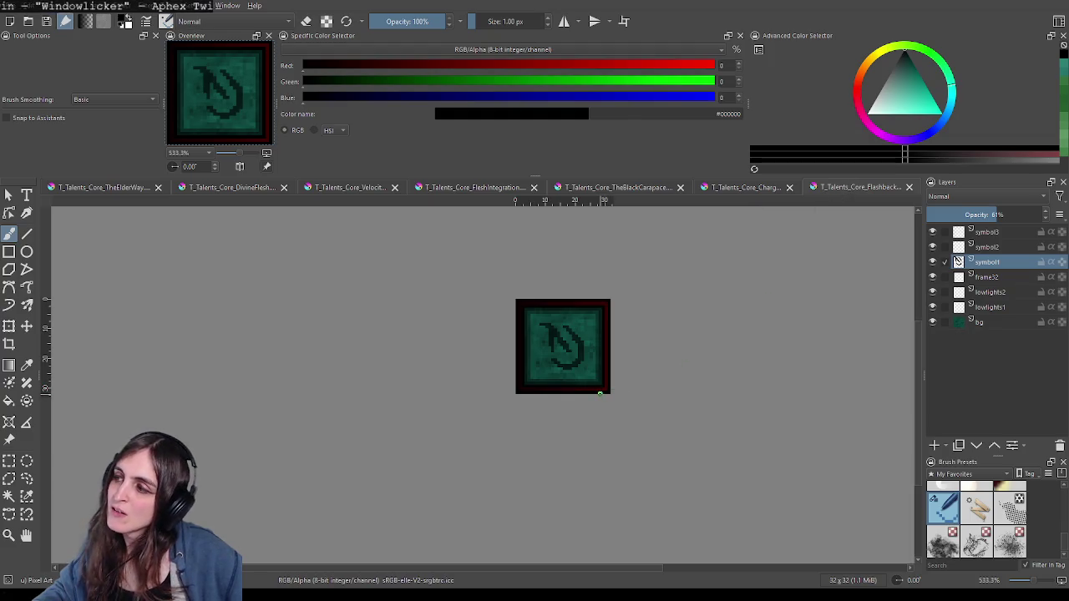
scroll(543, 417, up, 1)
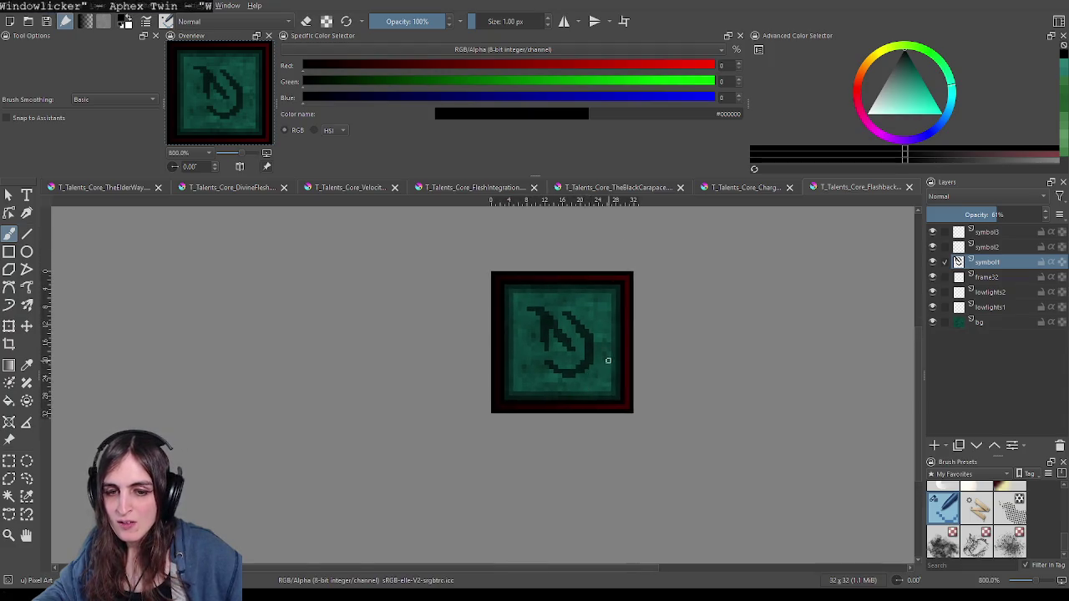
scroll(608, 361, up, 1)
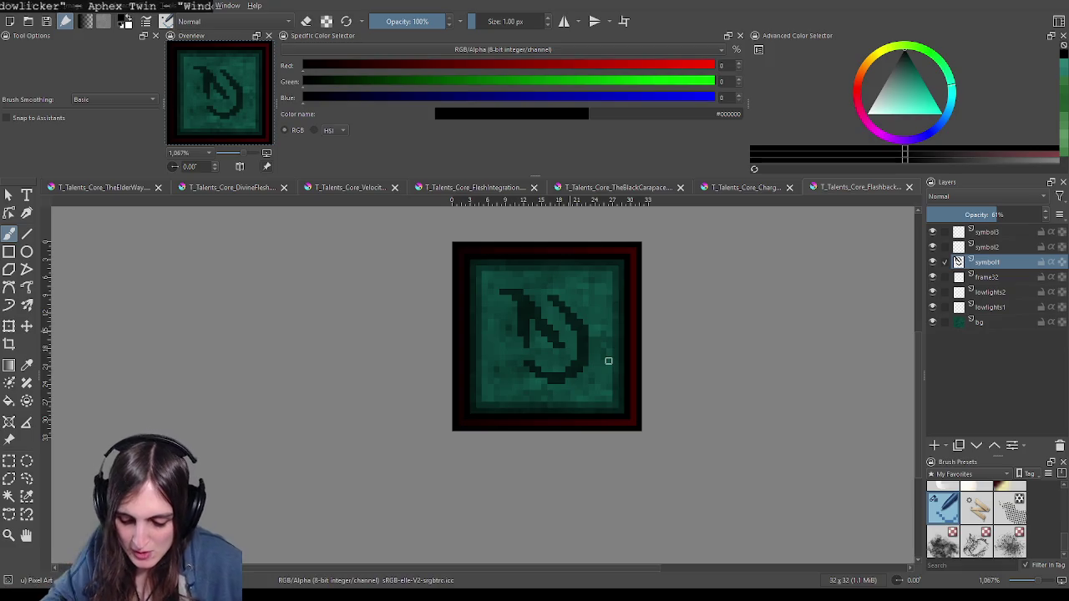
key(t)
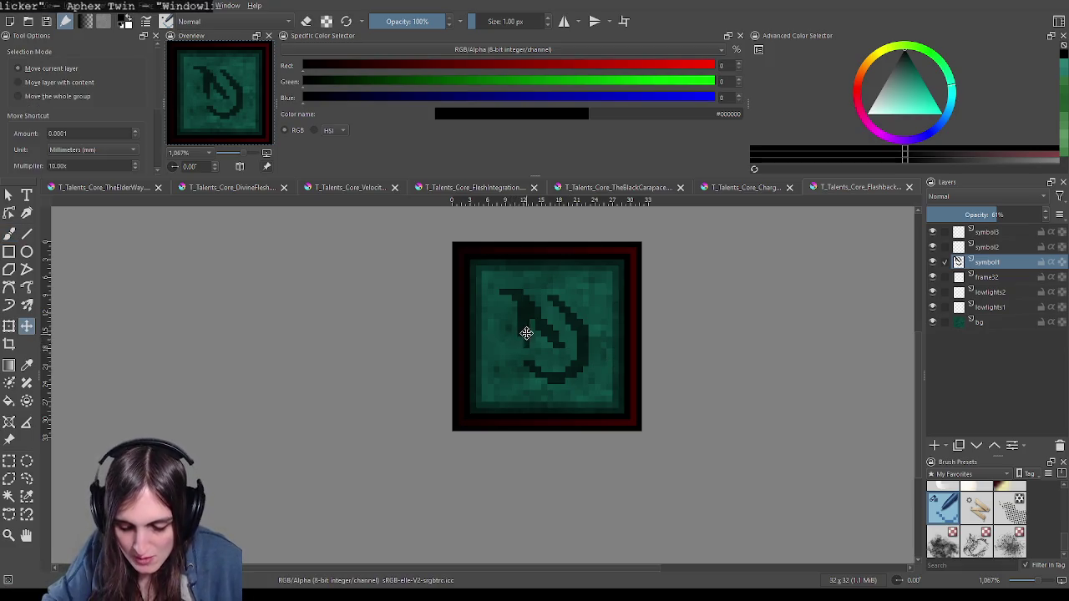
key(b)
scroll(511, 332, up, 1)
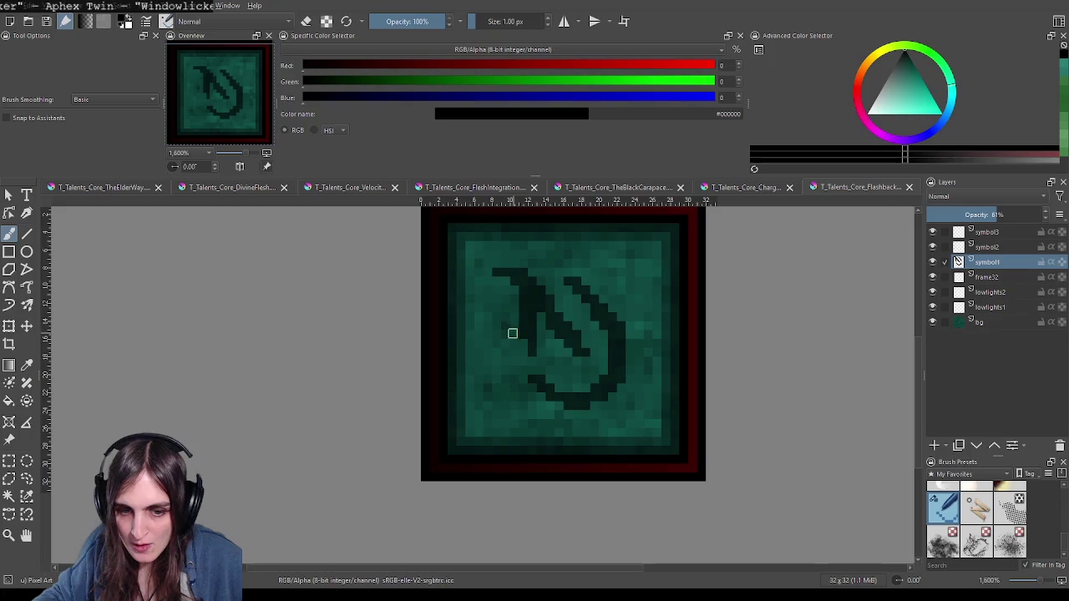
drag(477, 359, 507, 445)
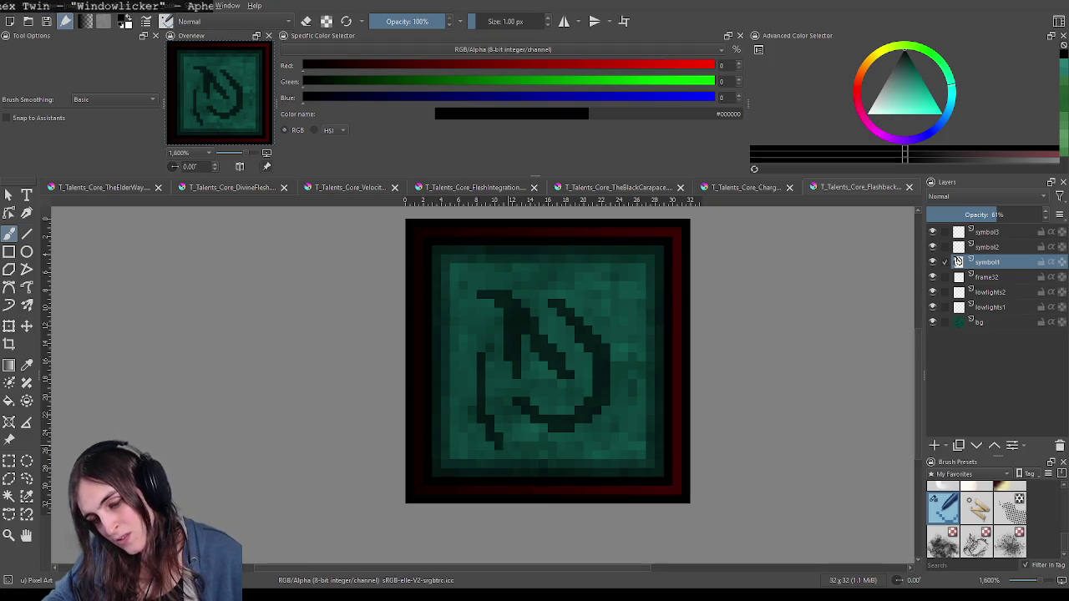
key(ctrl+z)
mouse_move(479, 358)
mouse_down()
mouse_move(489, 417)
mouse_move(513, 420)
mouse_up()
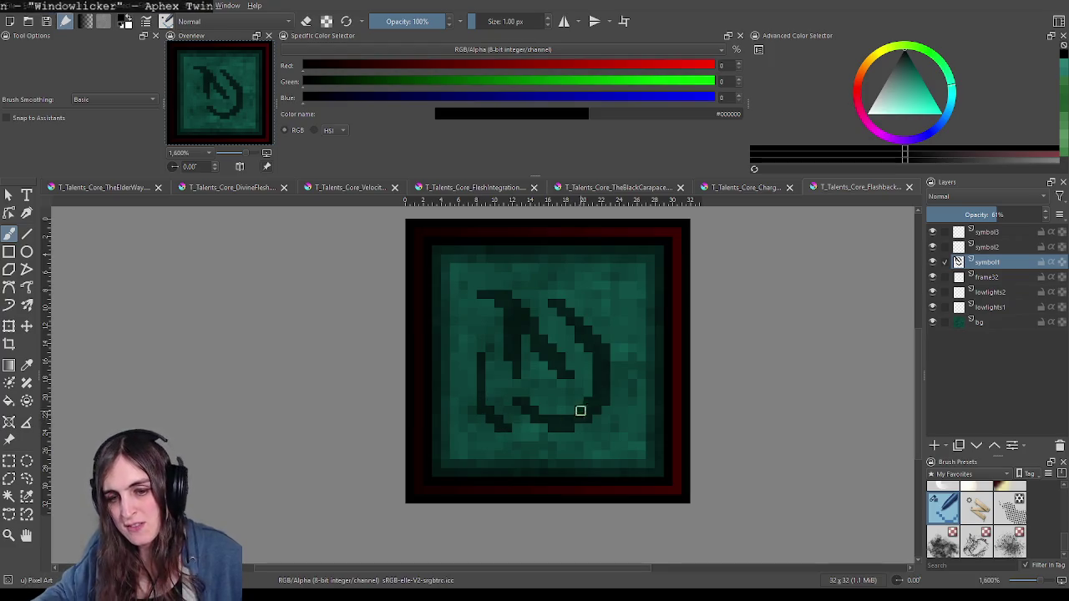
key(minus)
key(minus)
key(minus)
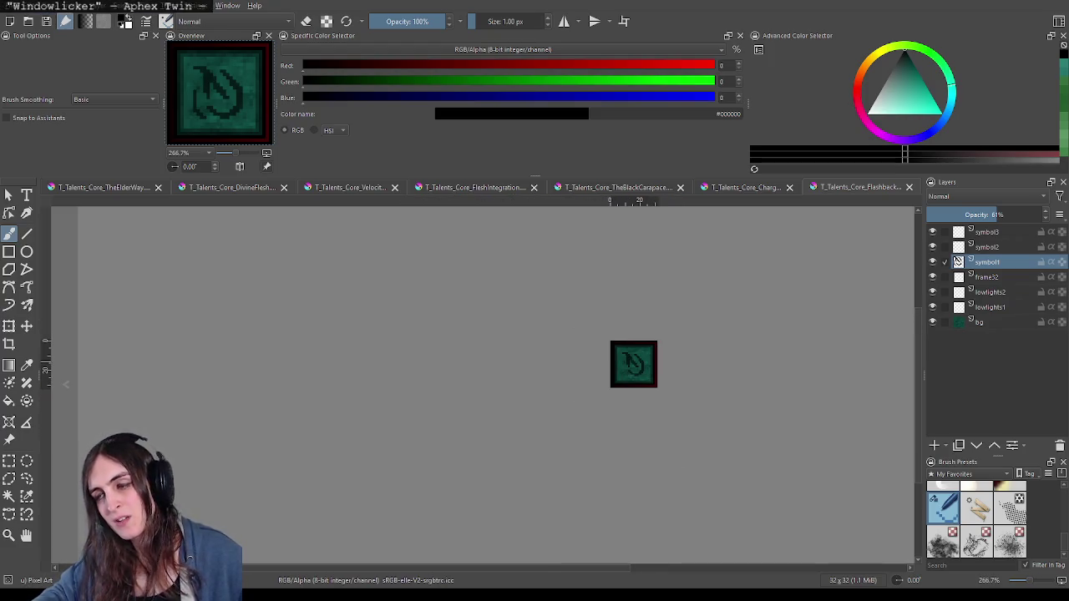
key(plus)
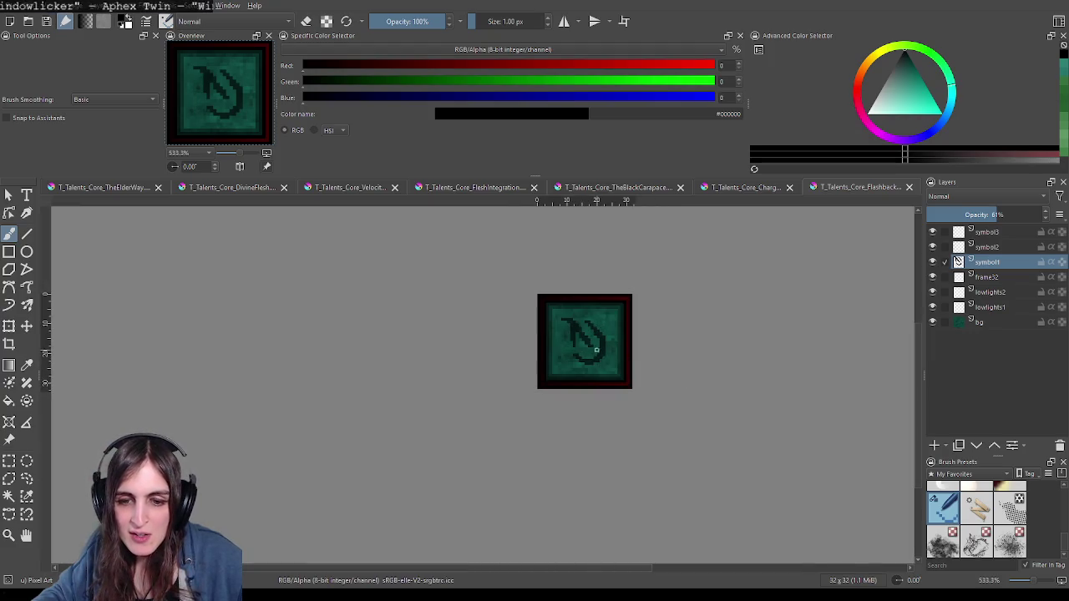
key(plus)
key(plus)
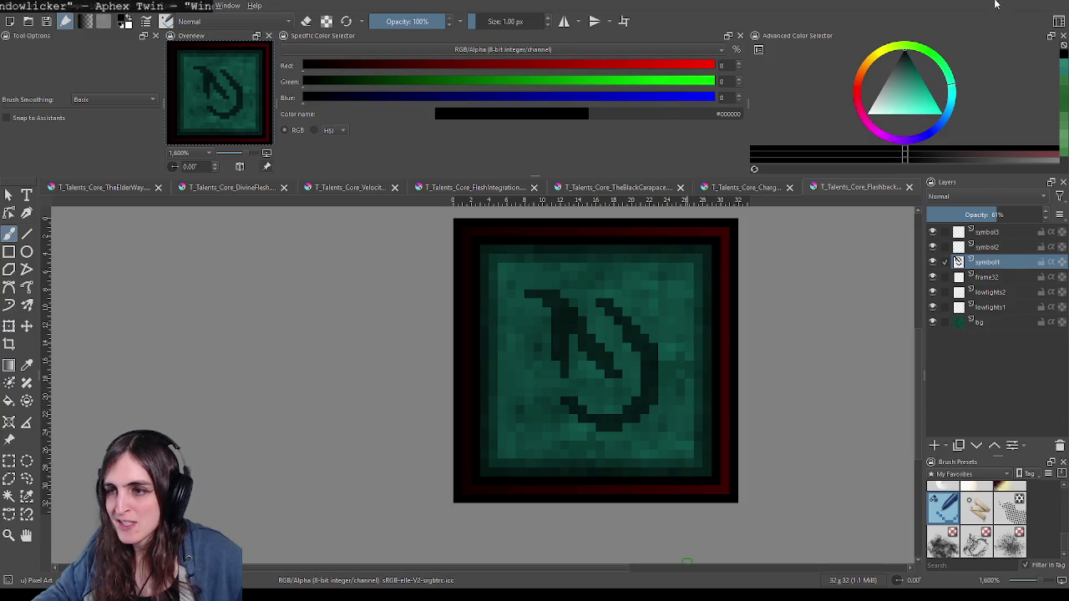
Step: Paint dark diagonal streaks beside and below the rune, plus a short lower stroke
drag(680, 336, 662, 333)
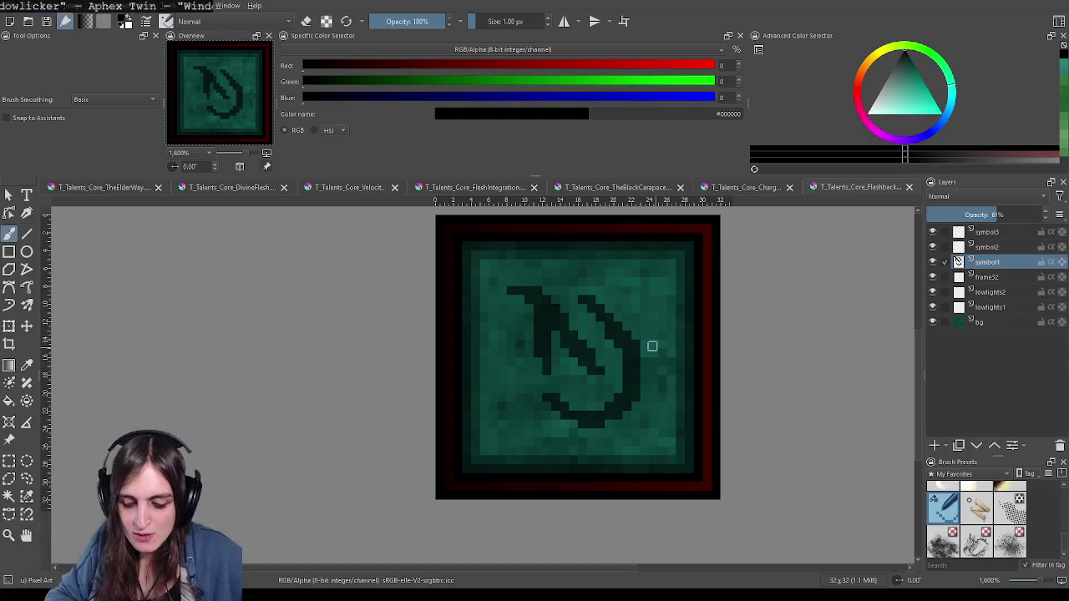
drag(507, 405, 555, 441)
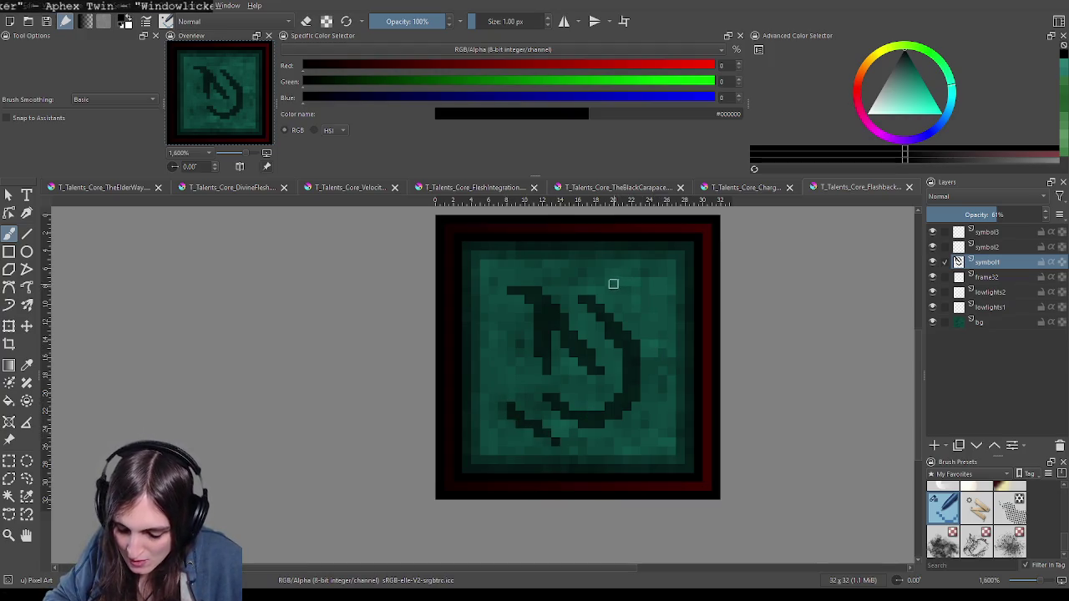
drag(616, 288, 643, 328)
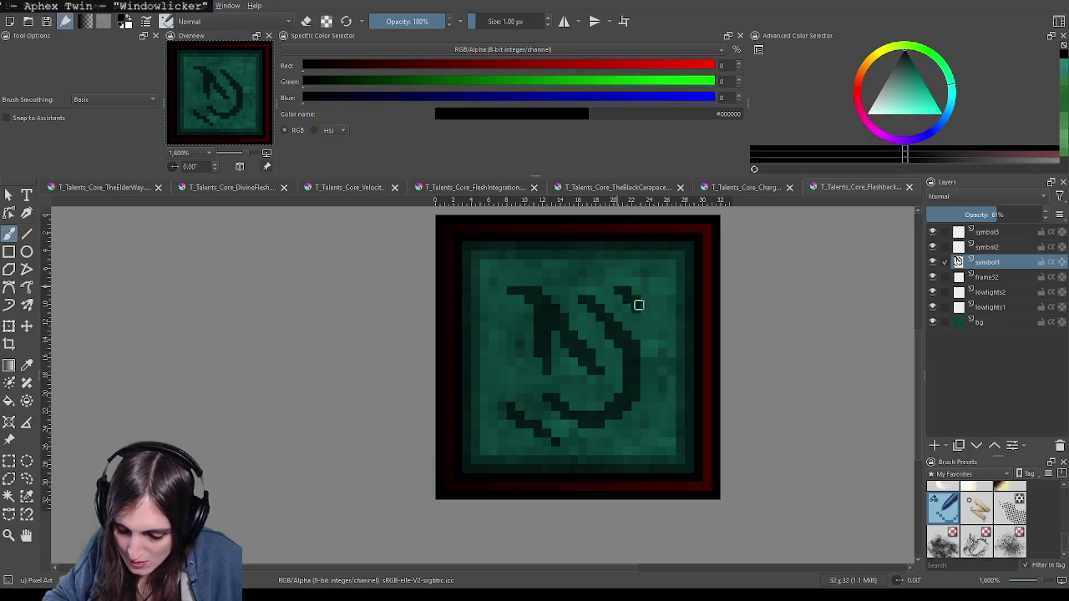
mouse_move(596, 444)
mouse_down()
mouse_move(579, 442)
mouse_move(663, 372)
mouse_up()
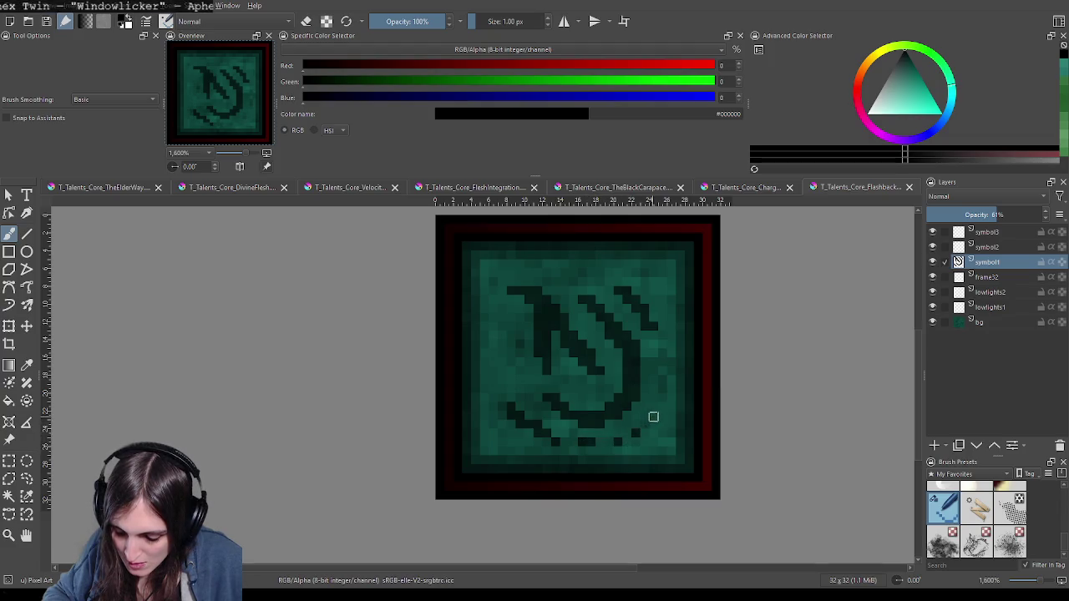
Step: Toggle the eraser for cleanup, then move the symbol1 rune up about two pixels
key(e)
key(e)
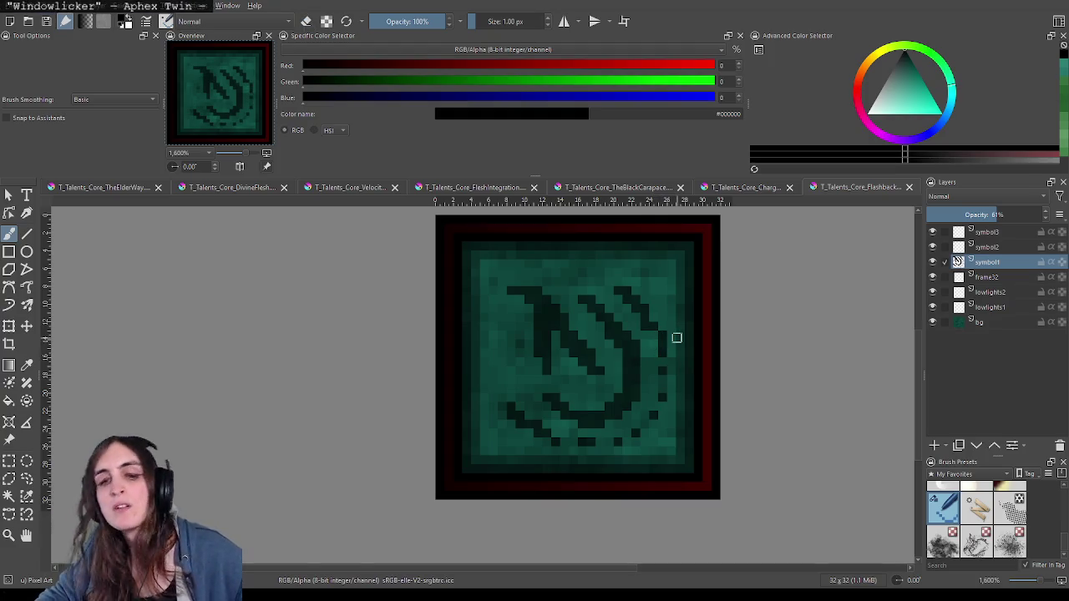
scroll(733, 383, down, 1)
scroll(733, 383, down, 3)
scroll(733, 383, up, 2)
scroll(733, 384, up, 1)
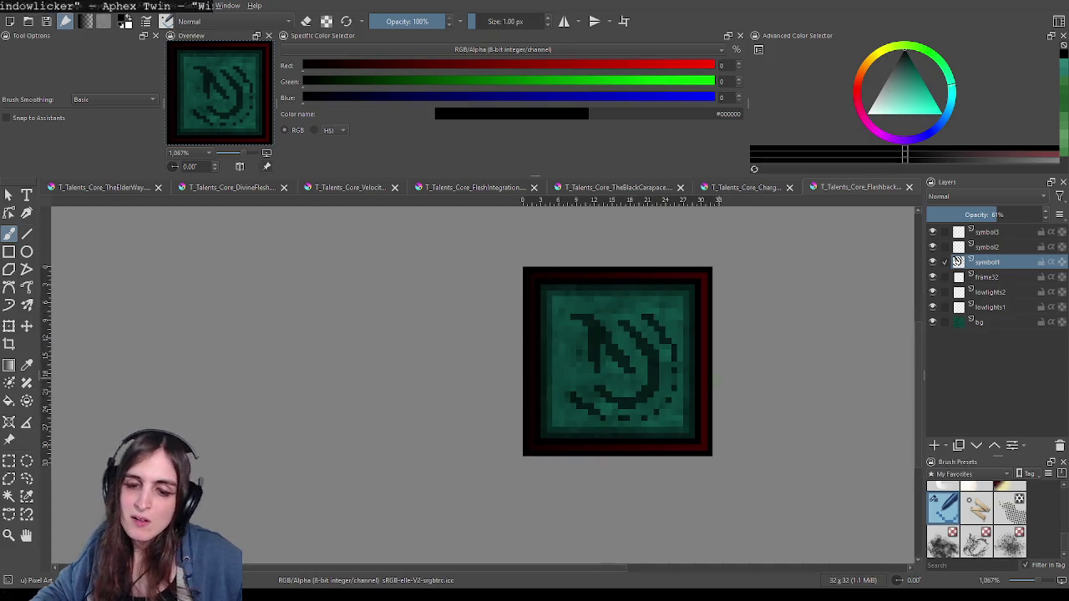
scroll(660, 385, up, 1)
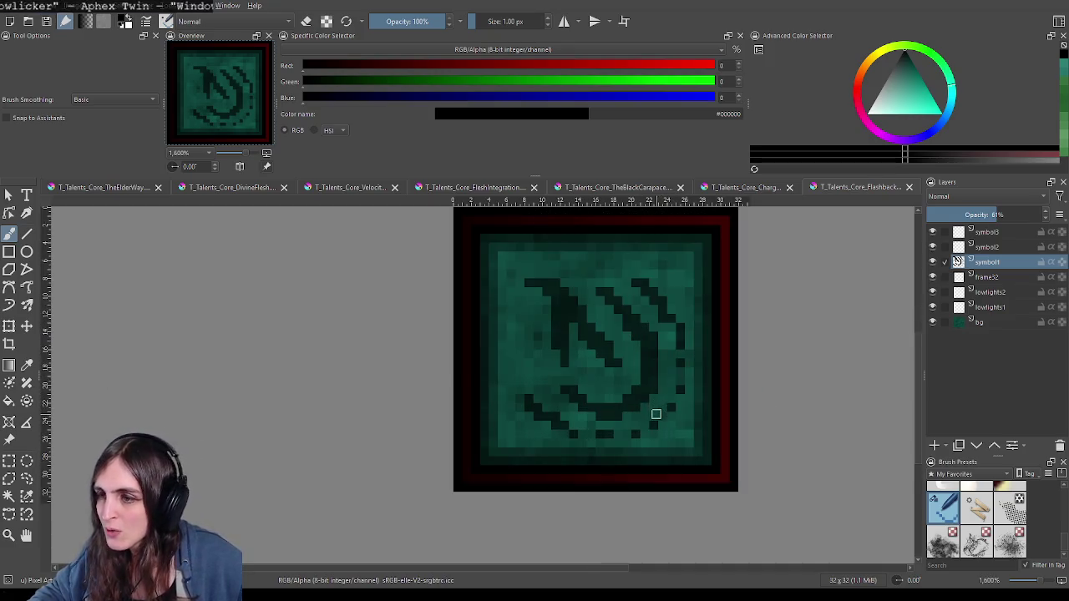
key(t)
drag(647, 410, 644, 404)
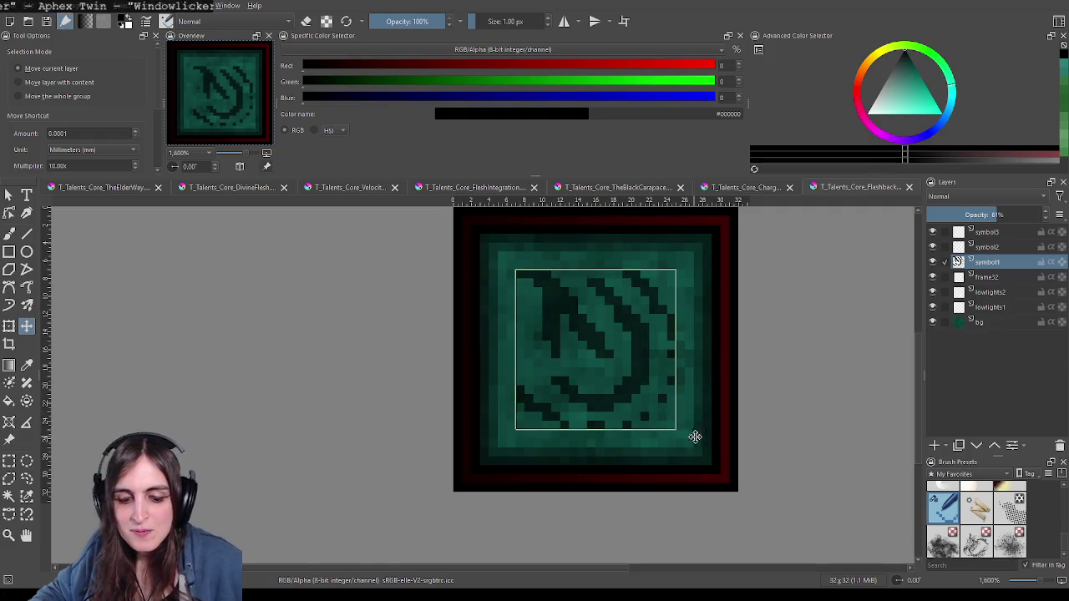
Step: Zoom in on the icon and return to the pixel brush
scroll(752, 409, down, 3)
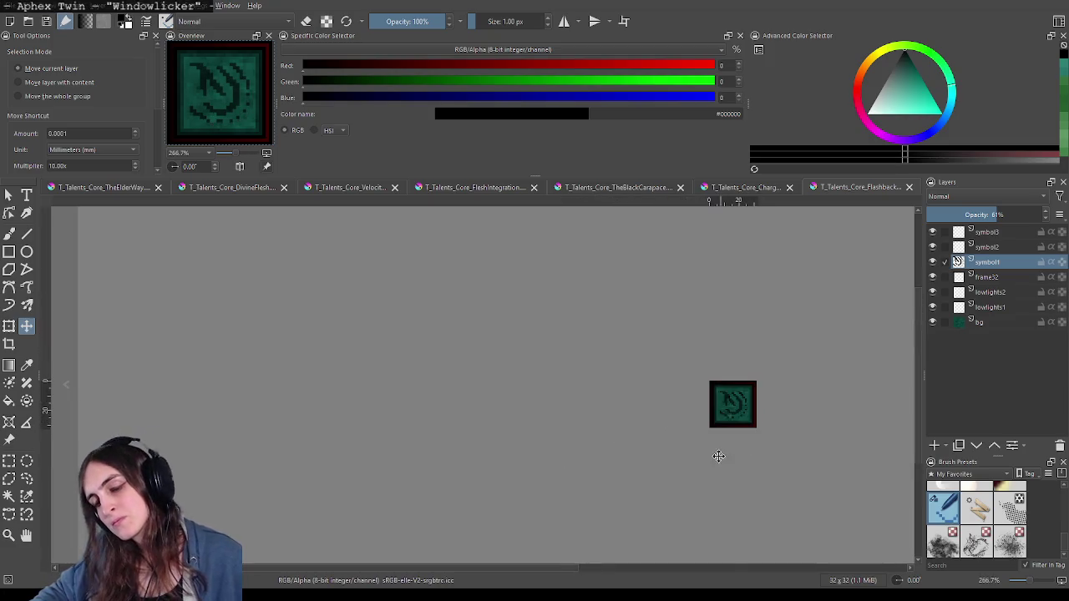
scroll(716, 453, up, 2)
scroll(730, 441, up, 1)
drag(807, 354, 687, 396)
scroll(687, 396, up, 2)
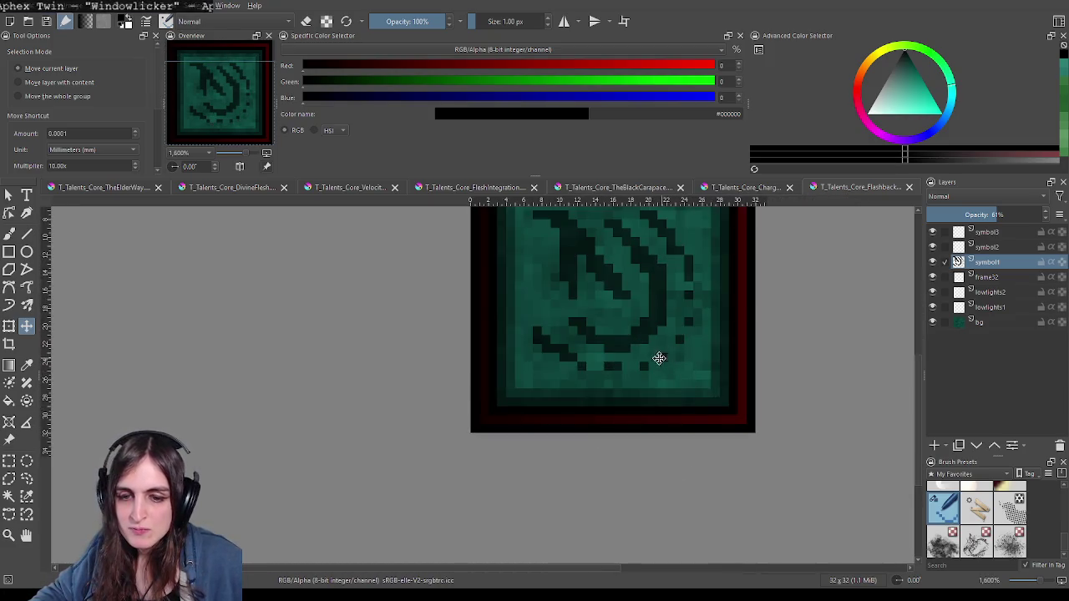
key(b)
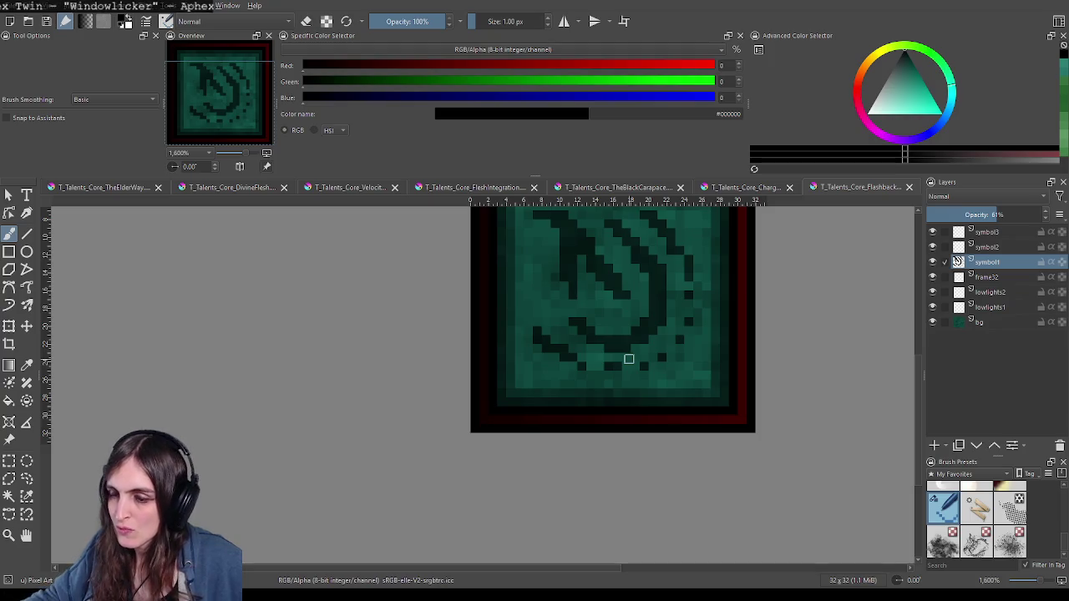
scroll(585, 362, up, 1)
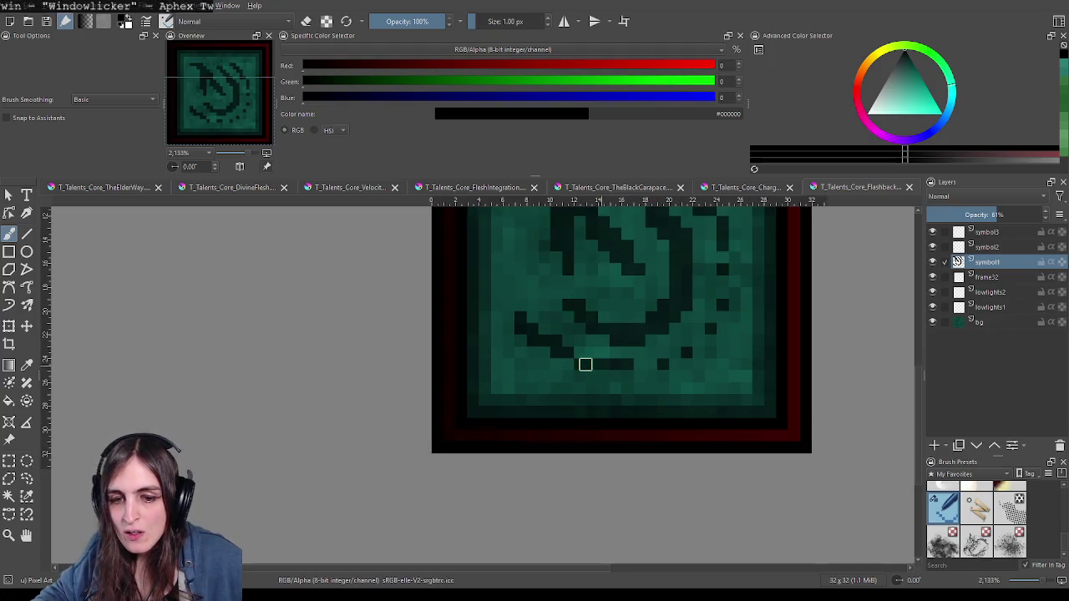
scroll(627, 396, right, 3)
scroll(602, 426, up, 2)
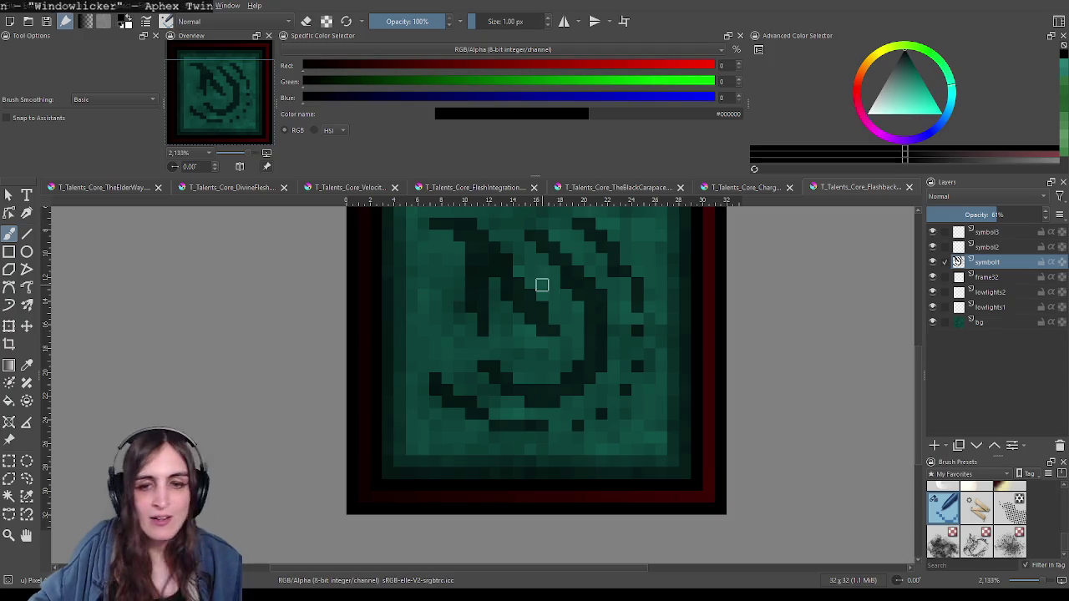
Step: Erase the dark pixels along the rune's lower right, leaving the diagonal stroke and hook
scroll(635, 375, down, 2)
scroll(601, 382, down, 2)
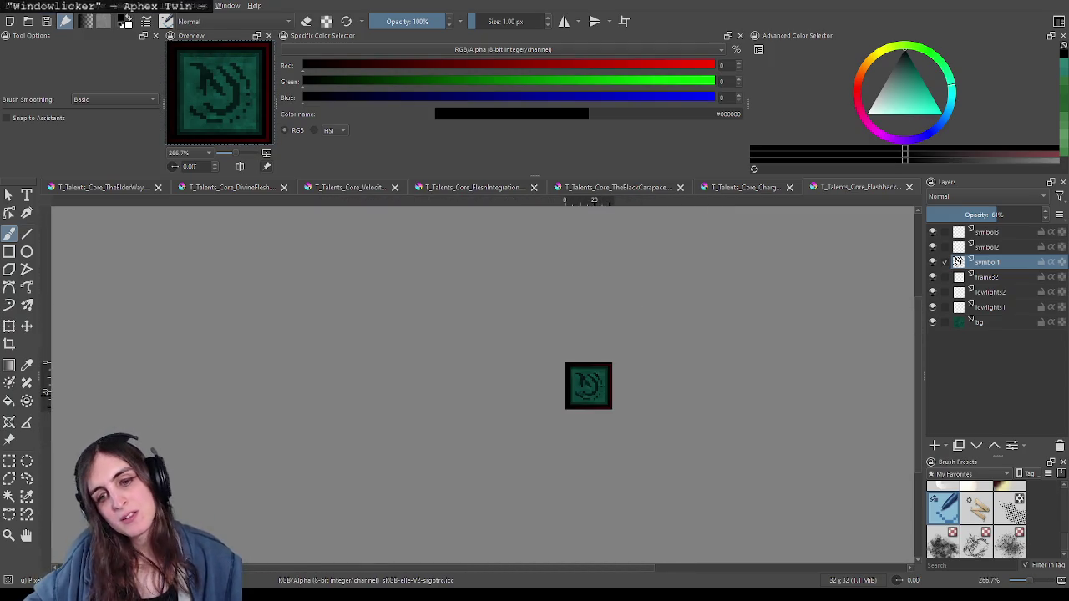
scroll(589, 388, up, 2)
scroll(584, 389, up, 2)
mouse_move(518, 399)
mouse_down()
mouse_move(565, 424)
mouse_move(656, 398)
mouse_move(647, 287)
mouse_move(680, 349)
mouse_move(675, 378)
mouse_up()
scroll(700, 427, up, 2)
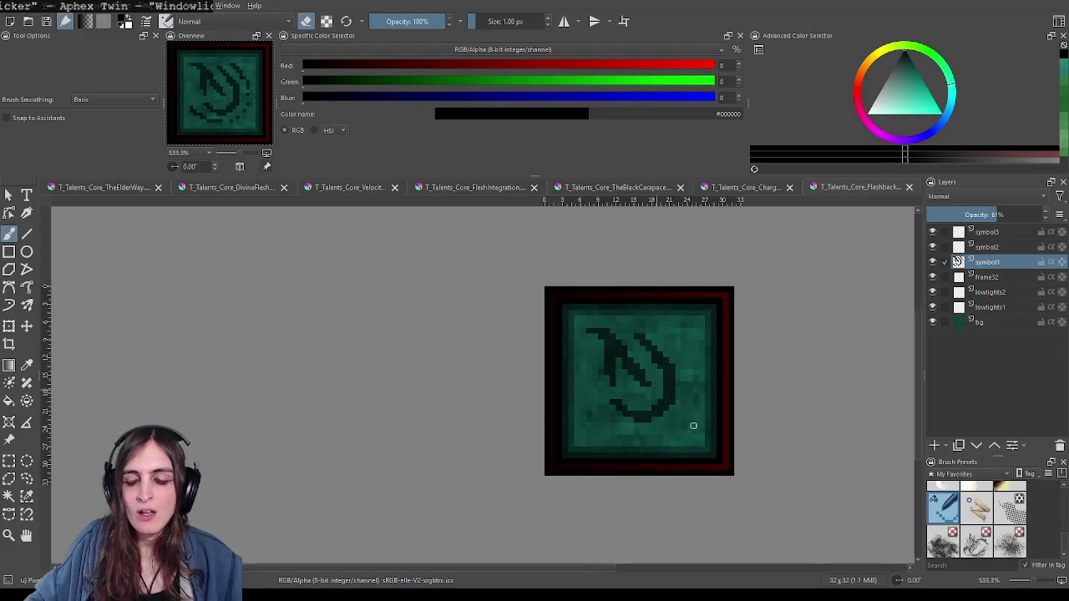
scroll(615, 435, up, 2)
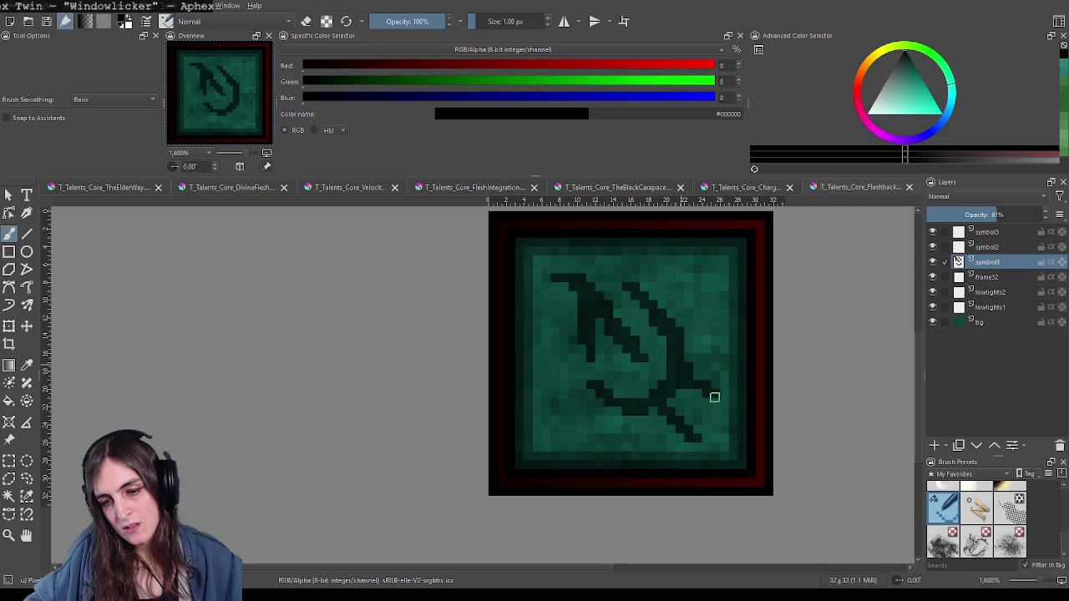
scroll(785, 351, down, 4)
scroll(785, 367, down, 1)
scroll(785, 376, up, 2)
drag(785, 384, 704, 380)
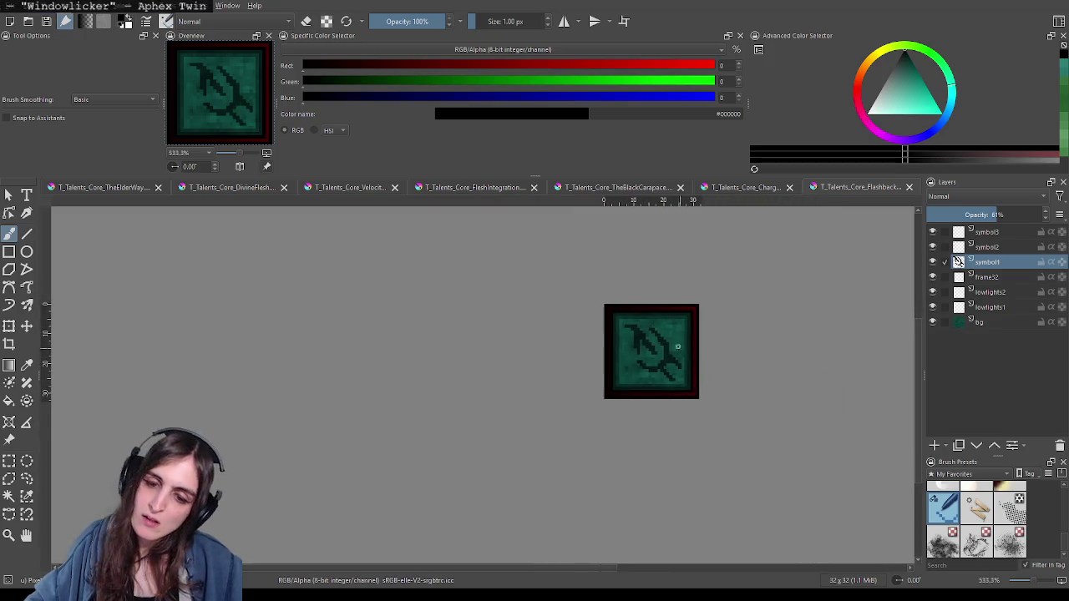
scroll(674, 347, up, 3)
click(700, 398)
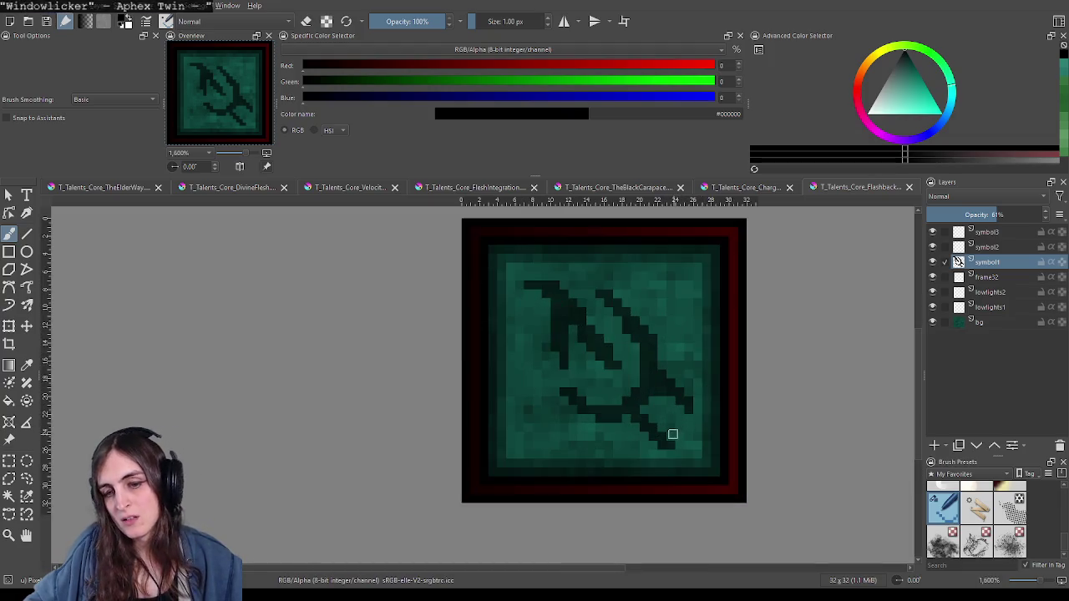
key(e)
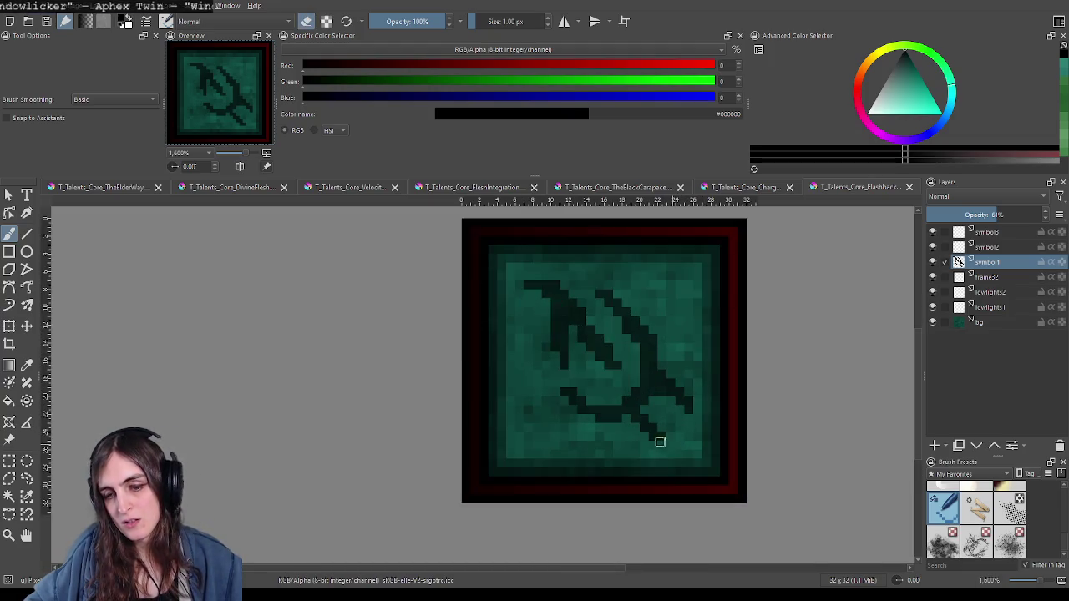
scroll(743, 433, down, 3)
scroll(743, 433, down, 2)
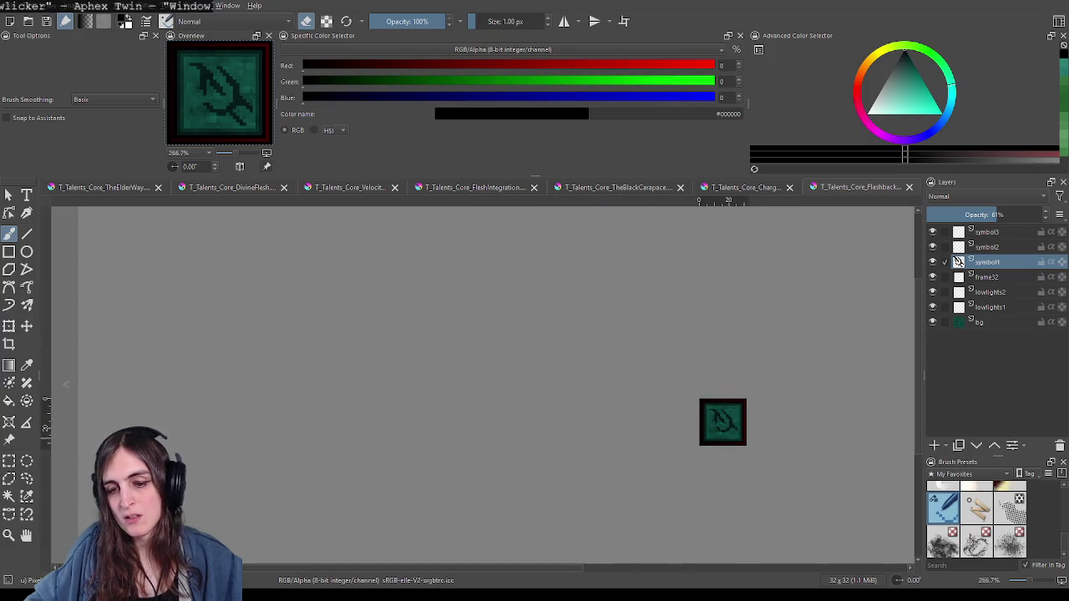
scroll(723, 430, up, 3)
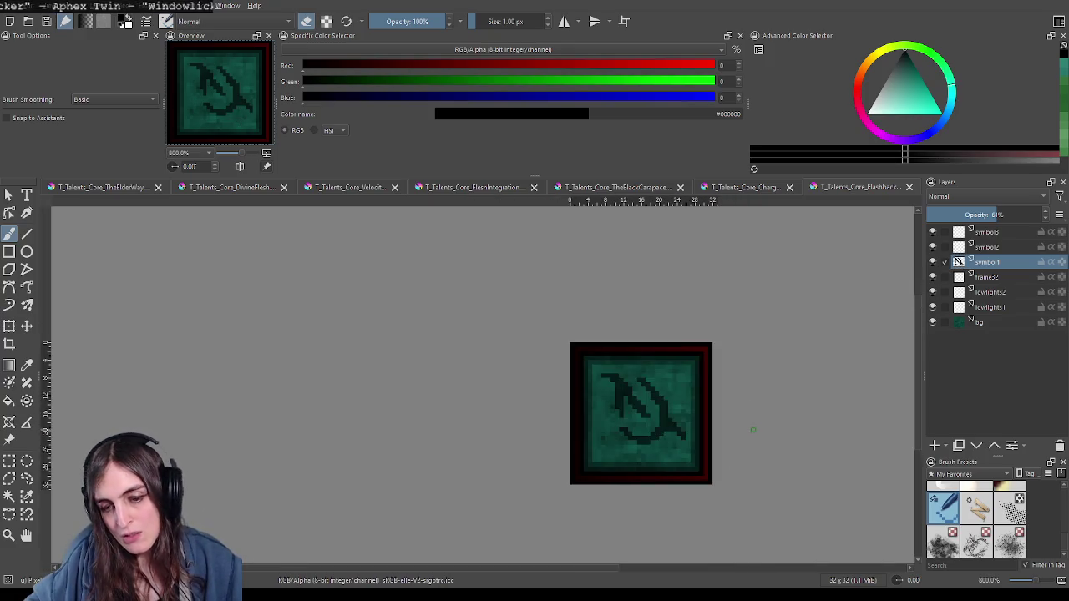
scroll(657, 358, up, 2)
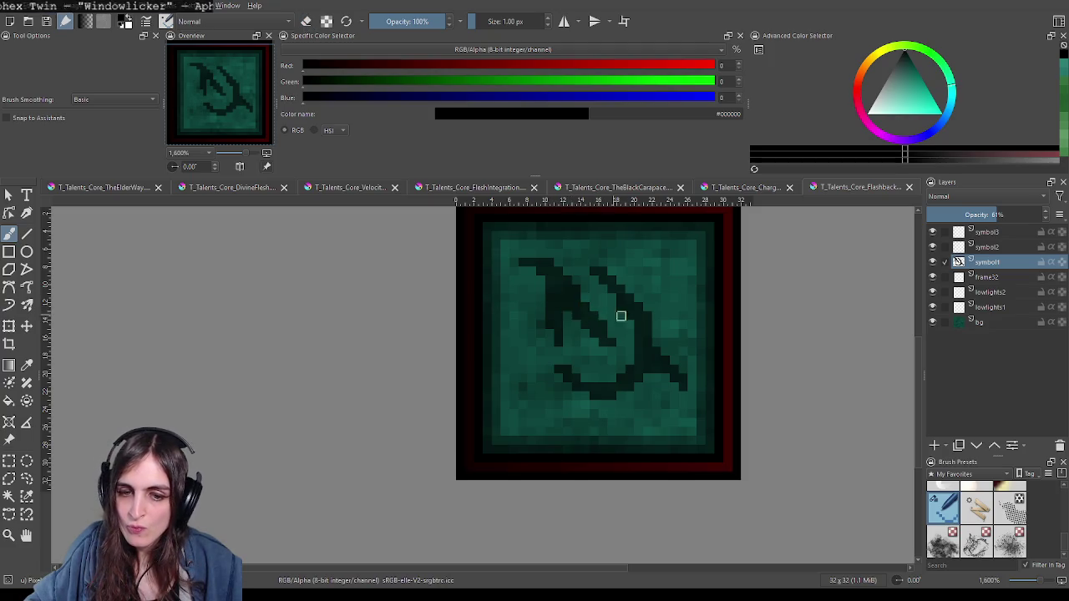
scroll(704, 359, down, 2)
scroll(719, 368, down, 2)
scroll(735, 380, up, 1)
scroll(701, 344, up, 3)
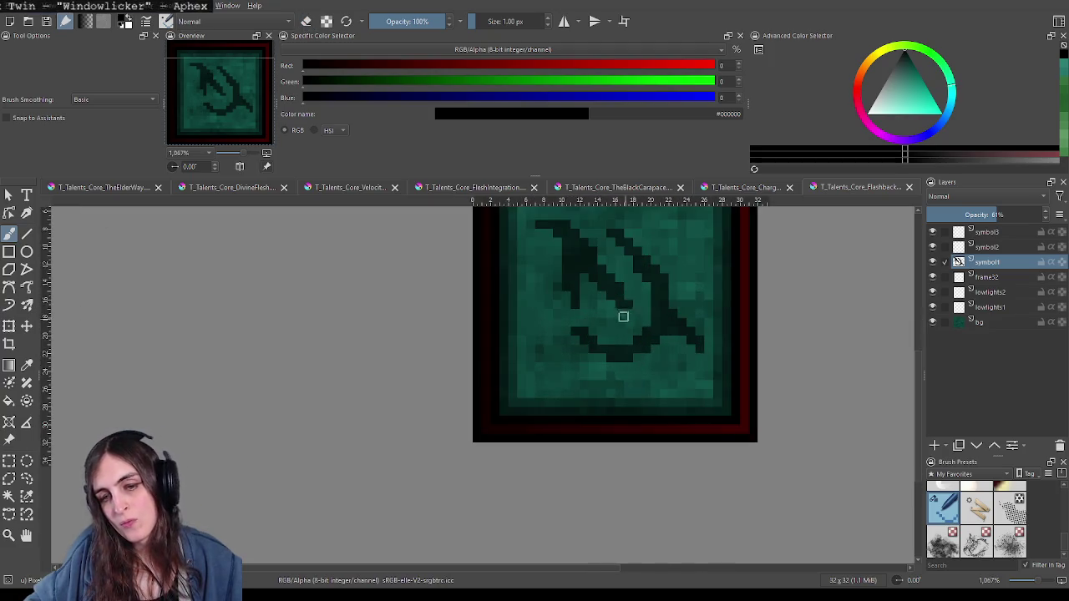
scroll(618, 365, up, 1)
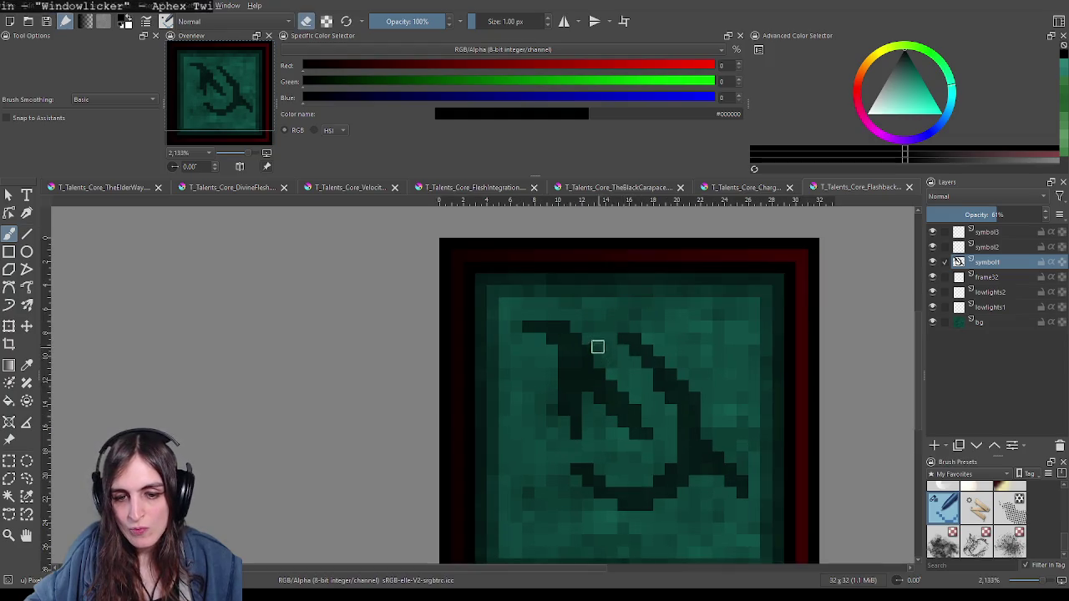
scroll(675, 370, down, 3)
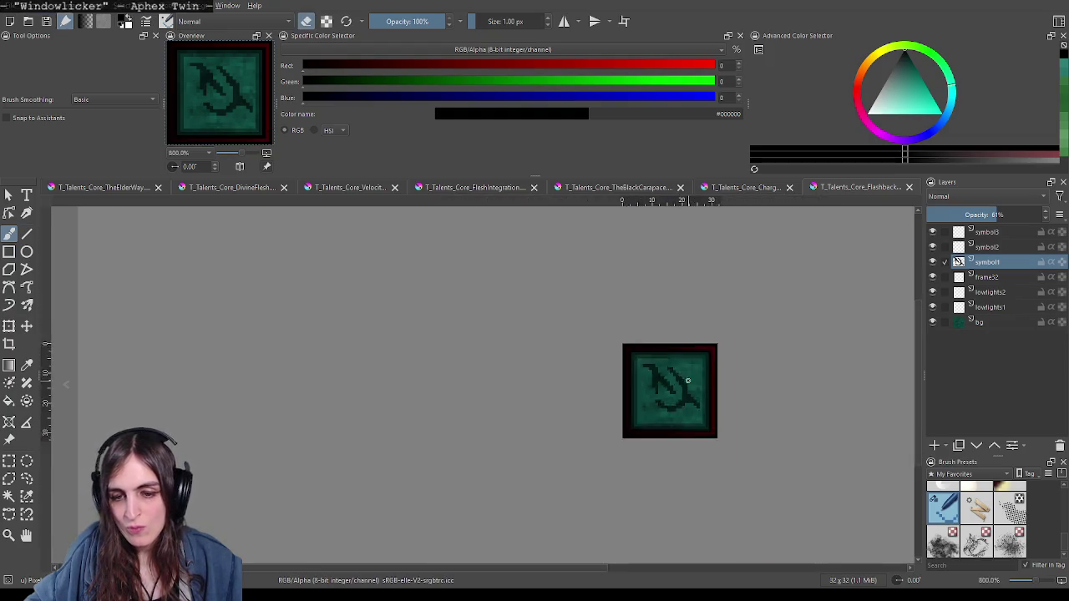
scroll(693, 380, down, 1)
scroll(681, 388, up, 1)
scroll(675, 389, up, 1)
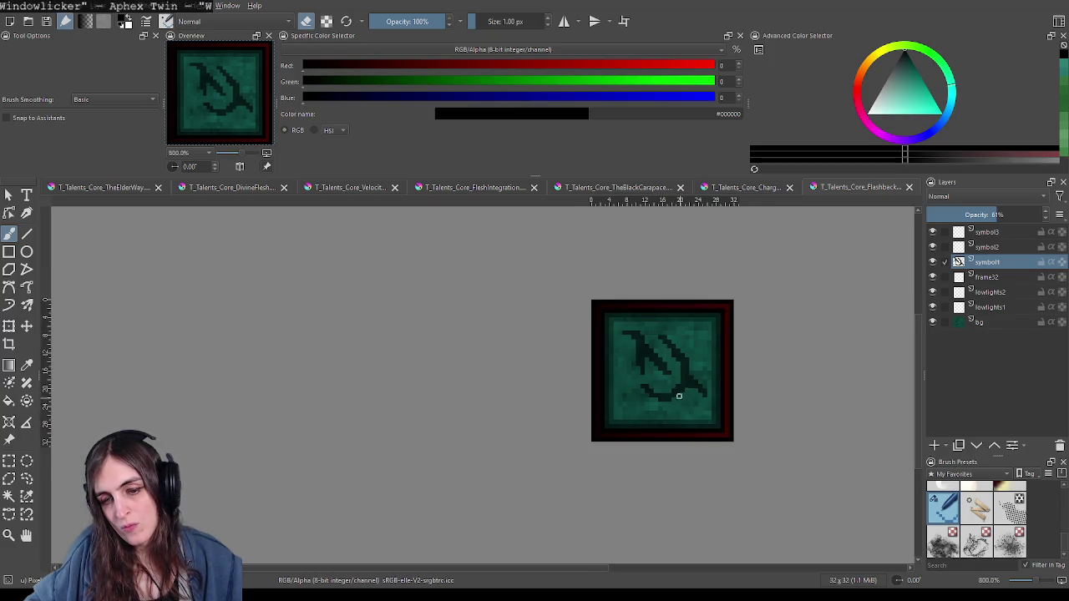
scroll(660, 376, up, 1)
scroll(608, 342, up, 1)
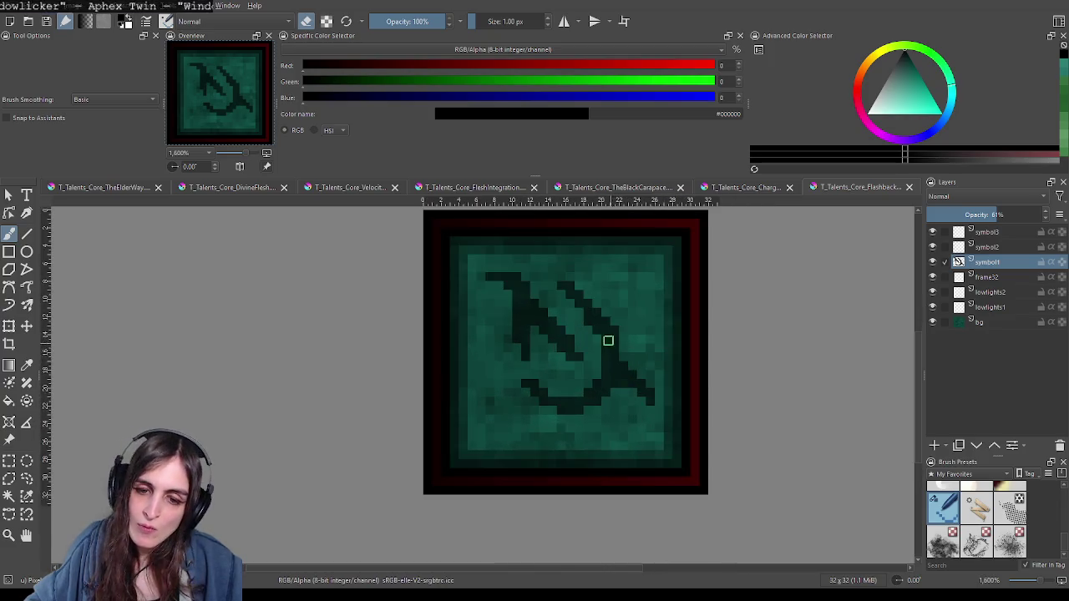
scroll(584, 332, up, 1)
scroll(585, 345, down, 3)
scroll(665, 370, down, 3)
scroll(675, 372, up, 5)
scroll(585, 355, down, 1)
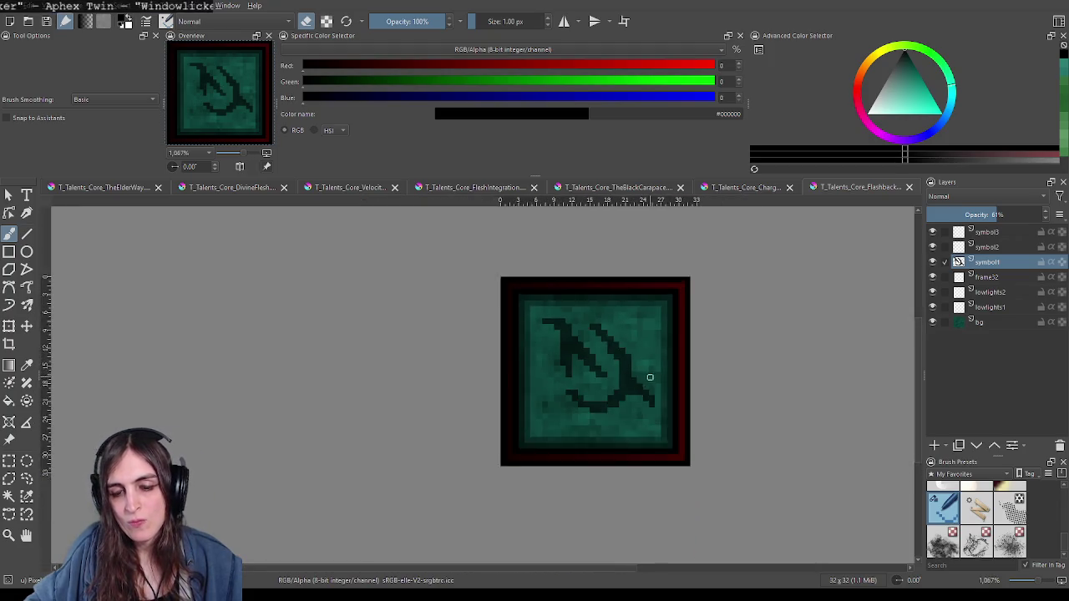
scroll(644, 376, down, 2)
scroll(666, 390, down, 1)
scroll(666, 390, up, 3)
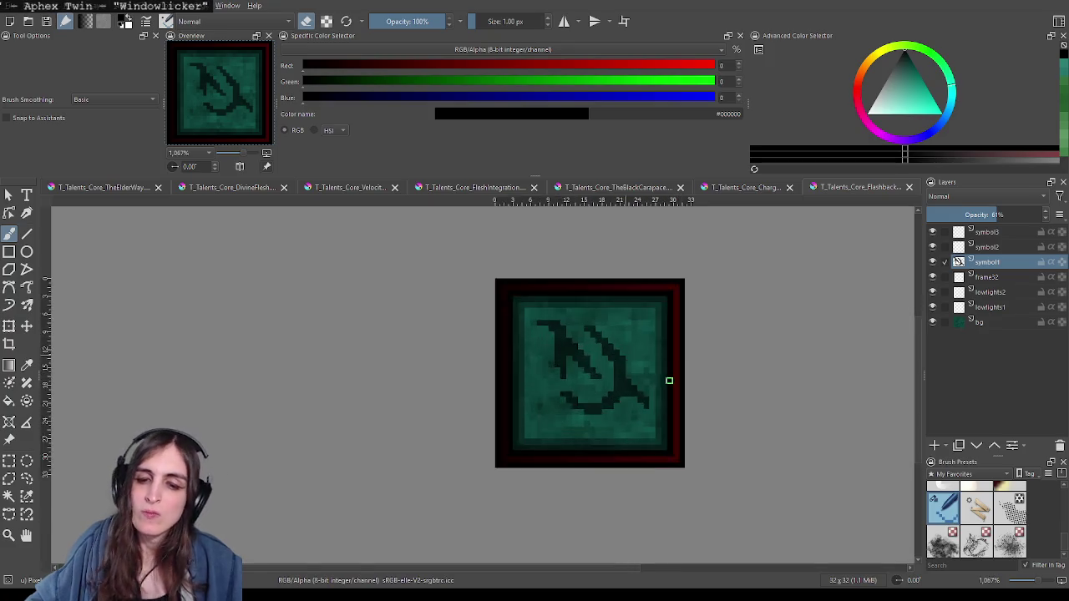
scroll(660, 384, up, 1)
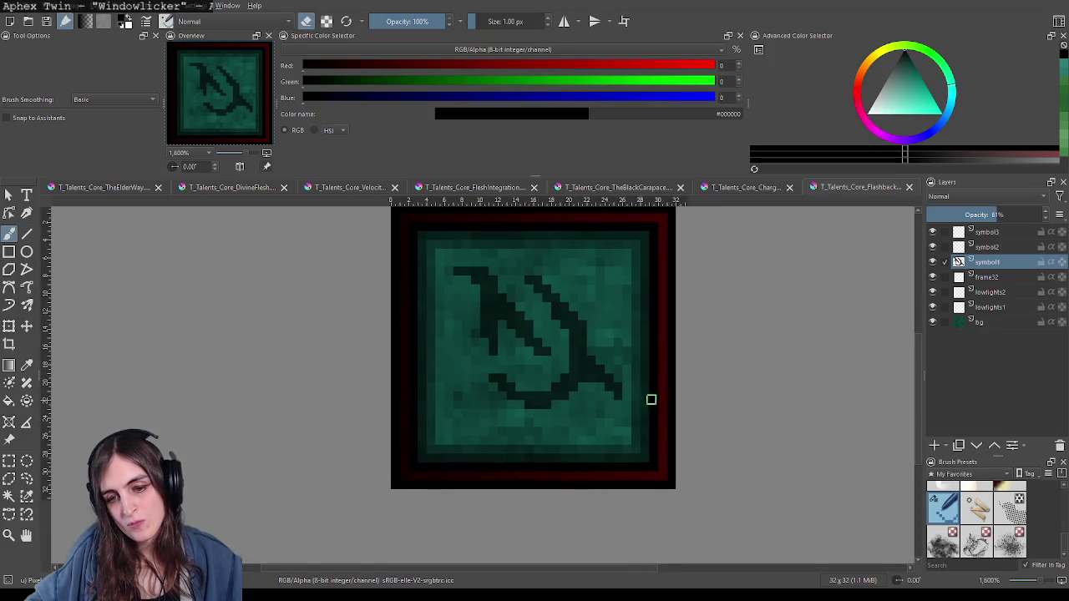
scroll(729, 366, down, 3)
scroll(710, 367, down, 2)
scroll(714, 367, up, 3)
scroll(720, 373, up, 2)
scroll(720, 372, up, 1)
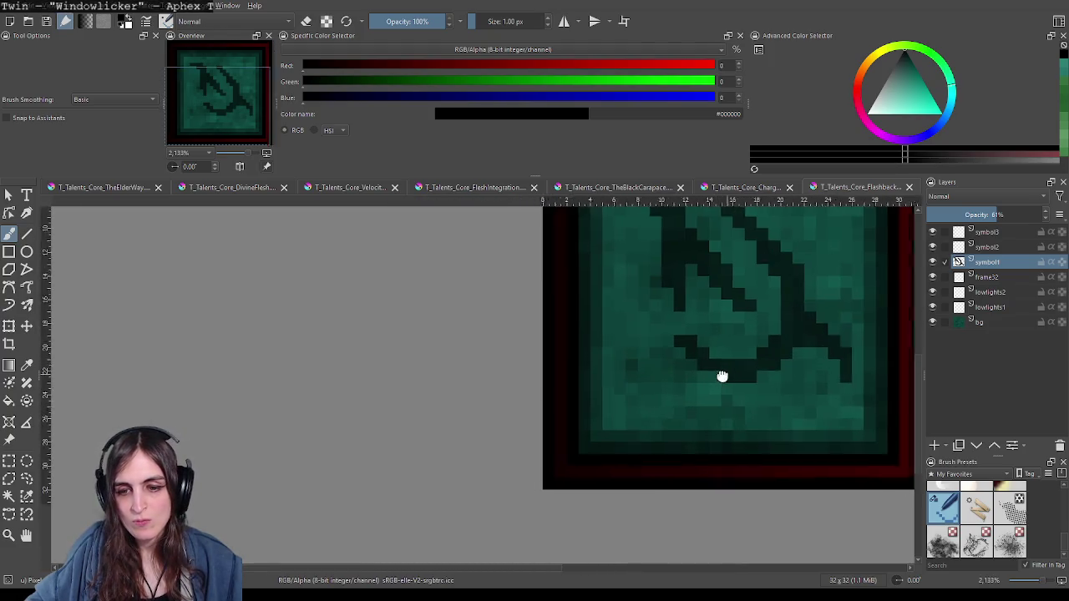
Step: Pan and zoom around the icon to inspect the rune's lower hook
drag(720, 373, 633, 376)
drag(723, 401, 542, 446)
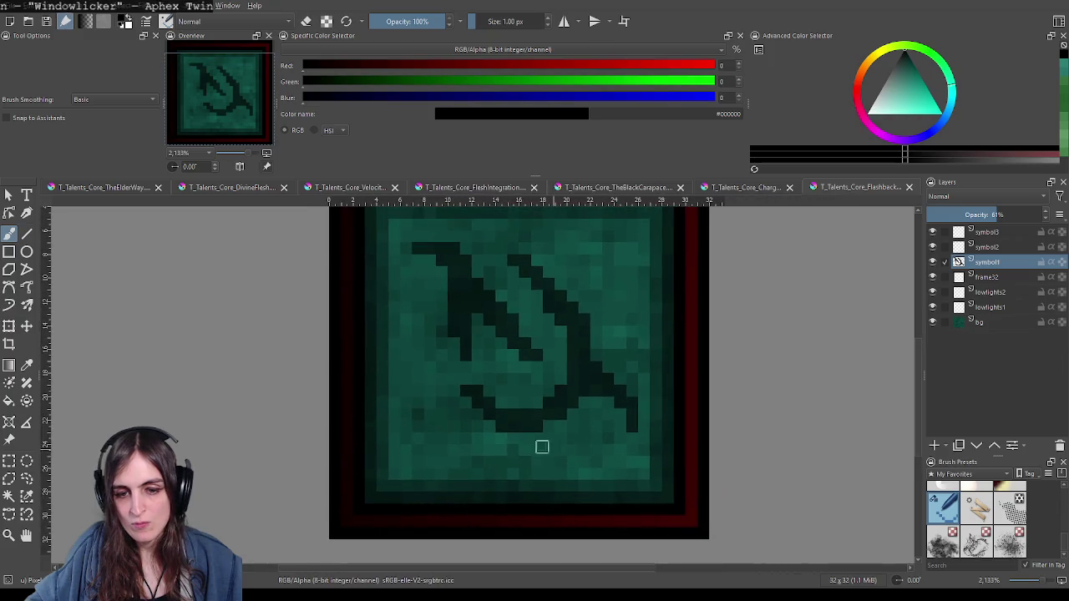
scroll(635, 399, down, 2)
scroll(635, 401, down, 4)
scroll(625, 392, up, 1)
scroll(601, 399, up, 3)
scroll(560, 390, up, 1)
scroll(561, 390, up, 1)
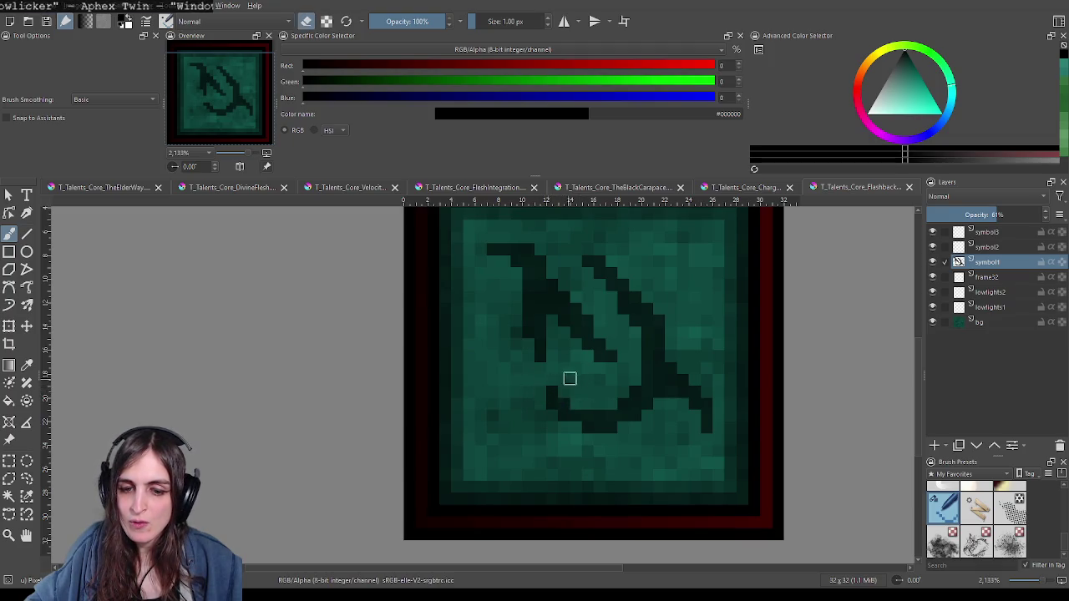
scroll(721, 368, down, 2)
scroll(745, 384, down, 2)
scroll(745, 386, down, 1)
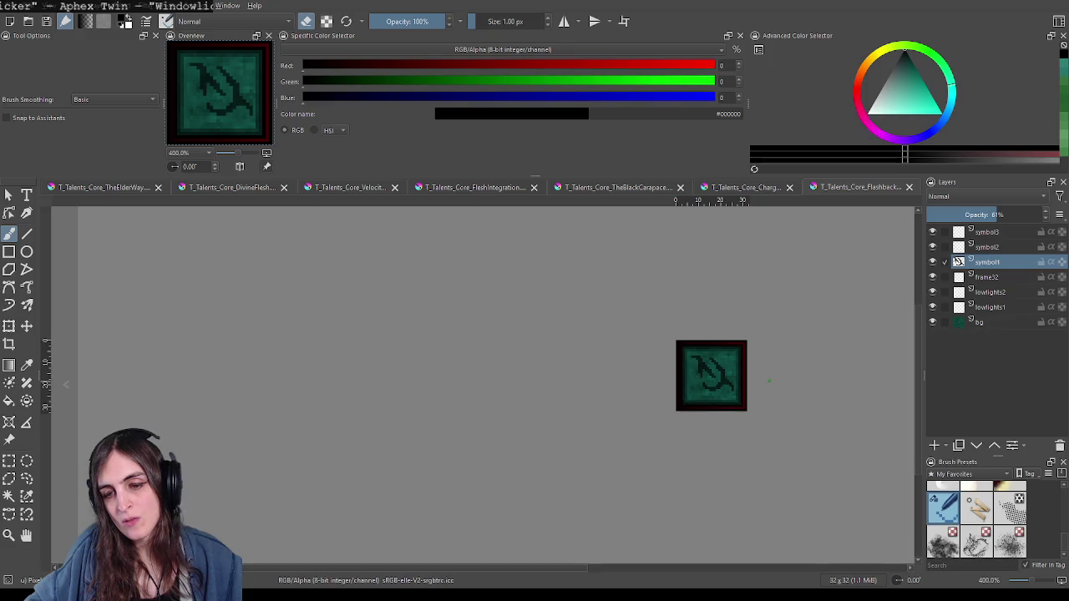
drag(769, 381, 704, 395)
scroll(704, 394, up, 1)
scroll(693, 392, up, 2)
scroll(677, 393, up, 1)
scroll(664, 377, up, 1)
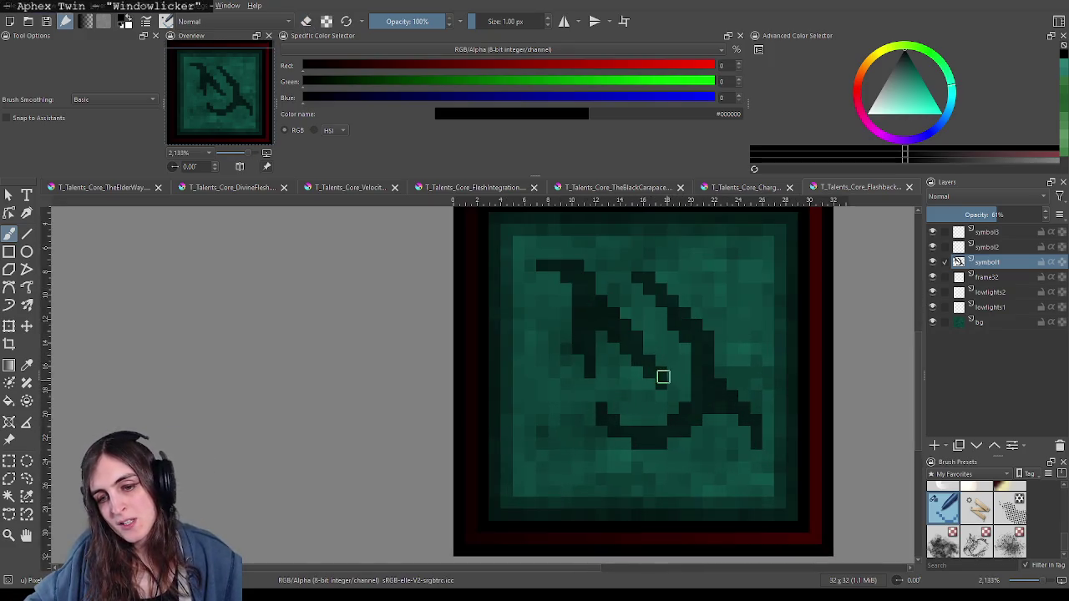
scroll(727, 360, down, 5)
scroll(735, 372, down, 1)
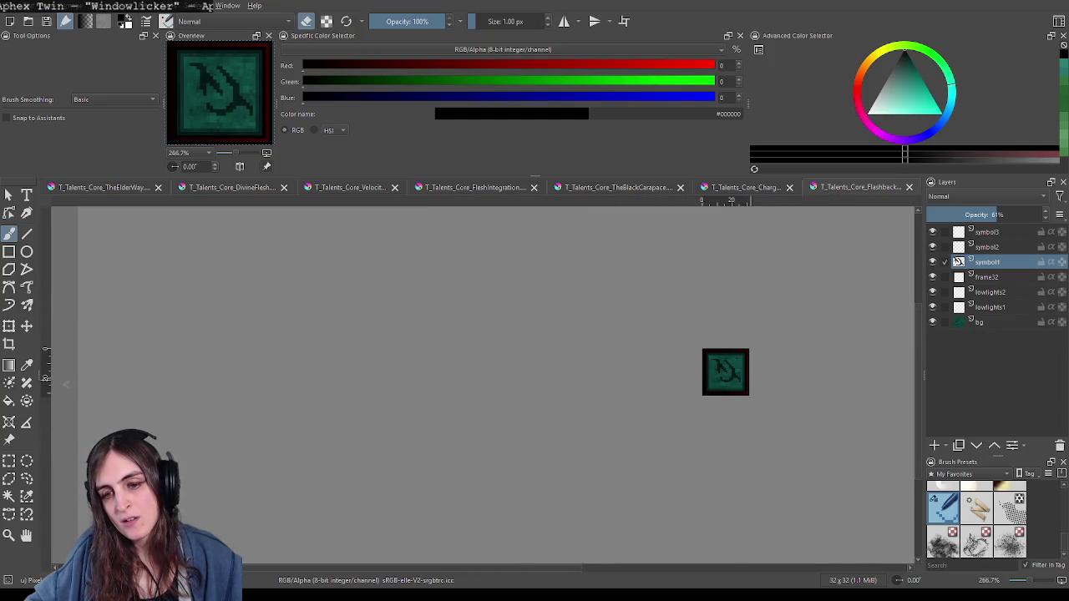
scroll(744, 377, up, 1)
scroll(744, 376, up, 3)
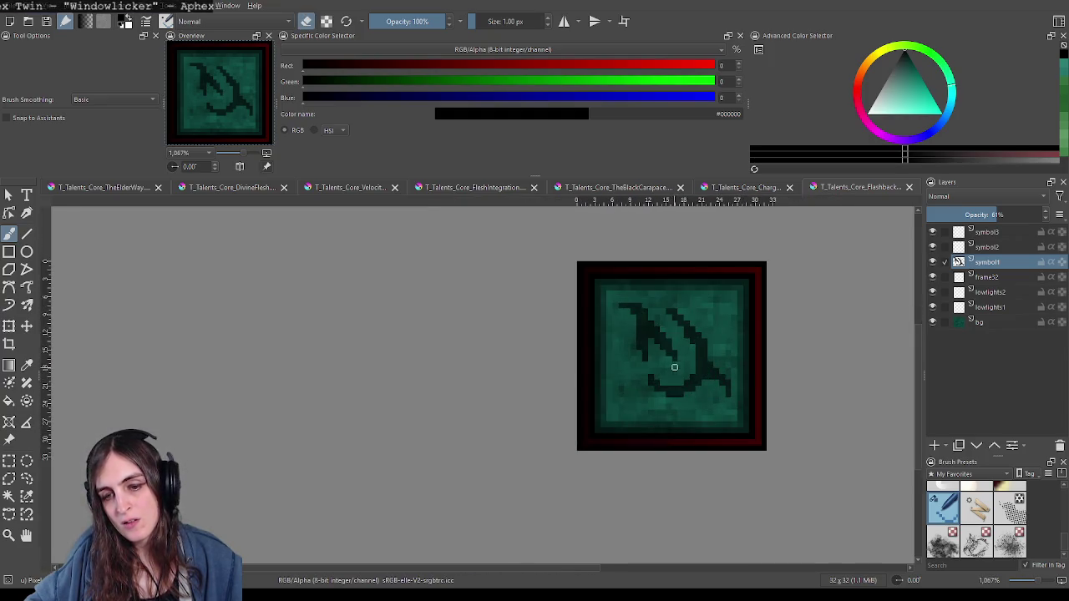
scroll(674, 366, up, 2)
scroll(768, 369, down, 6)
scroll(773, 373, down, 3)
scroll(769, 372, up, 1)
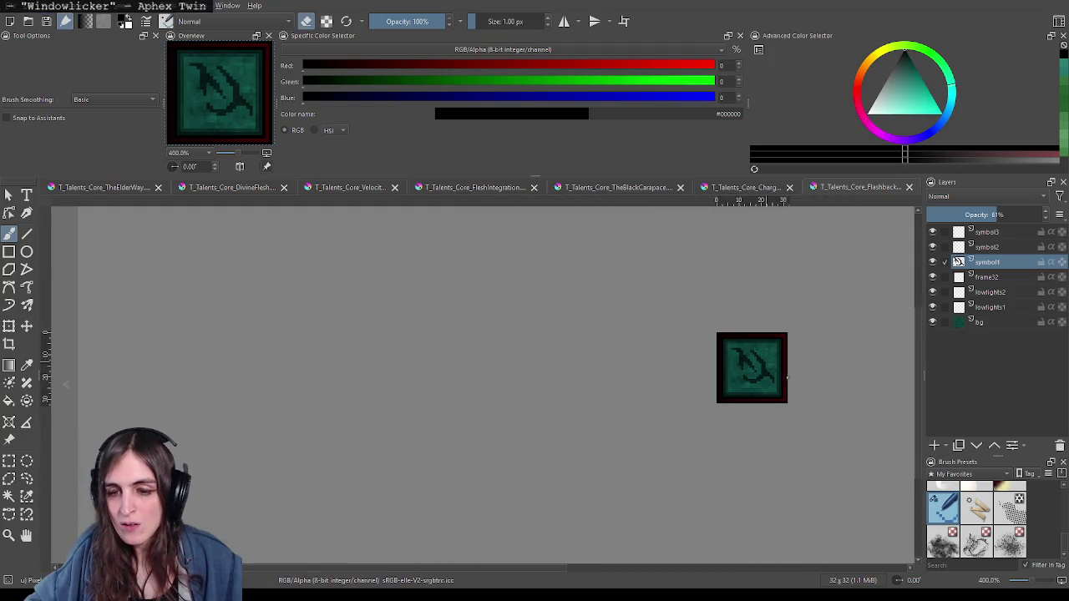
scroll(752, 359, up, 1)
scroll(747, 348, up, 1)
mouse_move(721, 340)
mouse_down()
mouse_move(663, 313)
mouse_move(652, 286)
mouse_up()
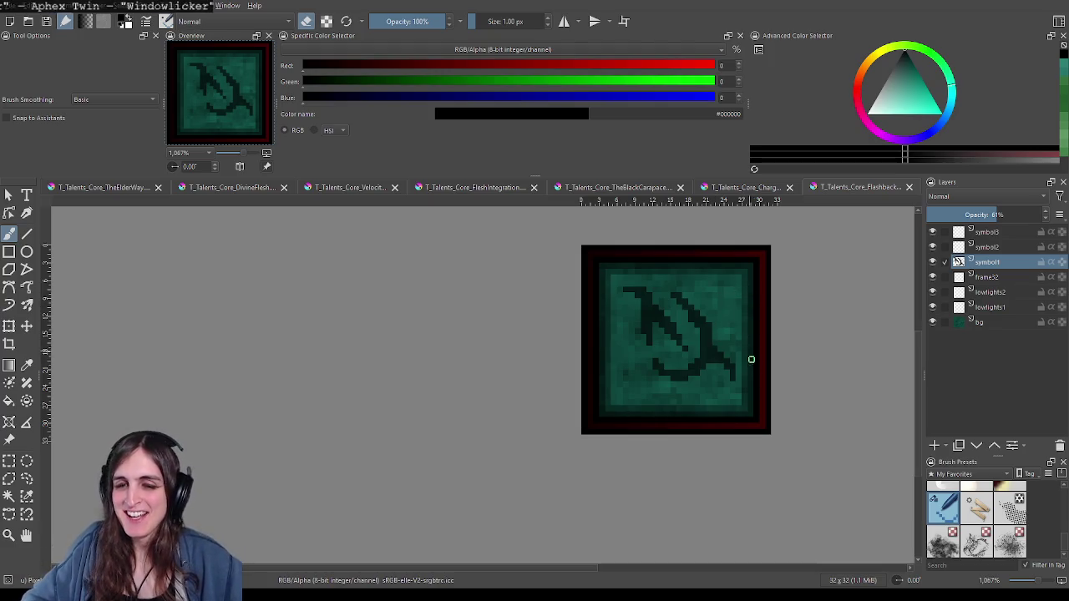
Step: Zoom in and recentre the view on the hook at the rune's base
scroll(718, 380, down, 3)
scroll(680, 391, down, 2)
scroll(672, 387, down, 3)
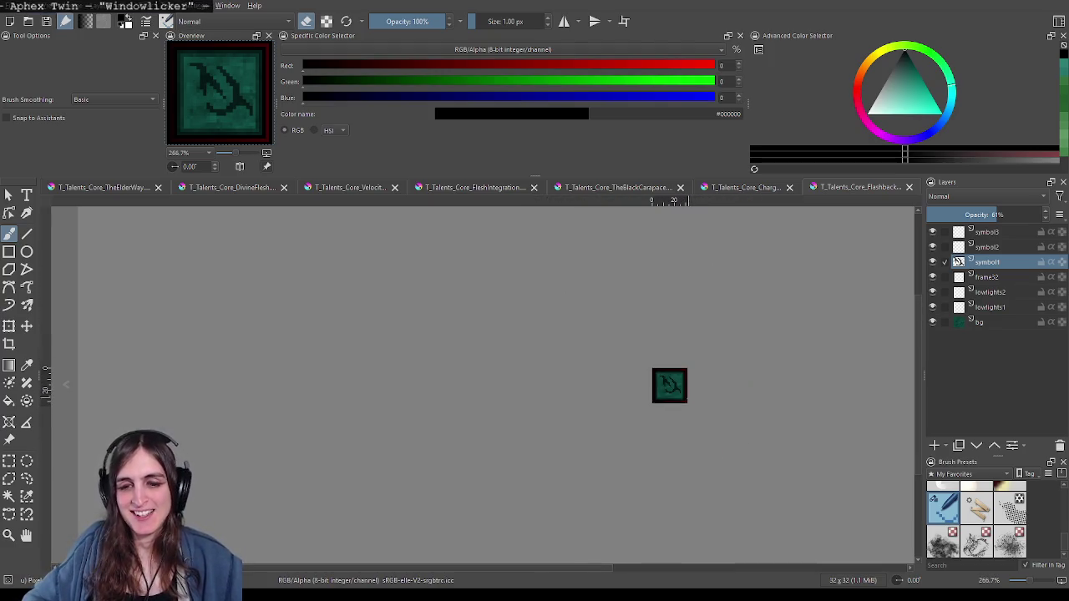
scroll(668, 384, up, 3)
scroll(660, 350, up, 1)
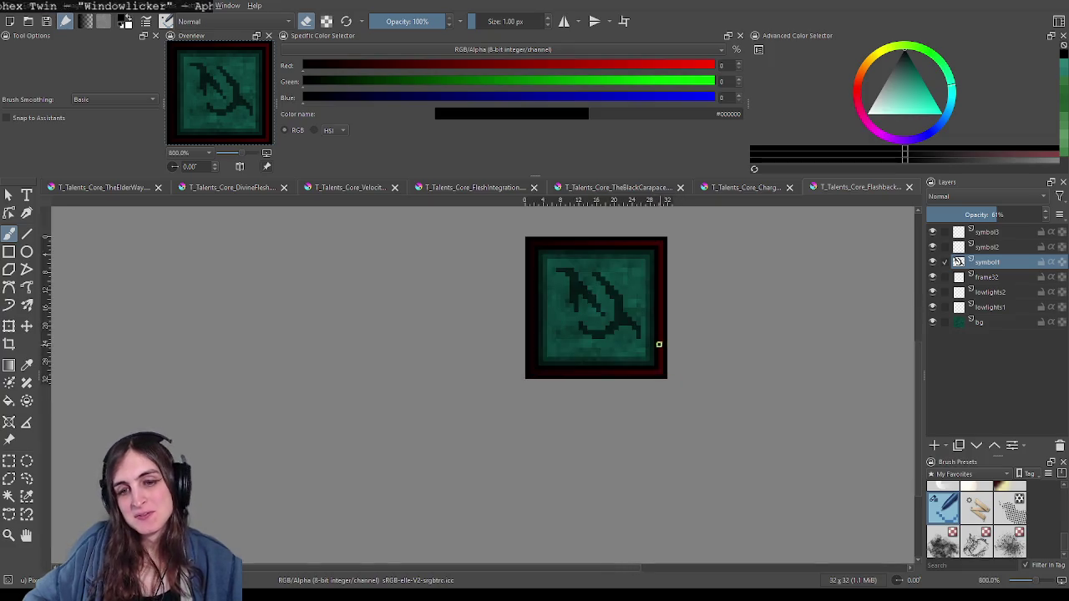
scroll(618, 325, up, 3)
scroll(654, 362, up, 1)
scroll(659, 368, down, 4)
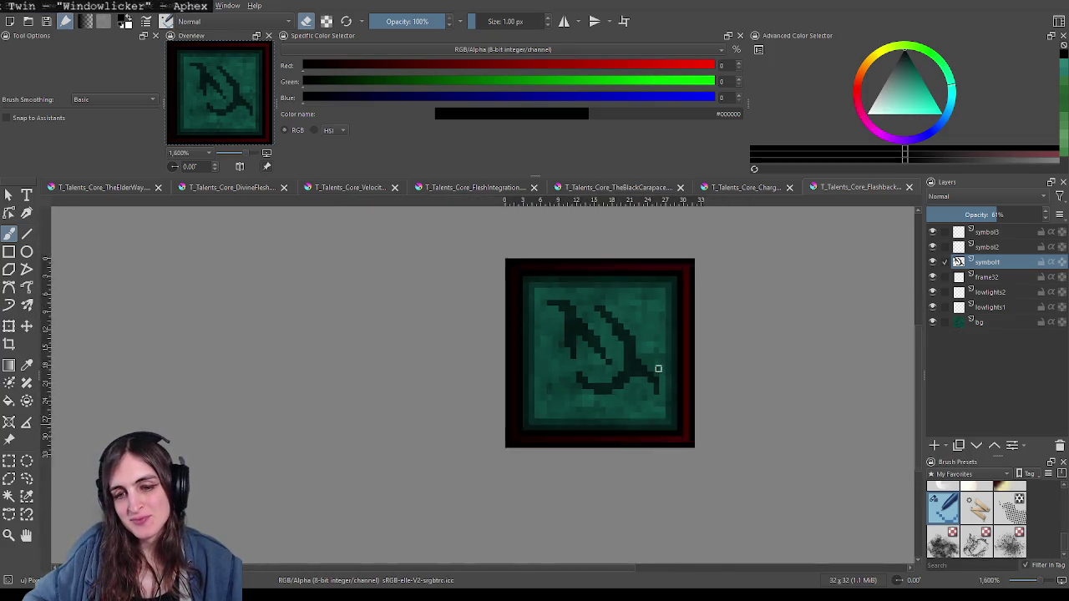
scroll(610, 360, down, 2)
scroll(609, 359, up, 1)
scroll(613, 354, up, 1)
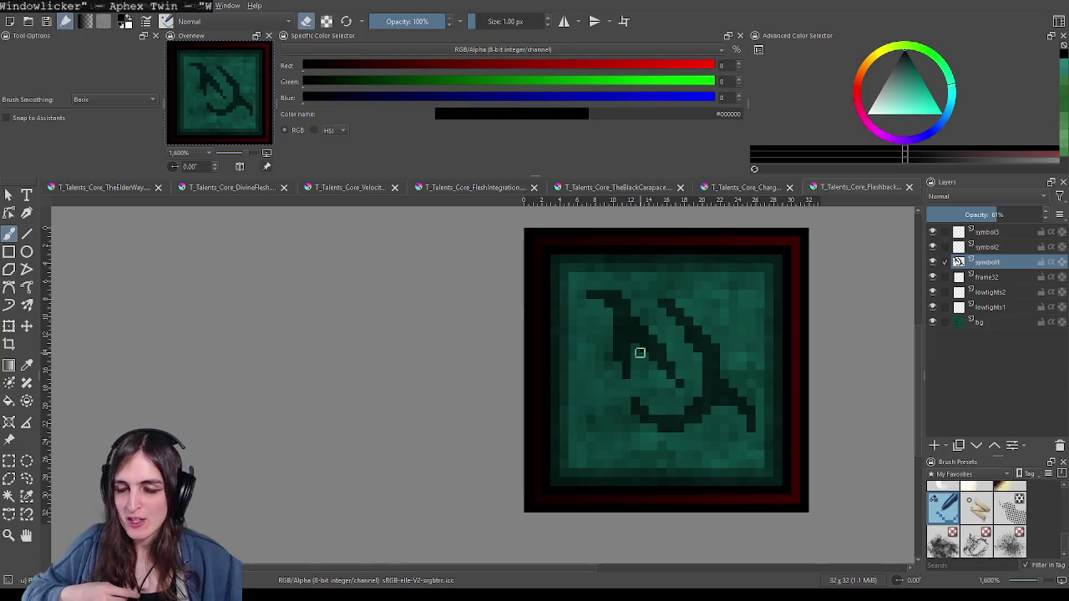
scroll(662, 377, down, 3)
scroll(668, 380, down, 2)
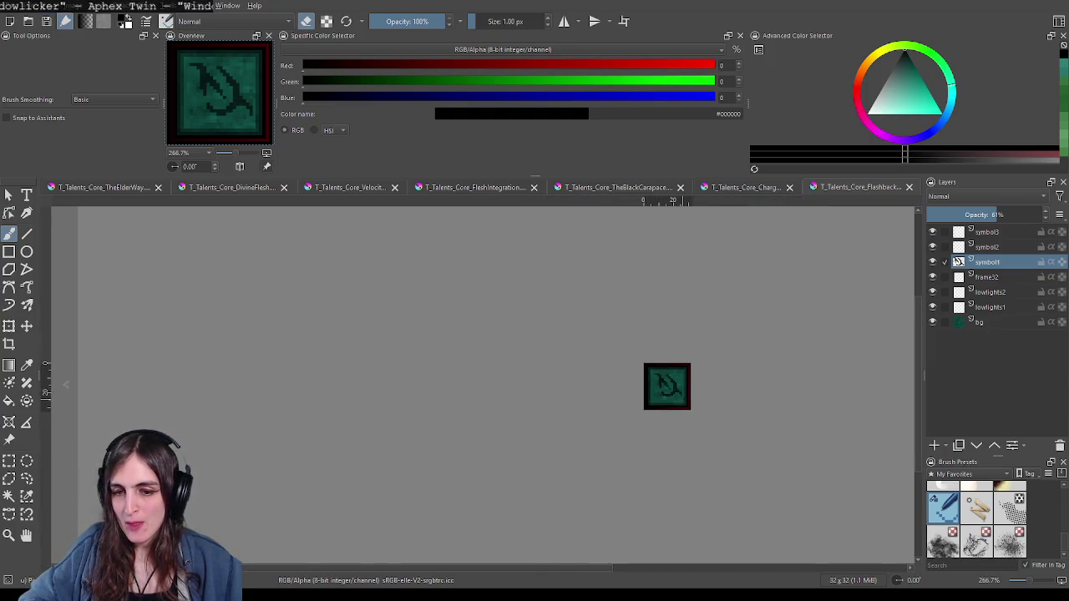
scroll(674, 382, up, 4)
drag(655, 338, 632, 374)
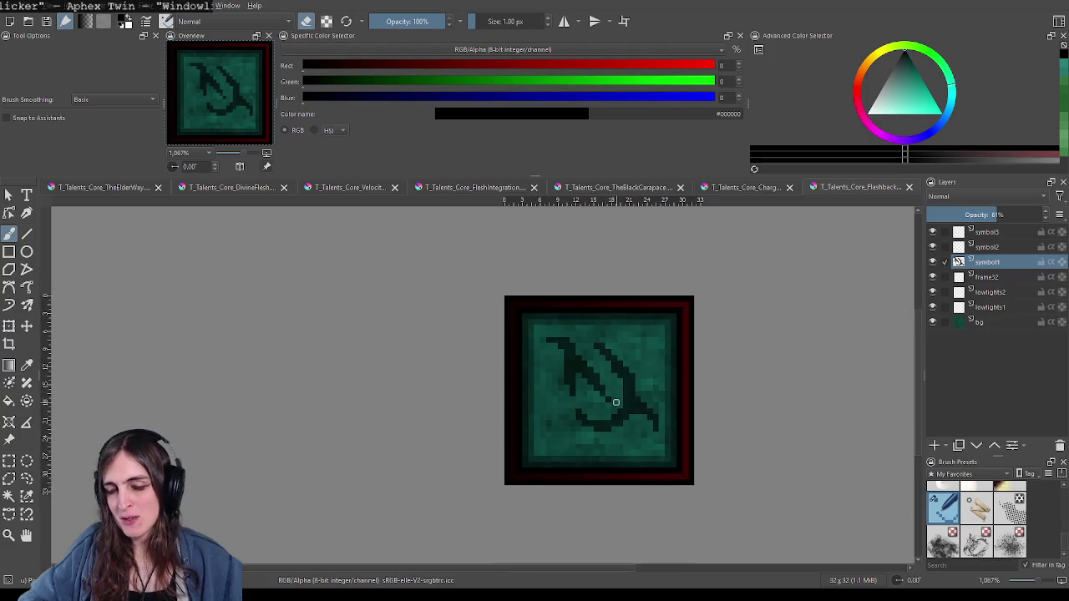
scroll(590, 394, down, 1)
scroll(592, 398, down, 3)
scroll(594, 403, down, 1)
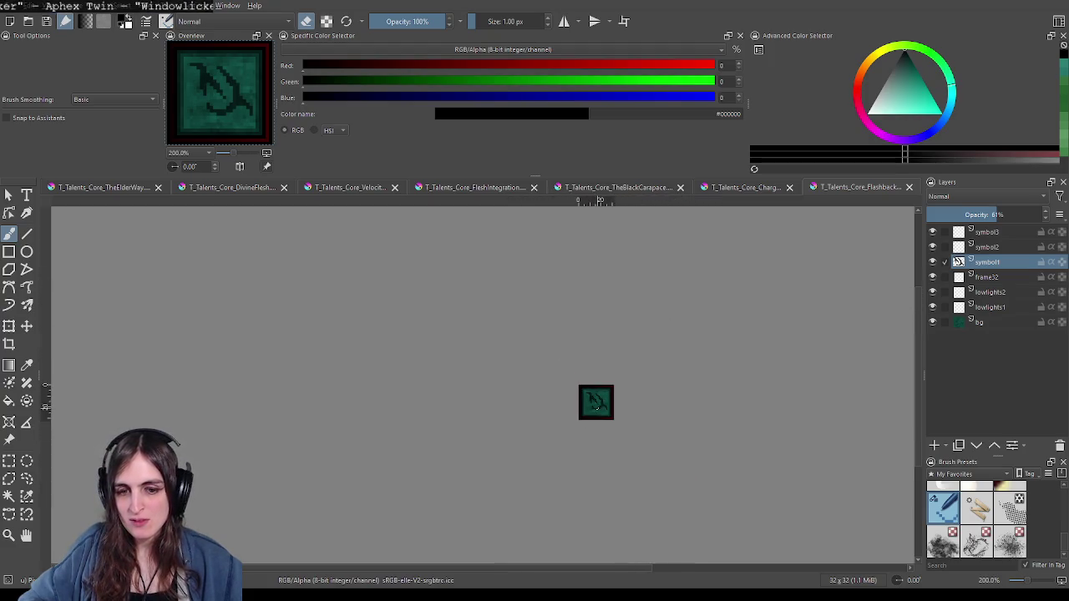
scroll(598, 405, up, 1)
scroll(601, 409, up, 1)
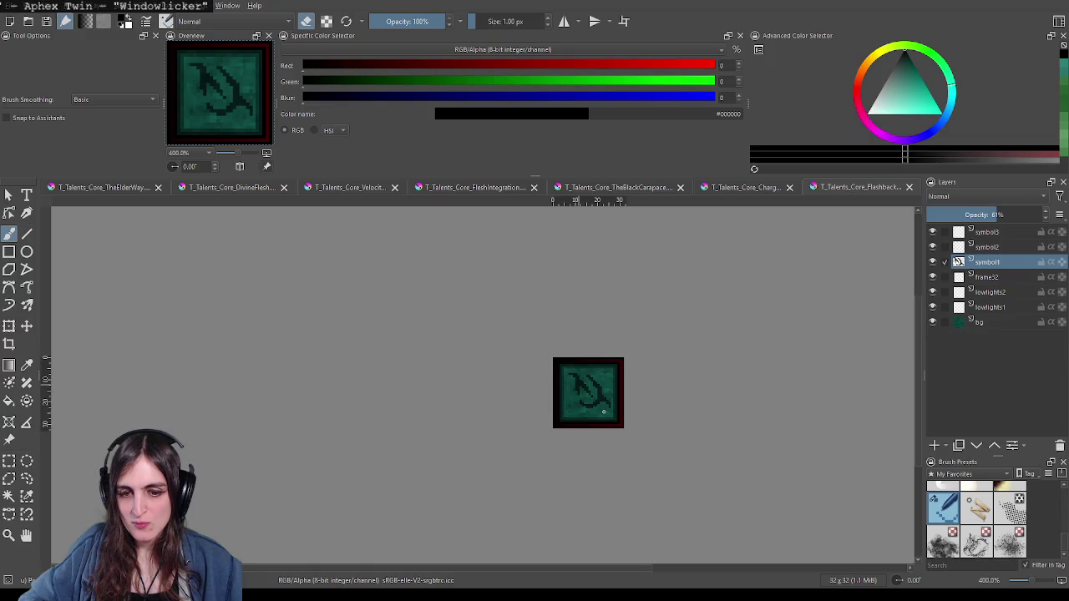
scroll(602, 412, up, 2)
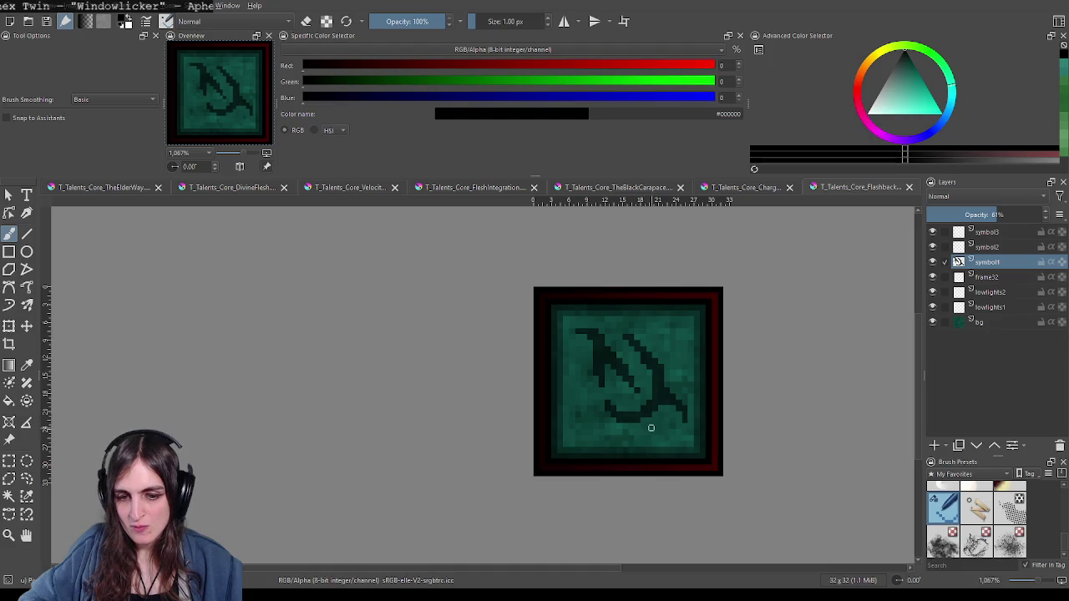
scroll(650, 428, down, 3)
scroll(651, 427, down, 2)
drag(725, 439, 676, 433)
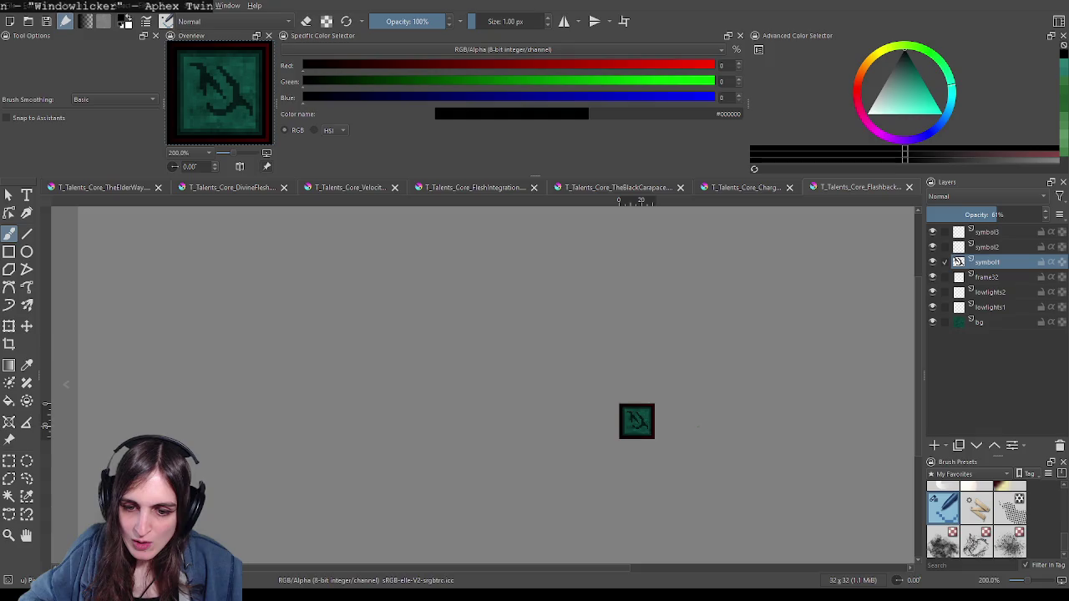
Step: Put the brush in eraser mode while zooming in on the hook's lower curve
key(e)
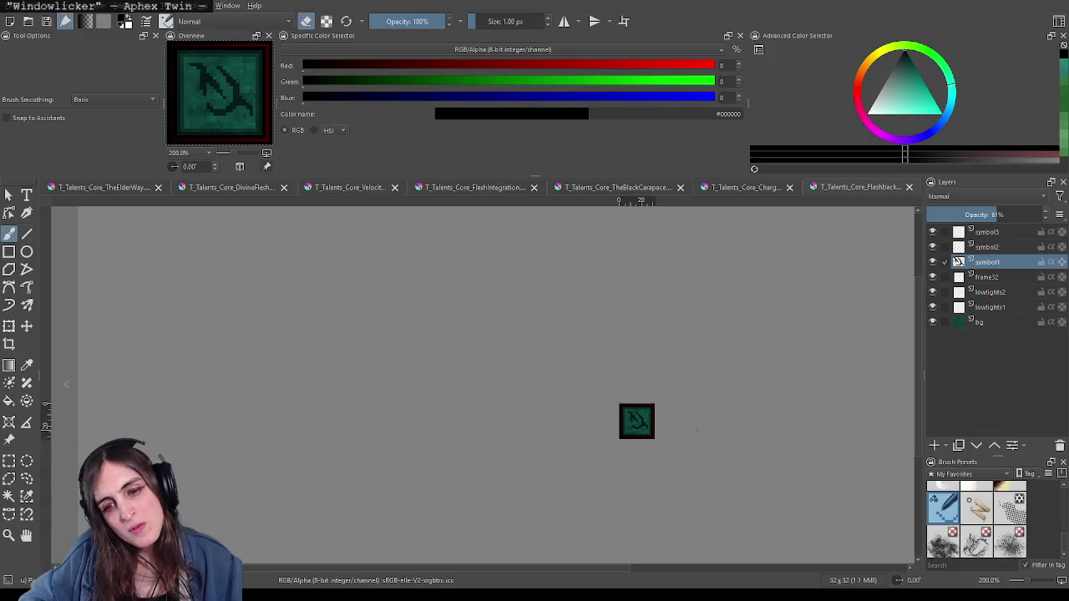
scroll(647, 430, up, 1)
scroll(634, 425, up, 2)
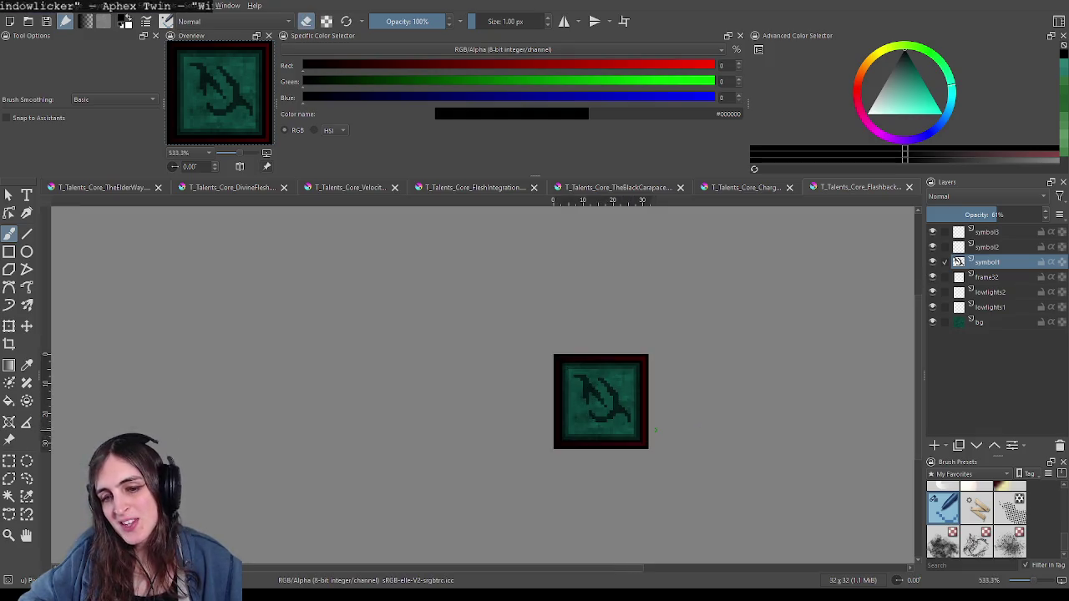
scroll(613, 423, down, 1)
scroll(611, 420, down, 1)
scroll(608, 414, up, 4)
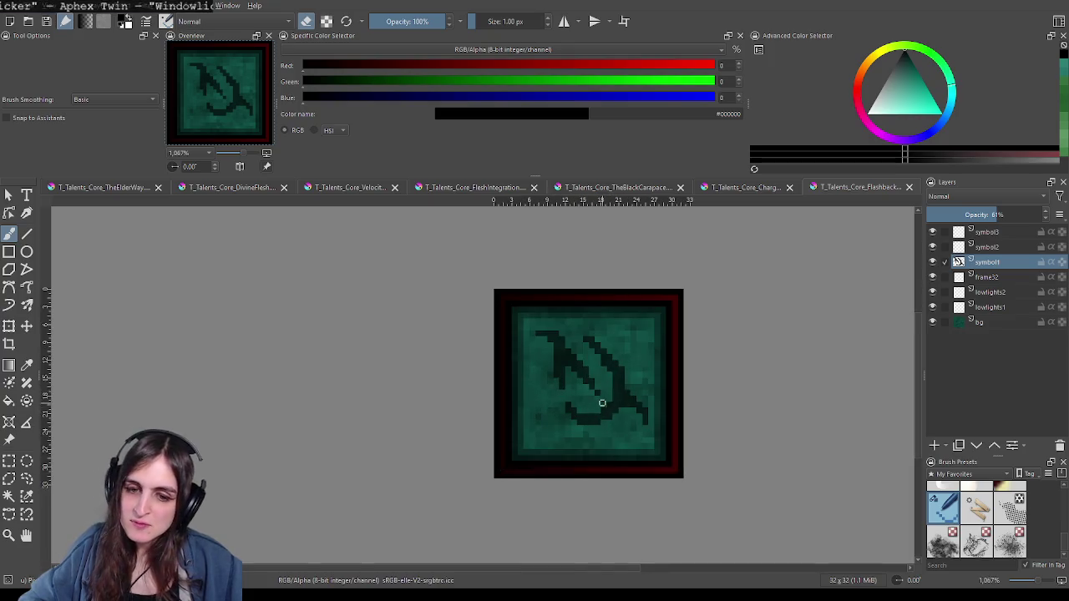
scroll(592, 368, up, 1)
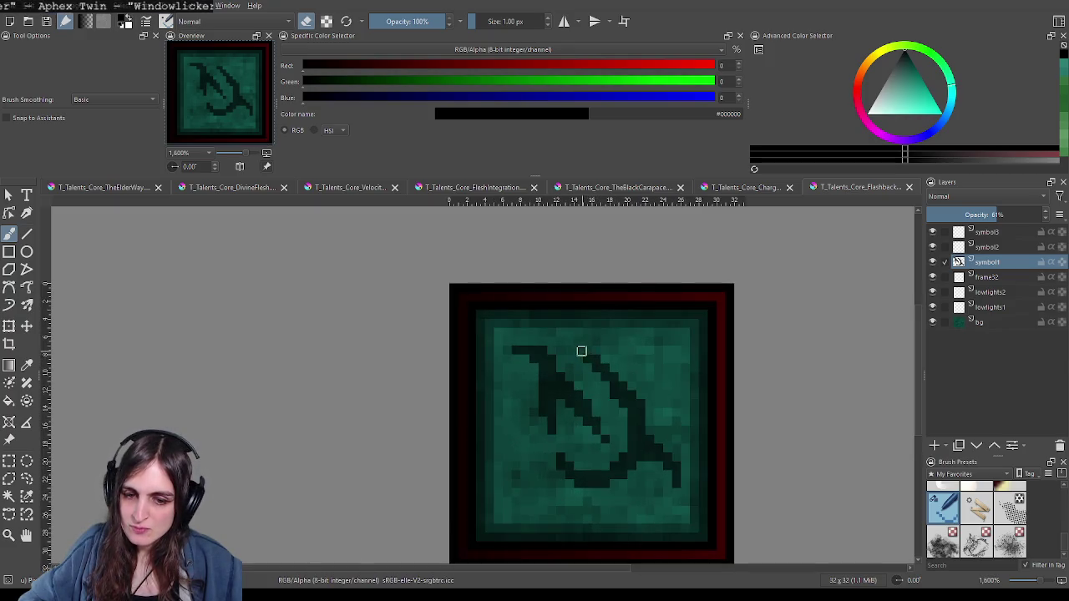
scroll(651, 392, down, 3)
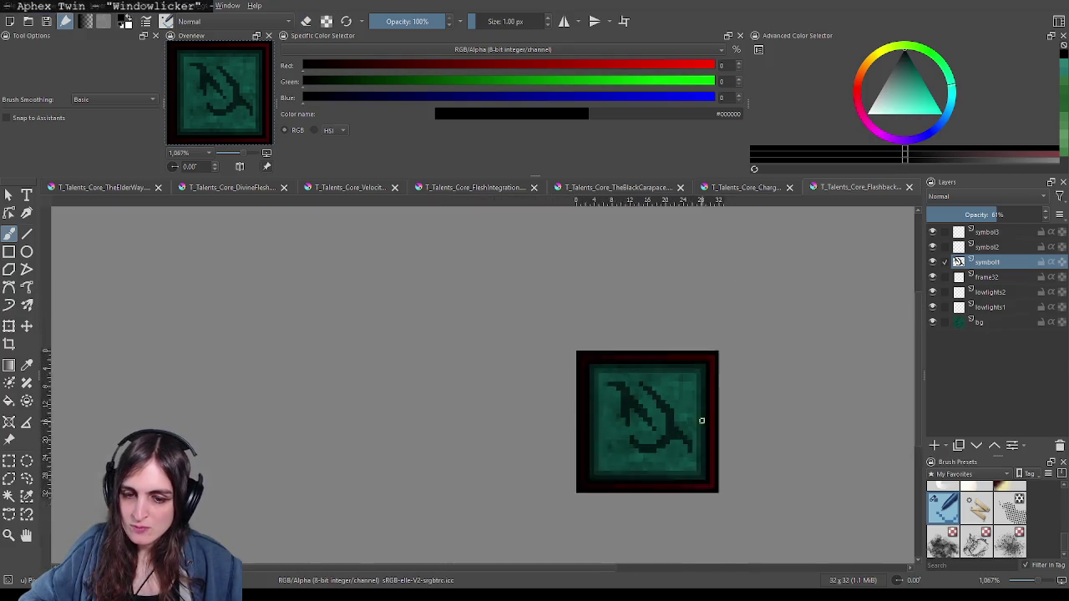
scroll(700, 422, down, 3)
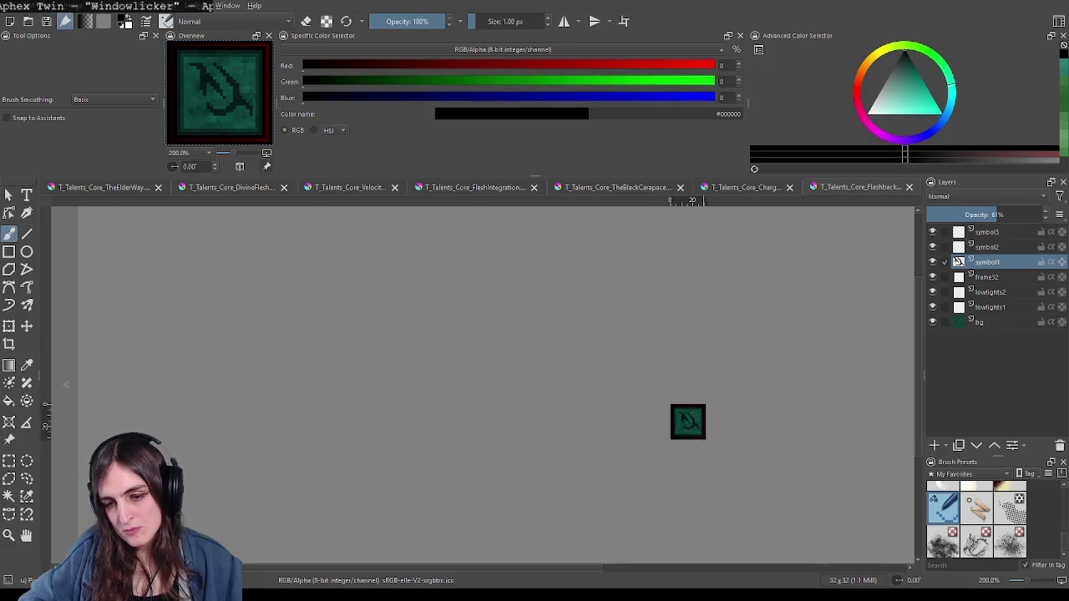
scroll(683, 432, up, 2)
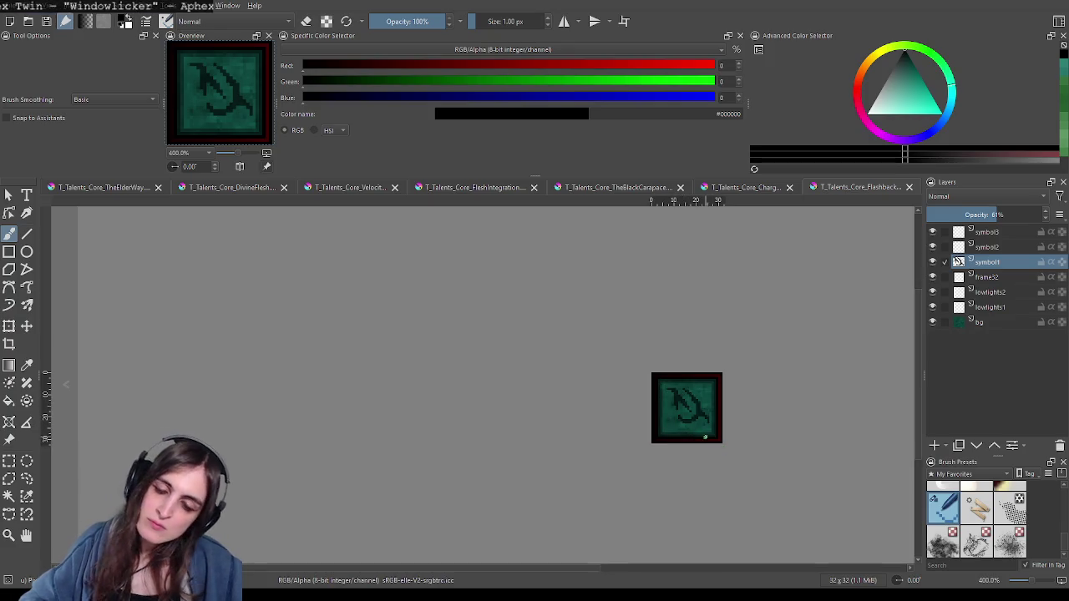
scroll(705, 434, up, 3)
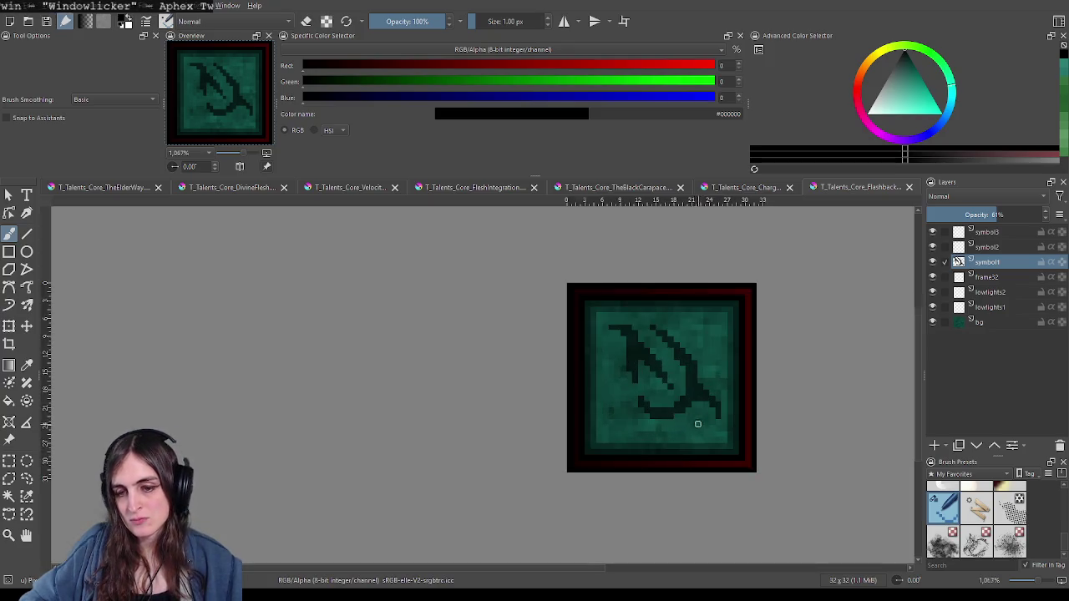
scroll(617, 407, up, 2)
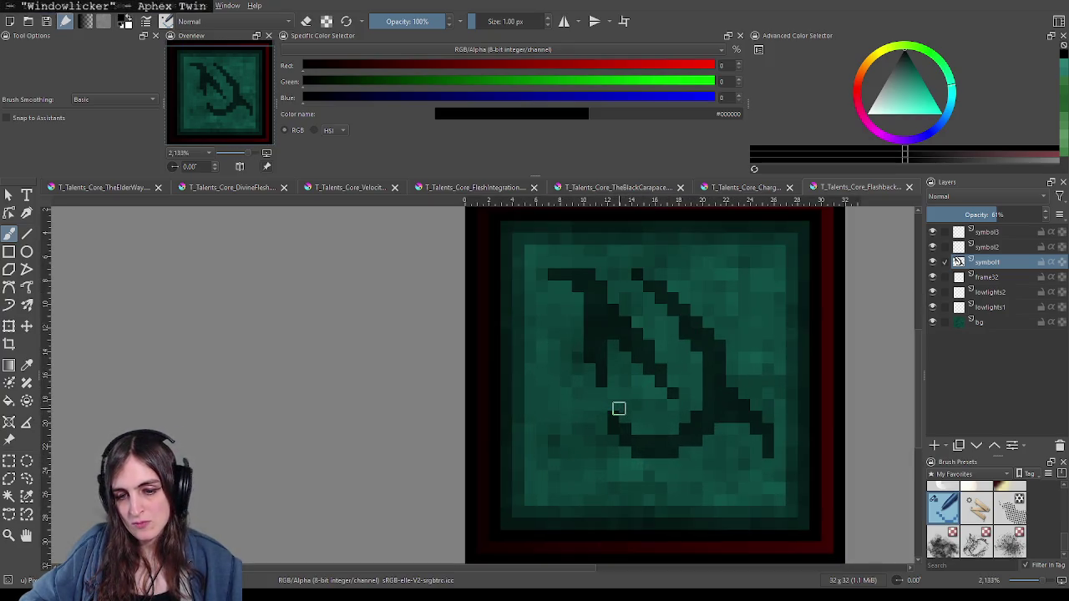
scroll(619, 409, down, 4)
scroll(677, 418, down, 2)
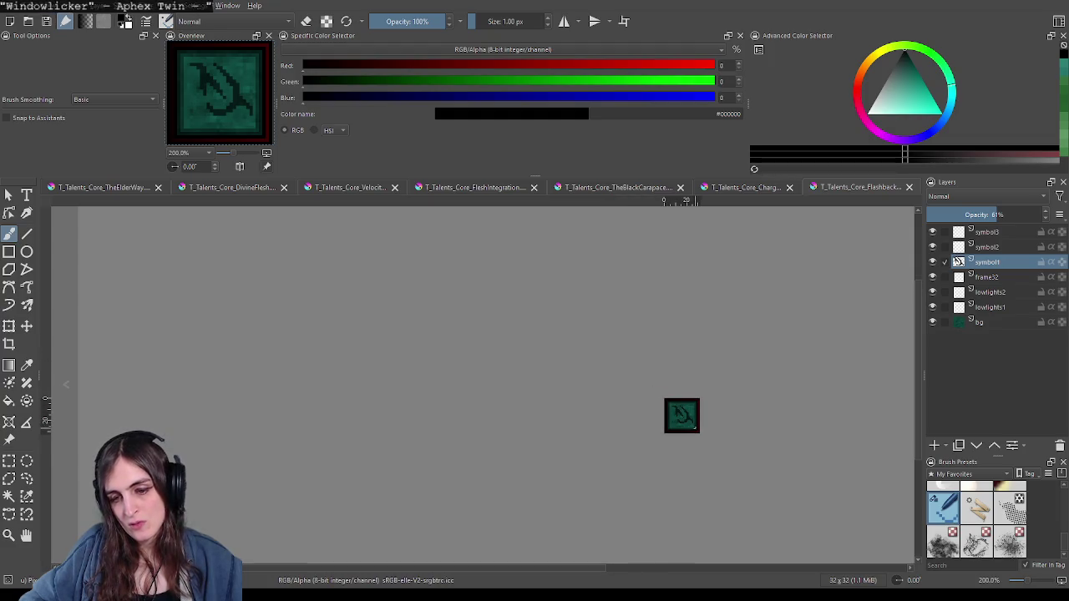
scroll(678, 415, up, 4)
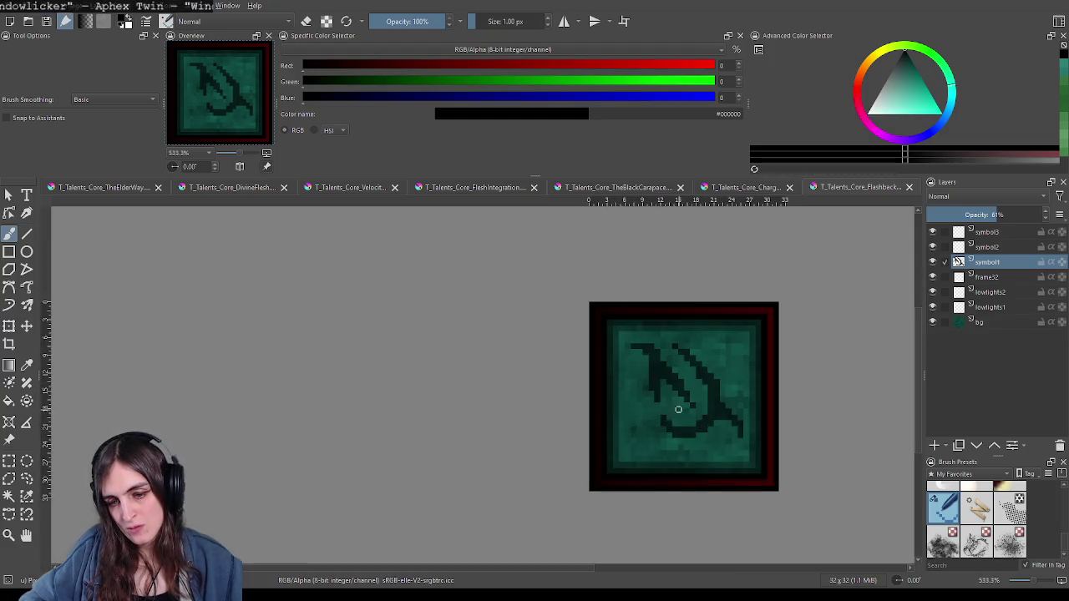
scroll(693, 418, up, 2)
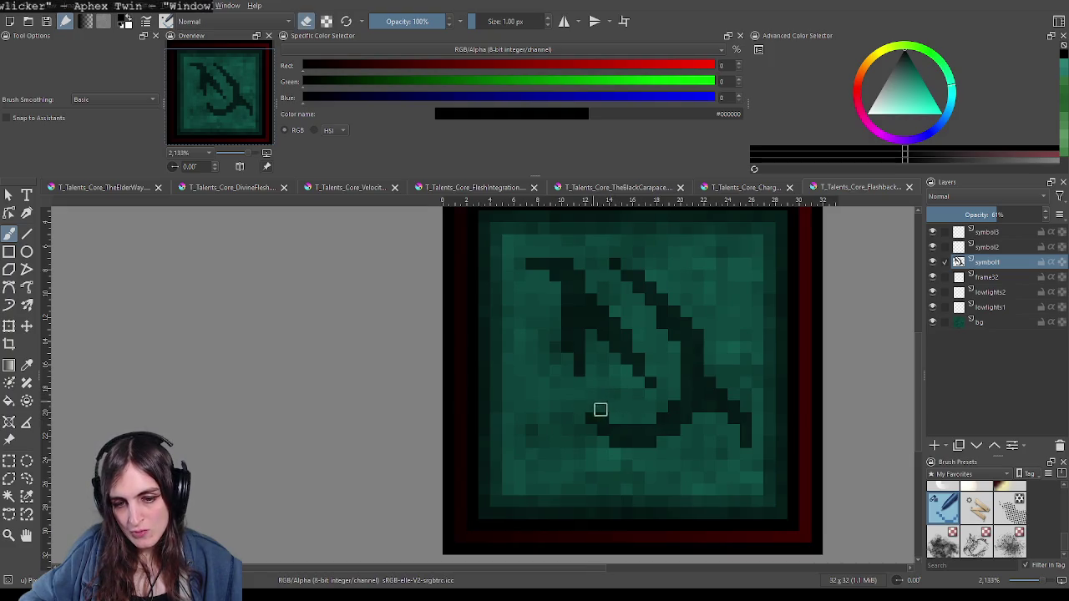
Step: Switch back to painting and extend the hook's lower curve a few pixels up and left
key(e)
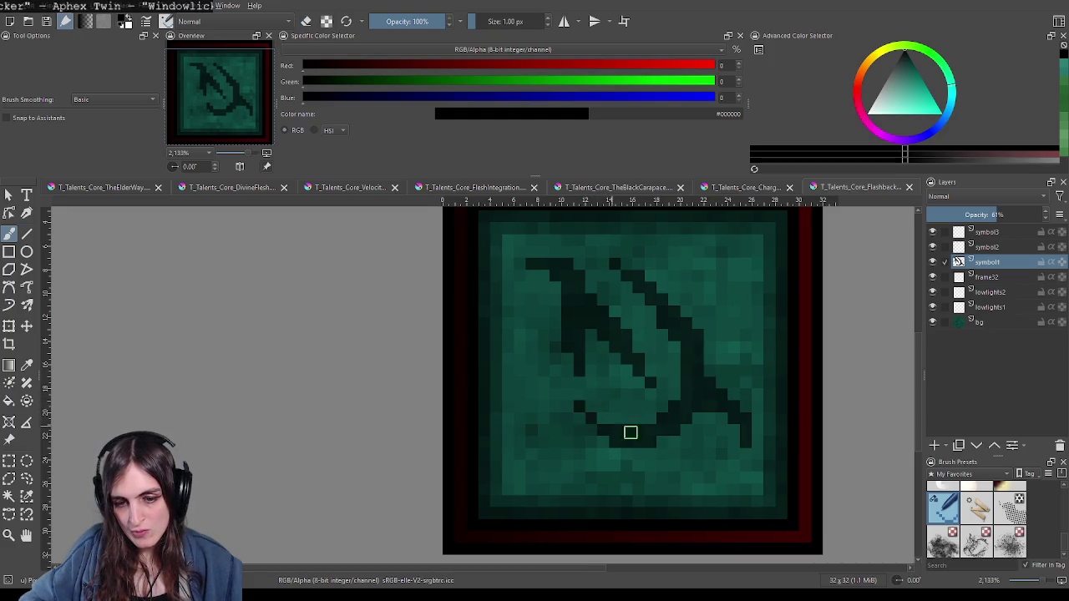
scroll(709, 439, down, 4)
scroll(714, 436, down, 2)
scroll(764, 436, down, 1)
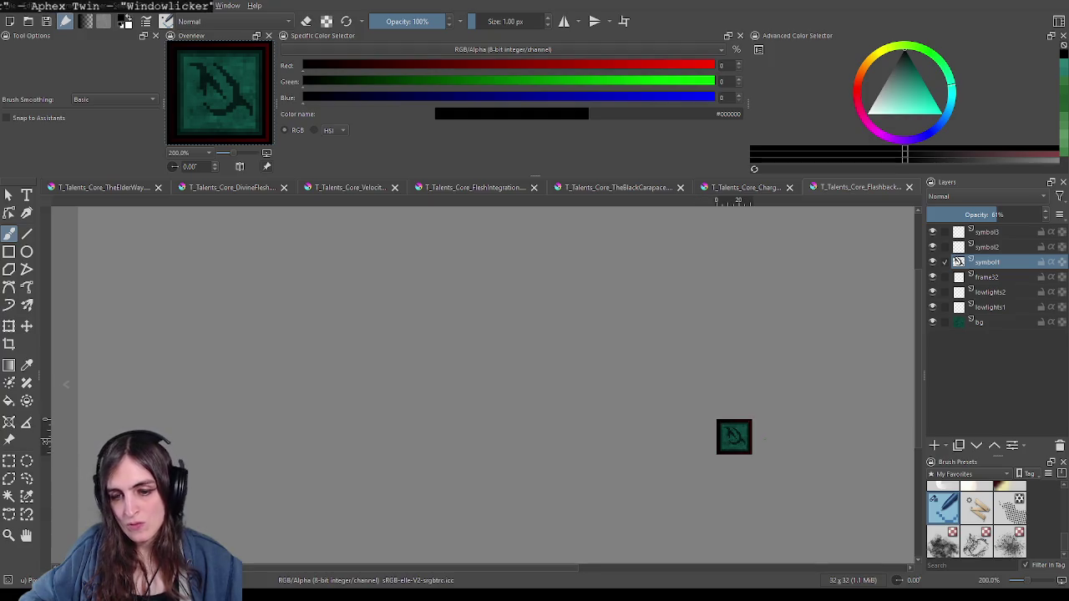
scroll(756, 431, up, 1)
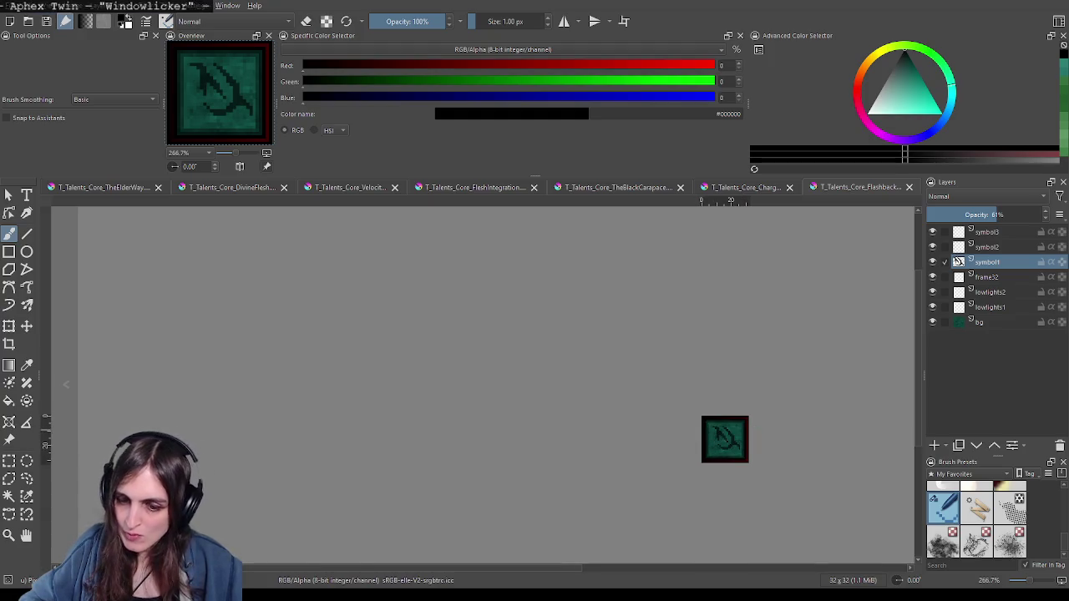
scroll(725, 439, up, 2)
scroll(725, 439, up, 4)
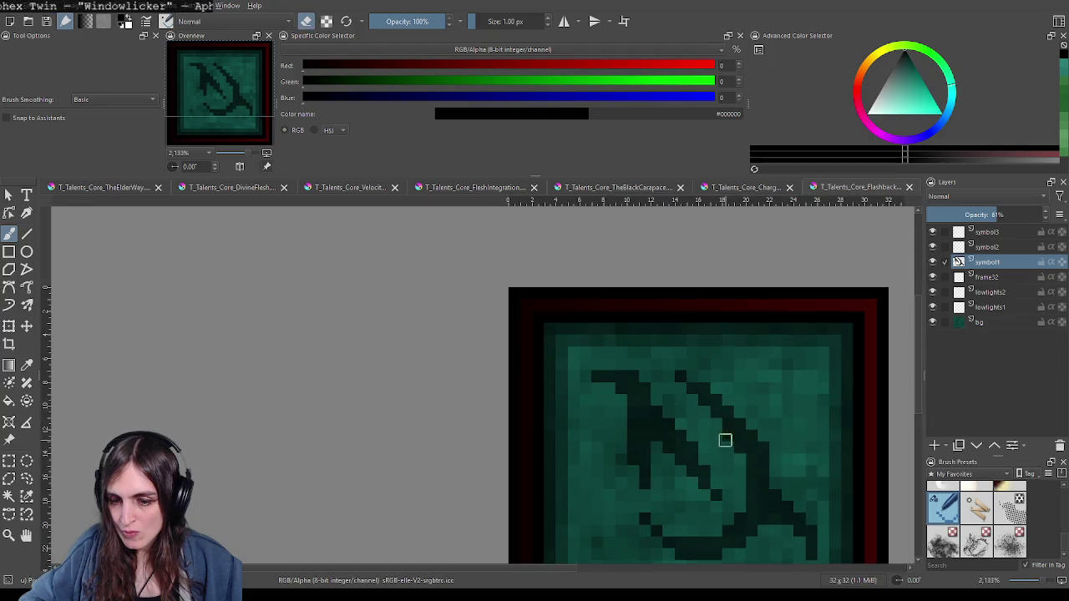
scroll(771, 510, down, 3)
scroll(770, 510, down, 3)
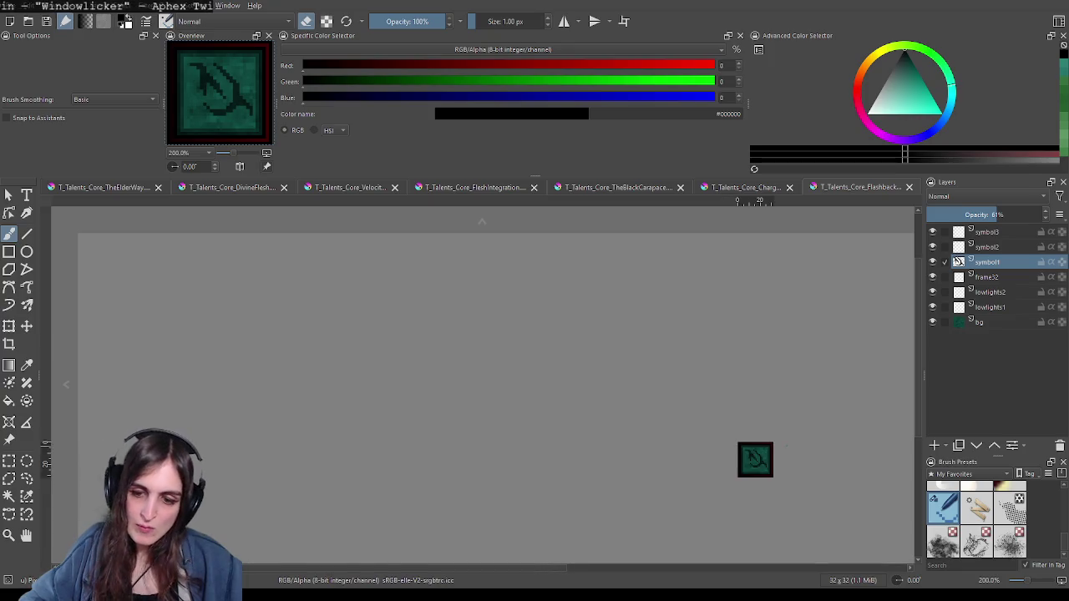
drag(782, 462, 756, 425)
scroll(757, 425, up, 1)
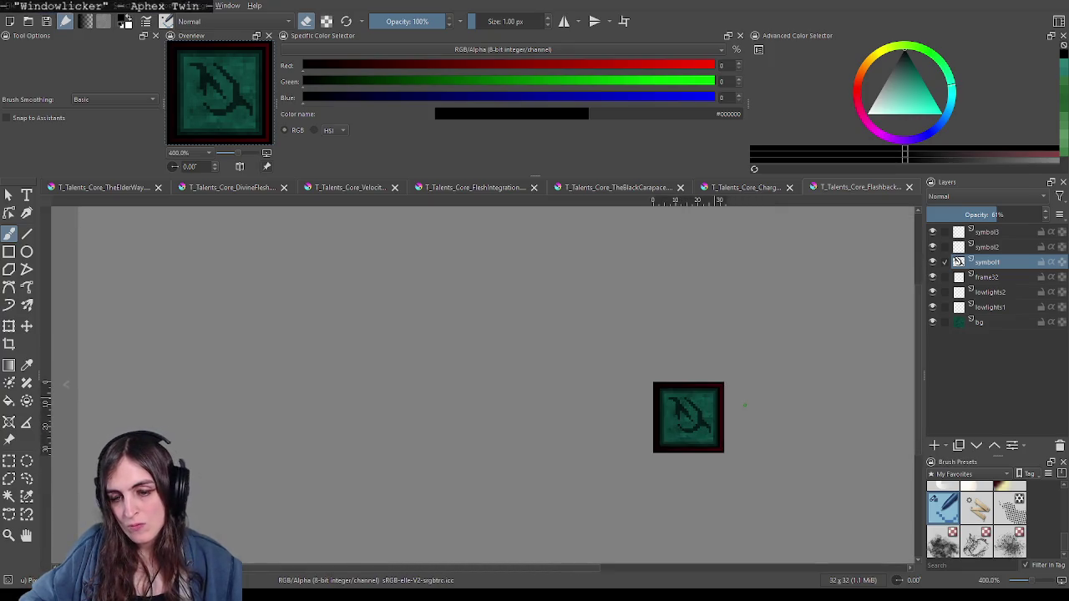
scroll(741, 416, up, 2)
scroll(707, 422, up, 2)
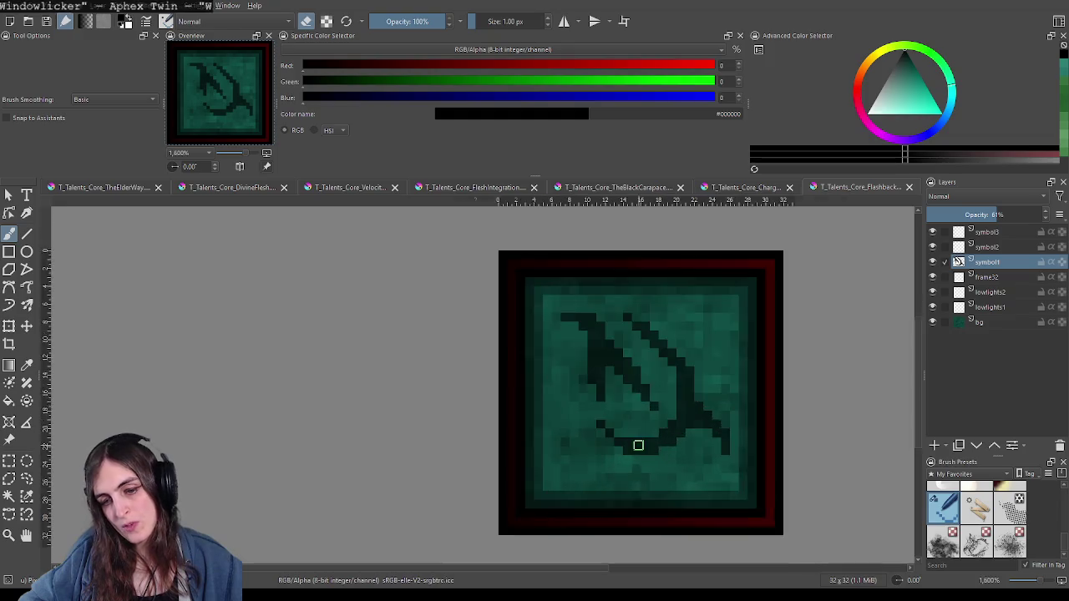
scroll(640, 443, up, 1)
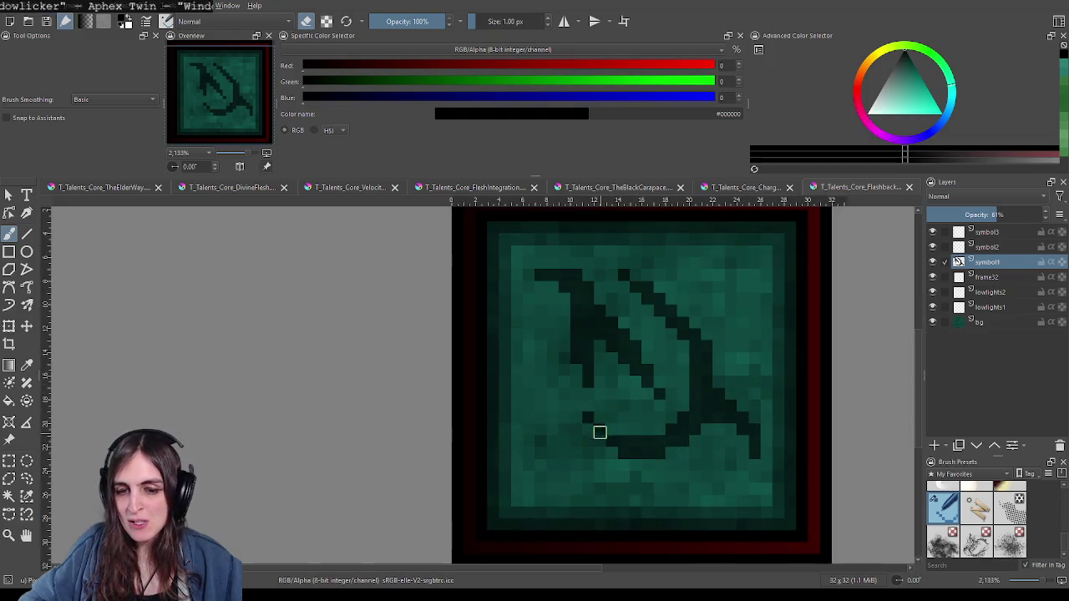
key(e)
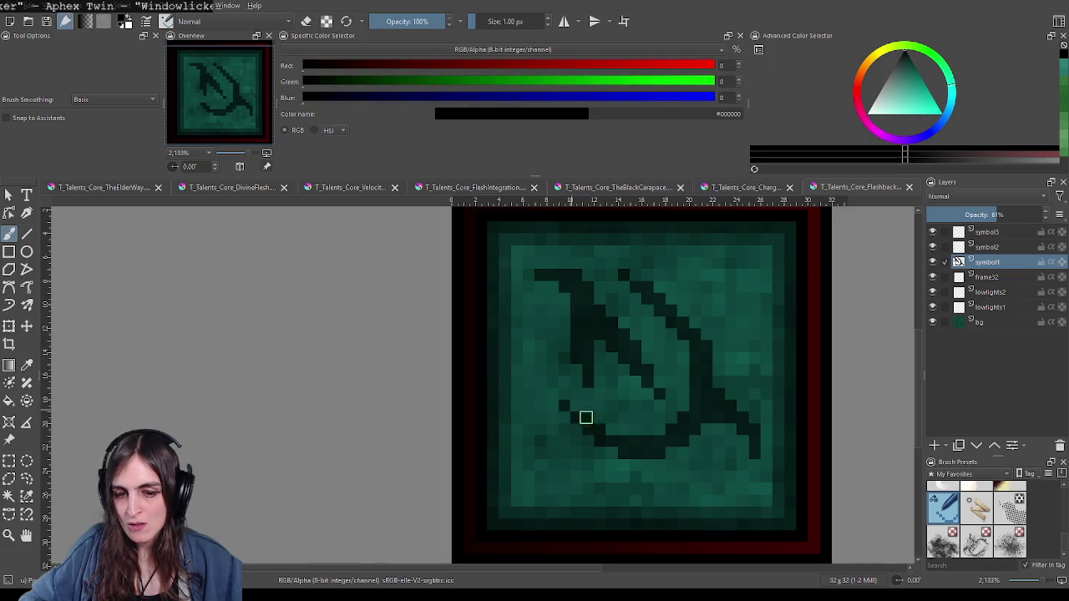
scroll(724, 472, down, 1)
scroll(723, 473, down, 3)
scroll(724, 469, down, 2)
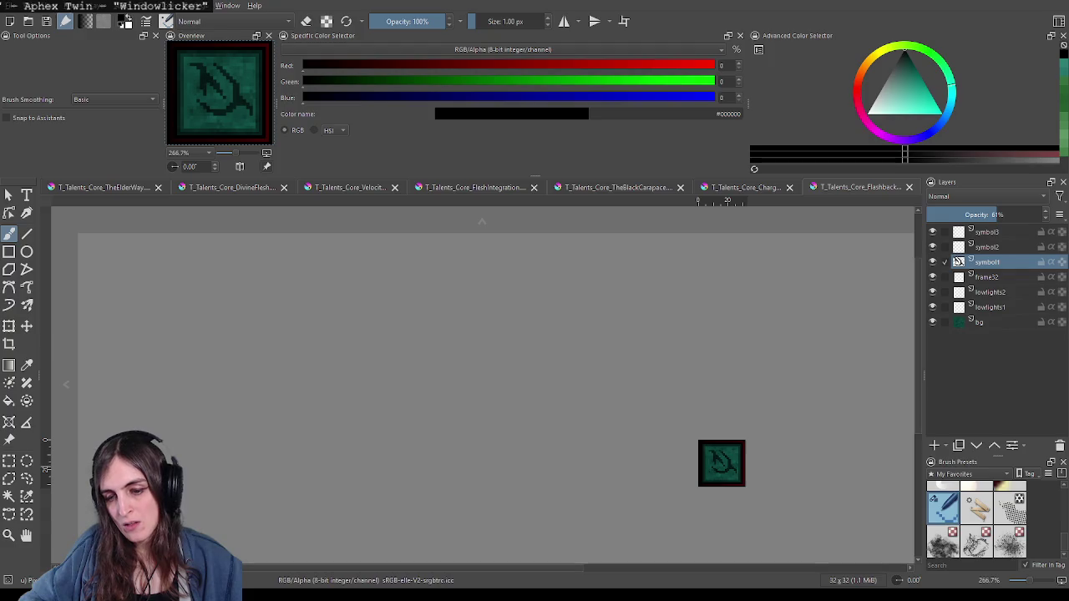
scroll(720, 472, up, 1)
scroll(720, 472, up, 1)
scroll(750, 474, down, 2)
Step: Zoom to about 1600% and pan across the icon to inspect the rune's inner diagonal strokes
drag(751, 472, 686, 418)
scroll(698, 451, up, 1)
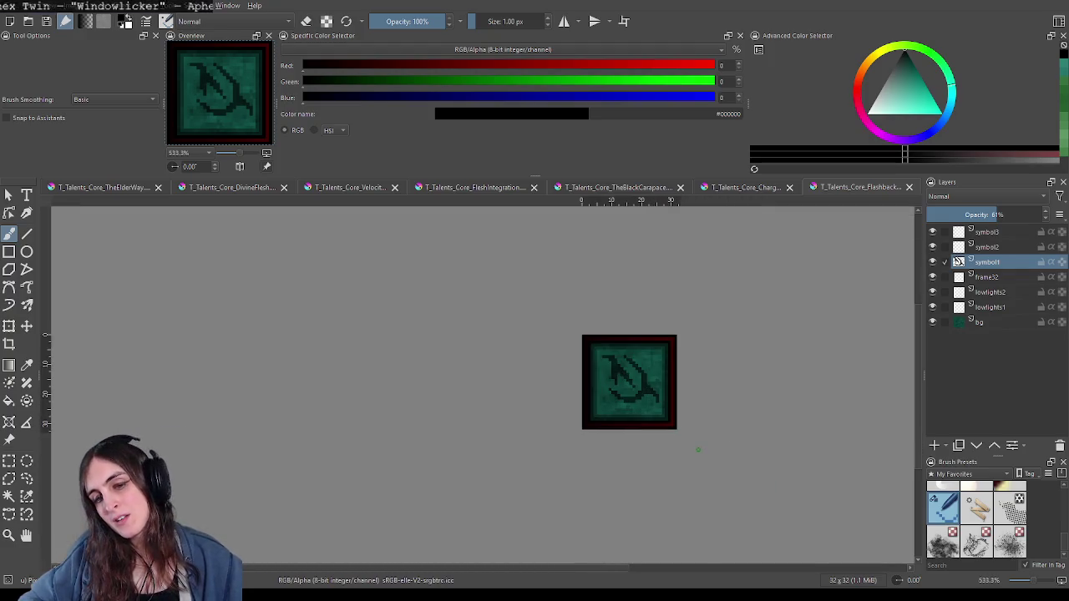
scroll(664, 418, up, 3)
scroll(559, 360, up, 1)
scroll(484, 317, up, 1)
mouse_move(484, 317)
mouse_down()
mouse_move(625, 511)
mouse_move(613, 458)
mouse_move(568, 397)
mouse_up()
scroll(621, 420, down, 2)
scroll(625, 425, down, 1)
scroll(622, 422, up, 1)
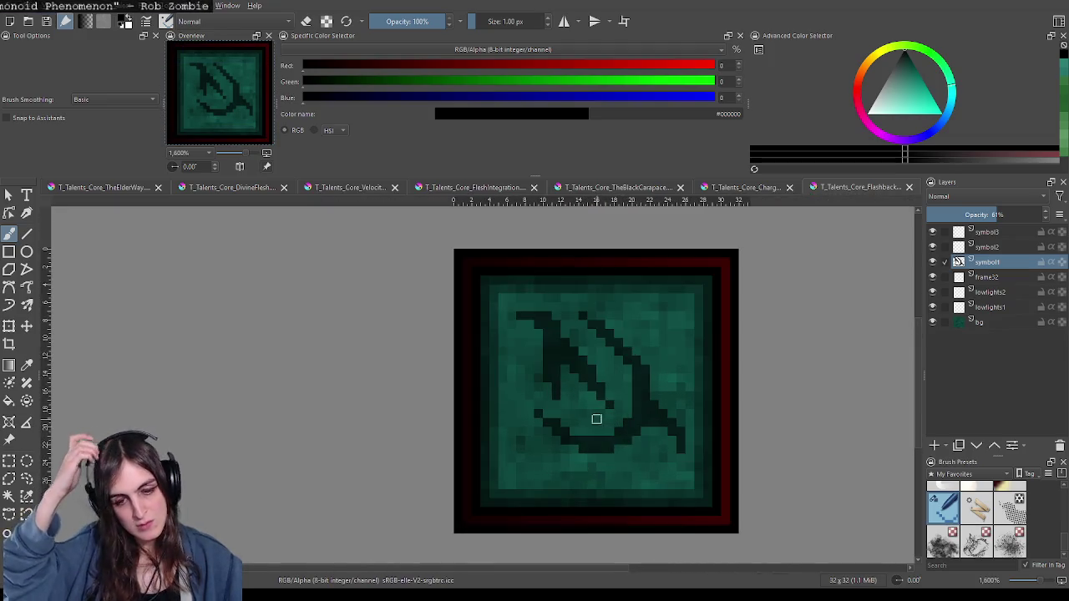
scroll(596, 418, down, 4)
scroll(580, 401, up, 3)
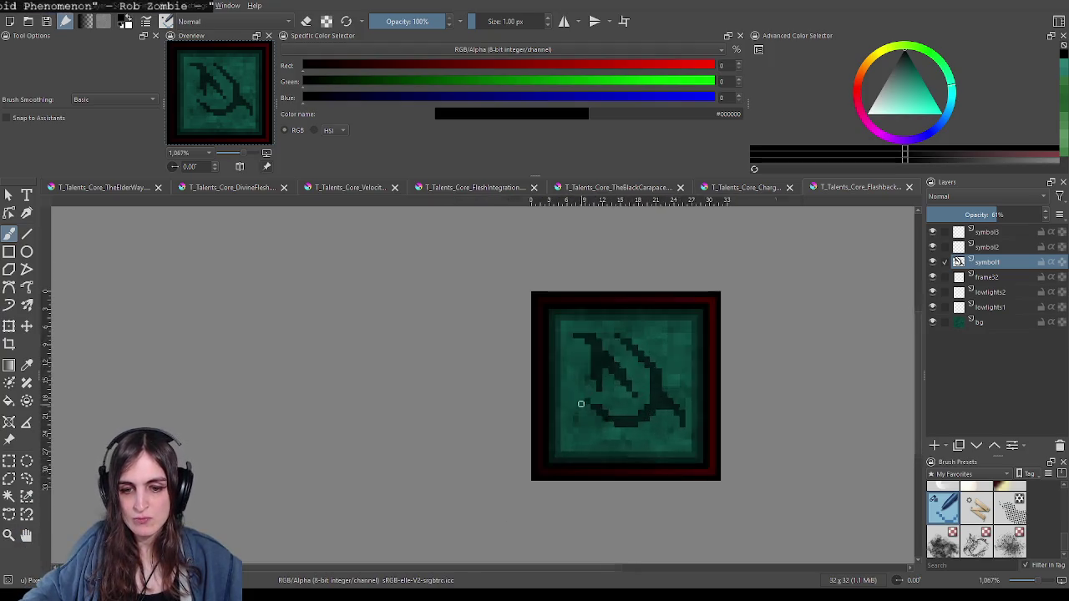
scroll(608, 336, up, 1)
scroll(770, 357, down, 2)
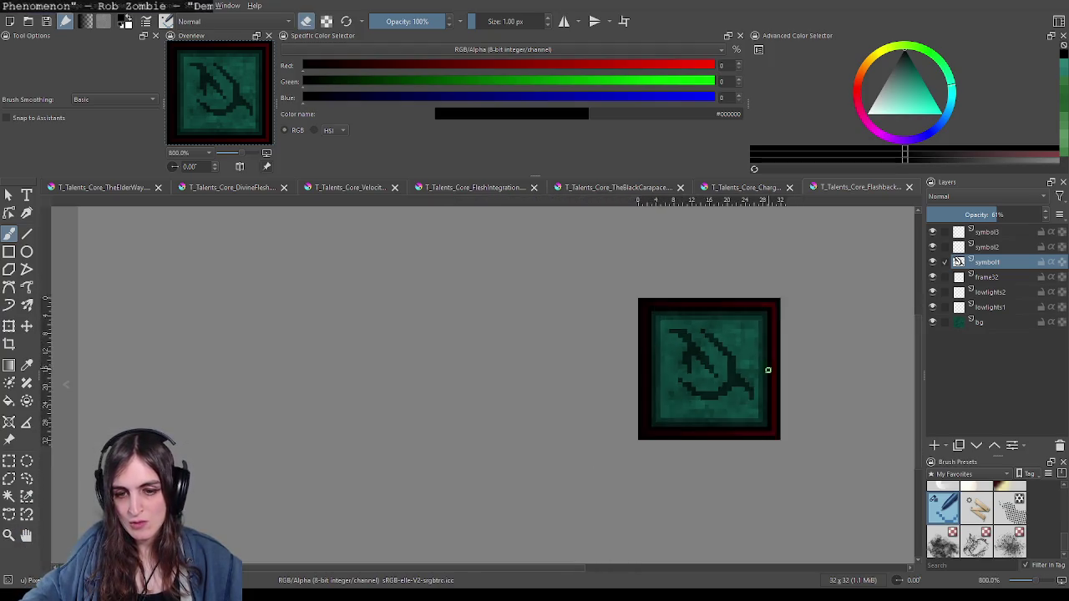
scroll(768, 363, down, 2)
scroll(764, 372, down, 1)
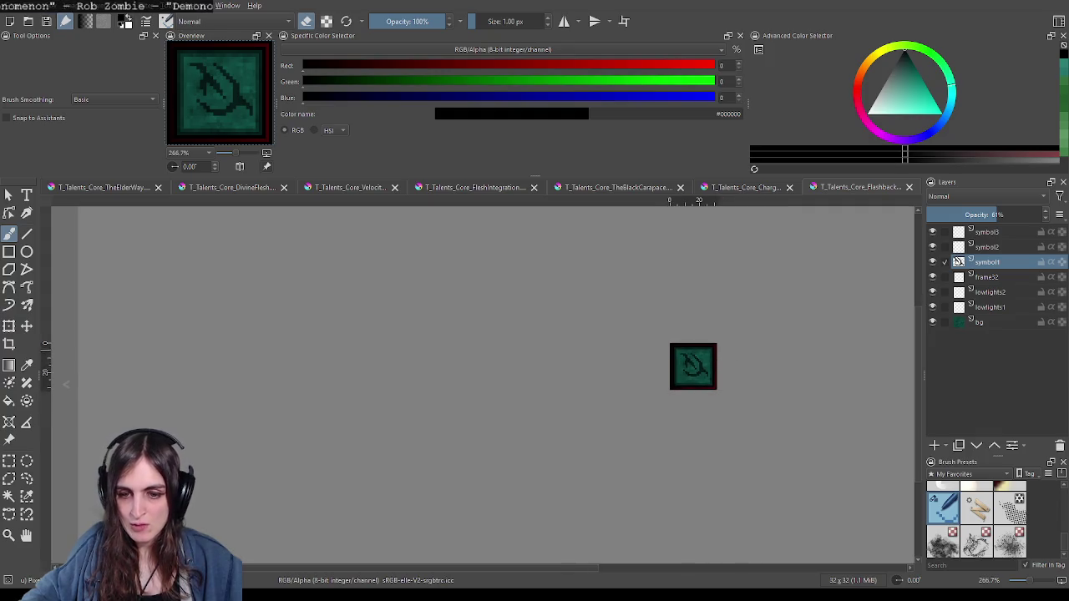
scroll(716, 375, up, 2)
scroll(693, 392, up, 2)
scroll(677, 422, up, 2)
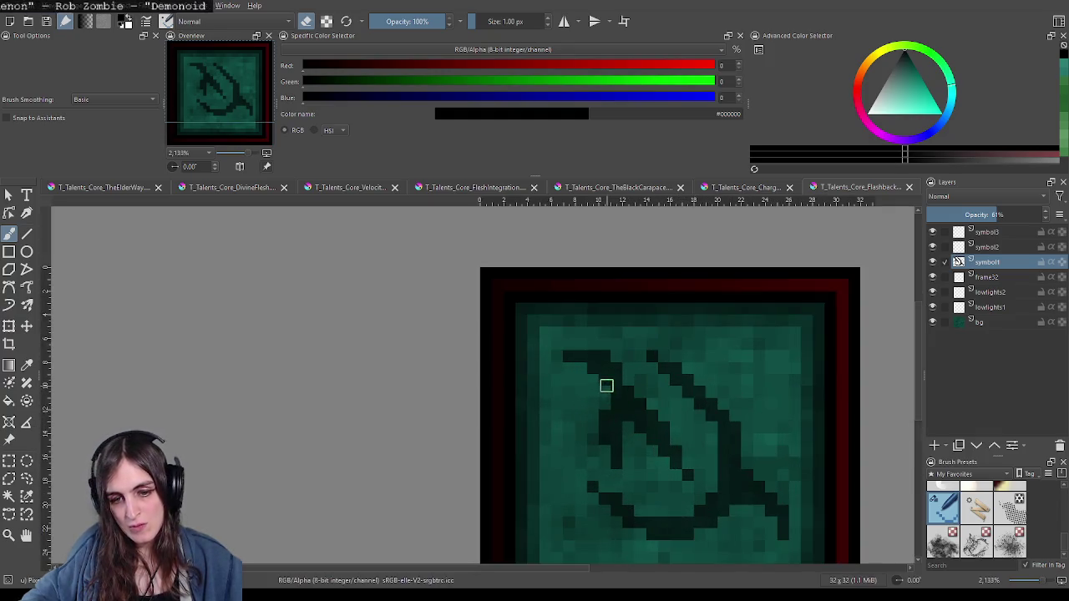
scroll(714, 431, down, 5)
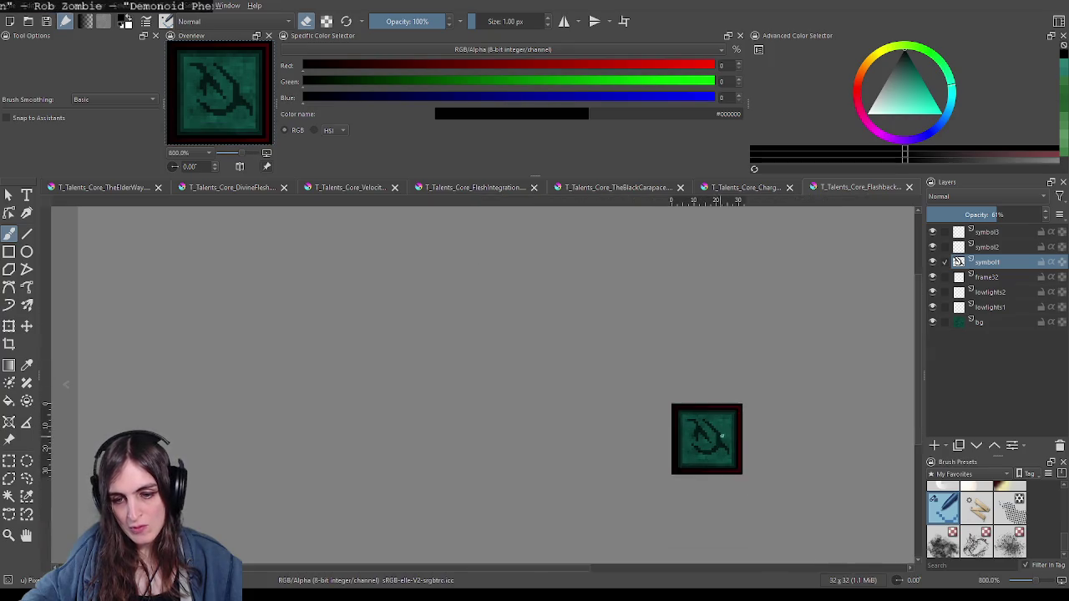
scroll(718, 427, up, 2)
scroll(635, 410, up, 1)
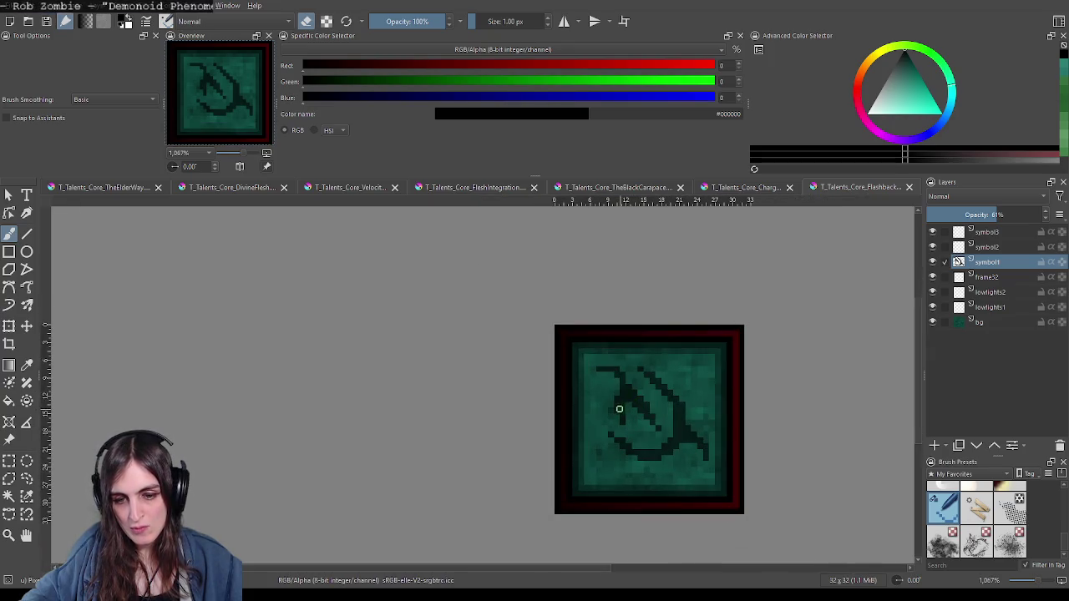
scroll(657, 421, down, 3)
scroll(677, 424, down, 4)
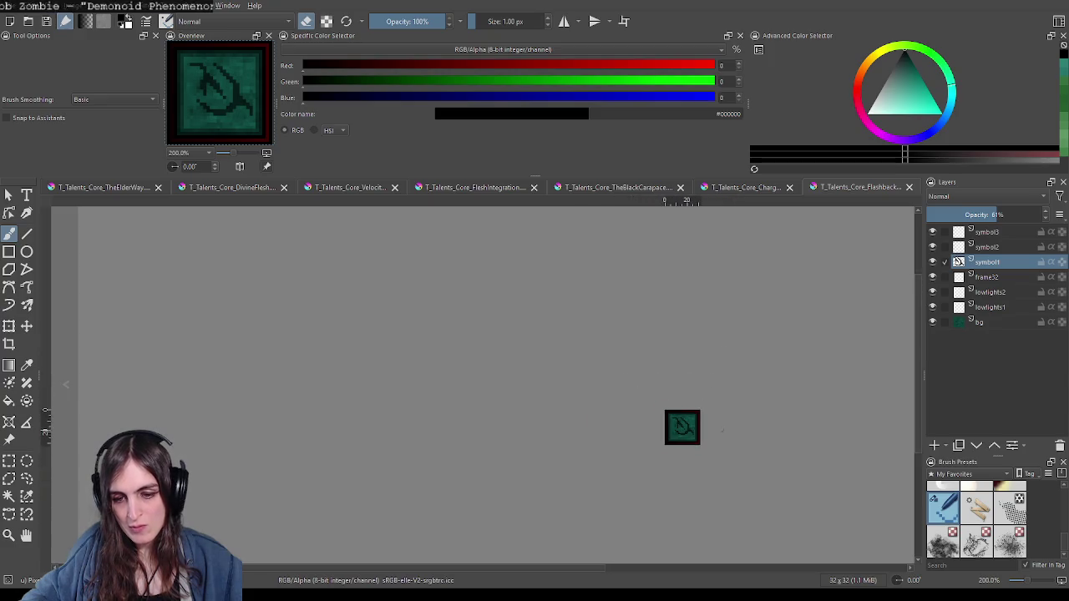
scroll(731, 433, down, 2)
Step: Recentre the tile, zoom back in, and leave eraser mode to resume painting on symbol1
drag(733, 434, 632, 393)
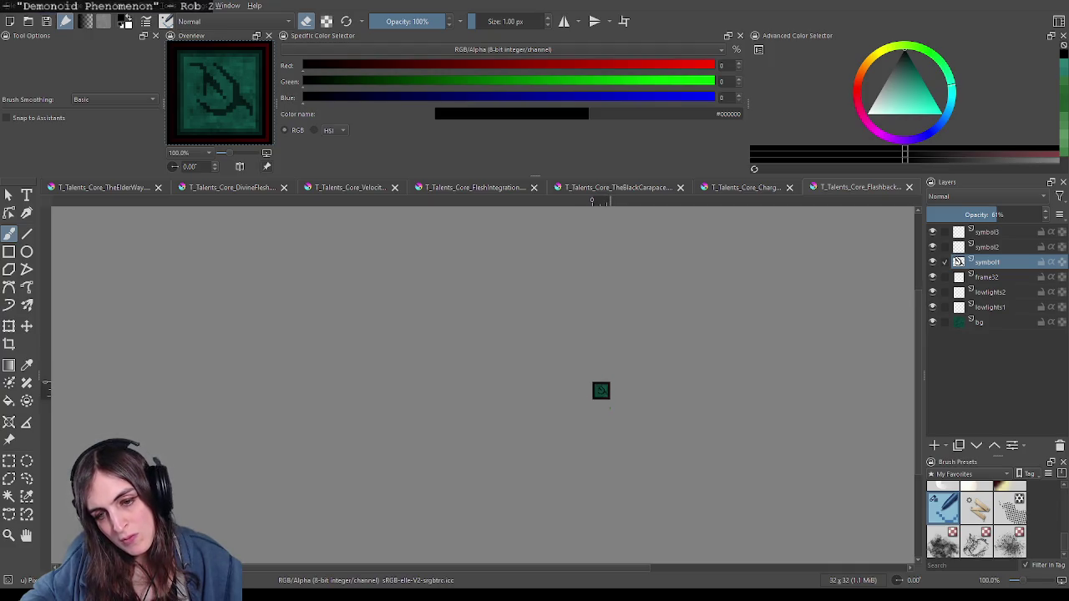
scroll(608, 401, up, 3)
scroll(597, 376, up, 4)
scroll(595, 365, up, 5)
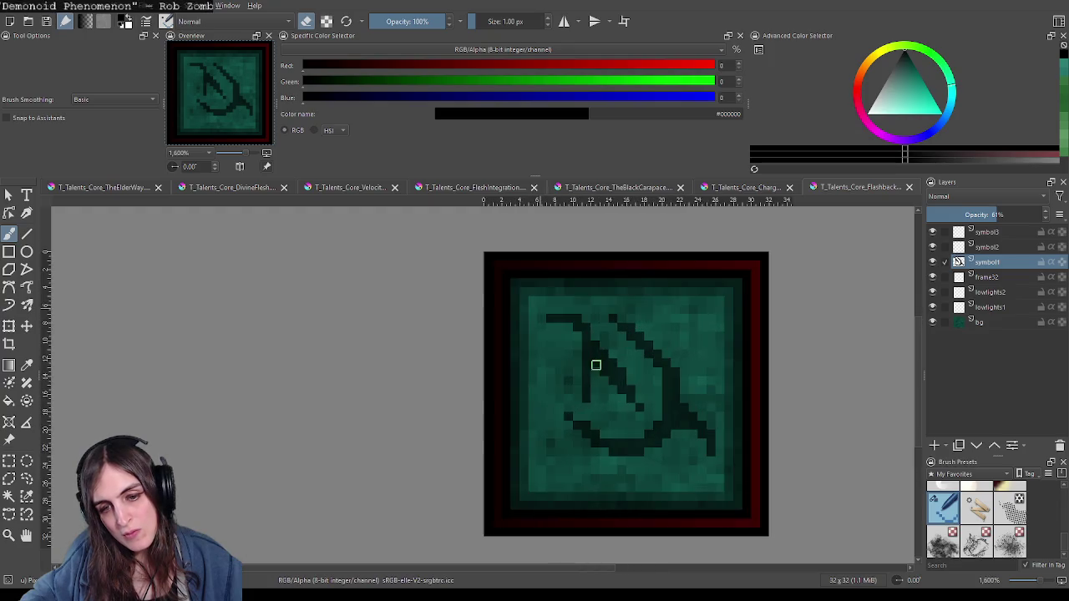
key(e)
key(e)
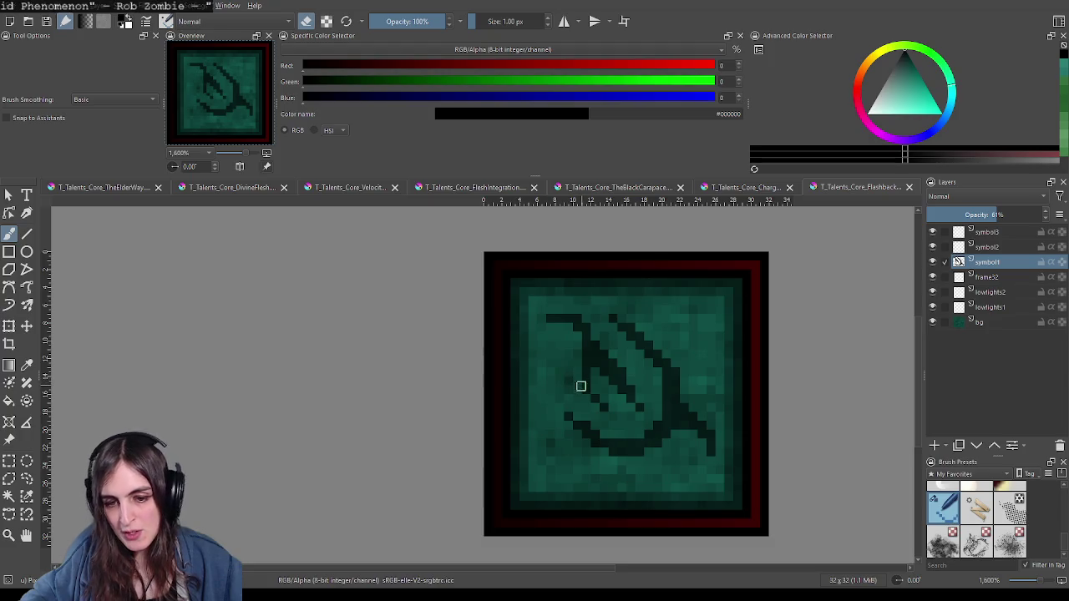
Step: Leave eraser mode to thicken the rune's inner strokes pixel by pixel, then zoom out
key(e)
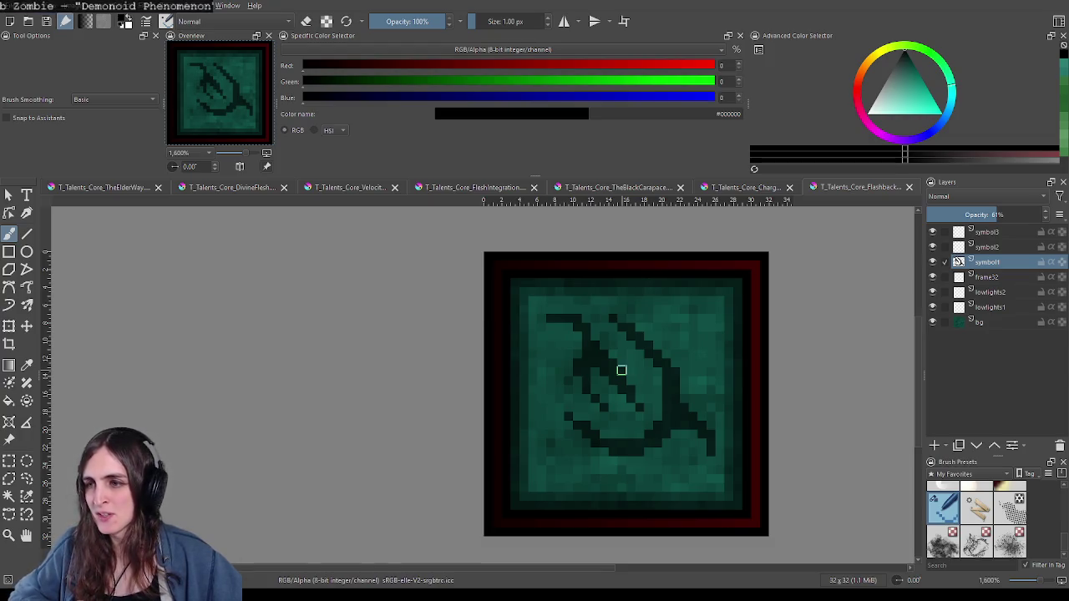
scroll(621, 370, down, 4)
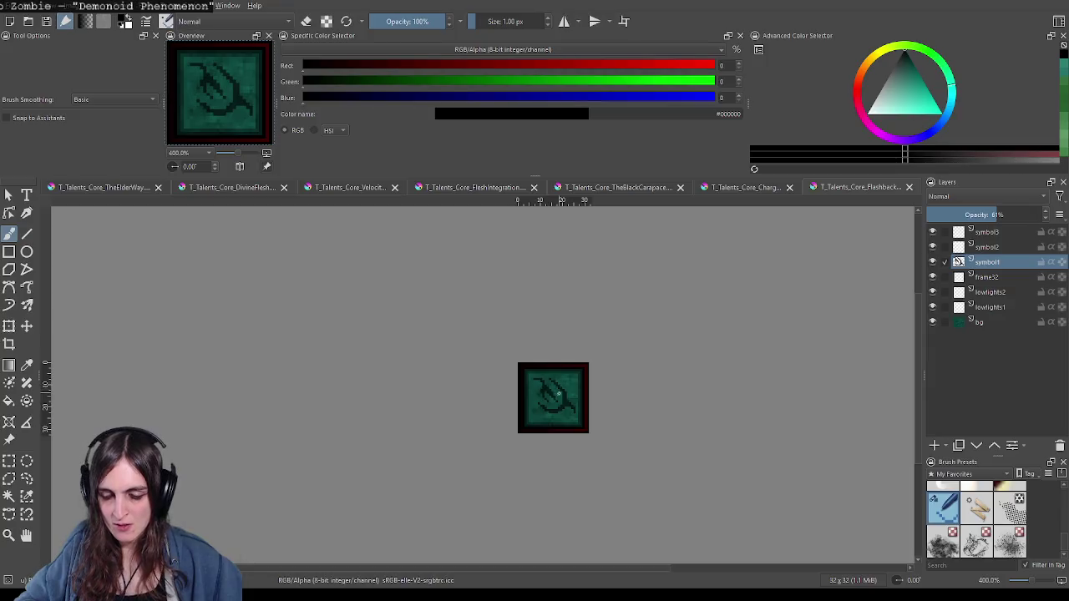
scroll(556, 401, down, 2)
scroll(557, 405, down, 2)
scroll(558, 409, down, 1)
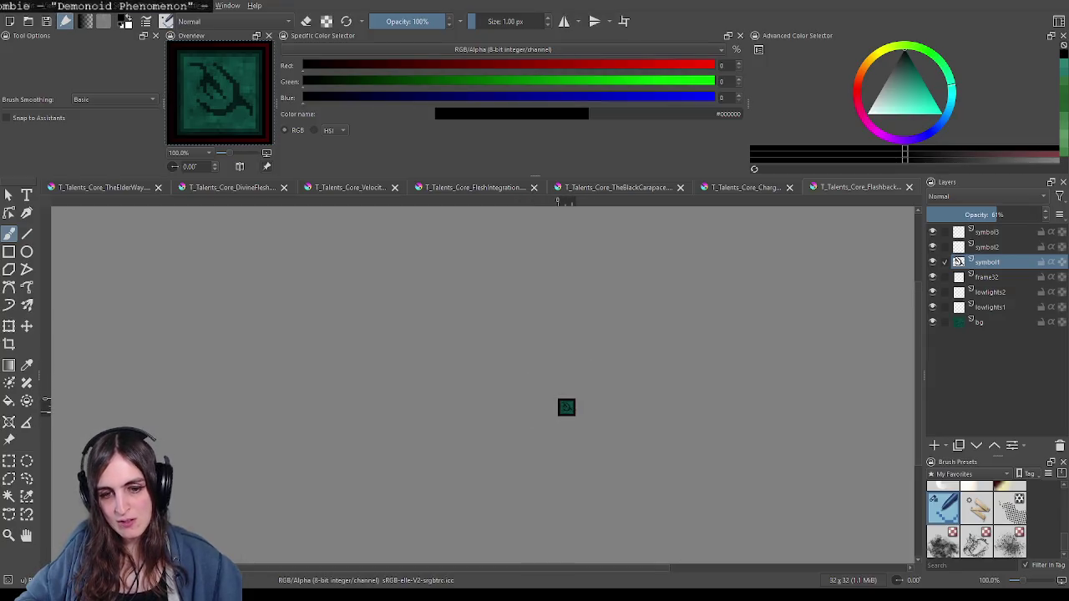
scroll(557, 408, up, 1)
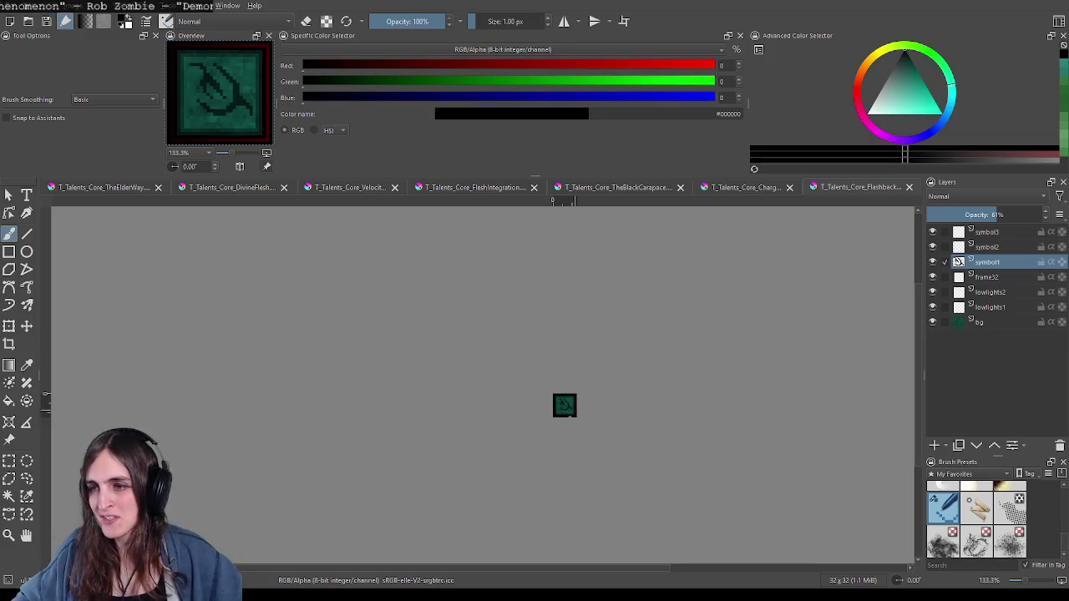
scroll(570, 416, up, 3)
scroll(584, 392, up, 3)
scroll(589, 384, up, 2)
scroll(595, 375, up, 2)
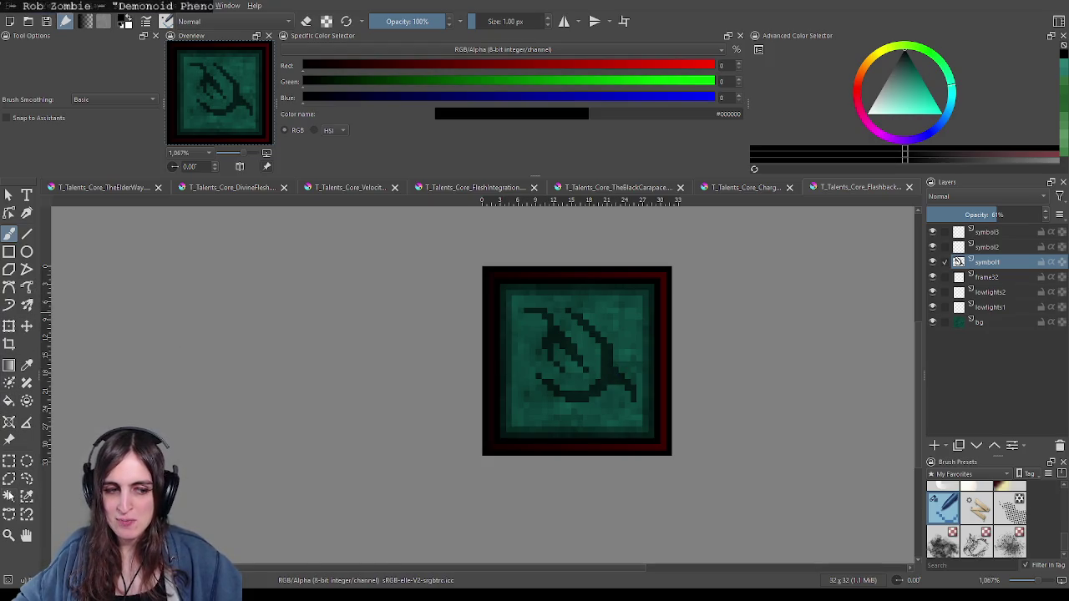
drag(629, 399, 564, 392)
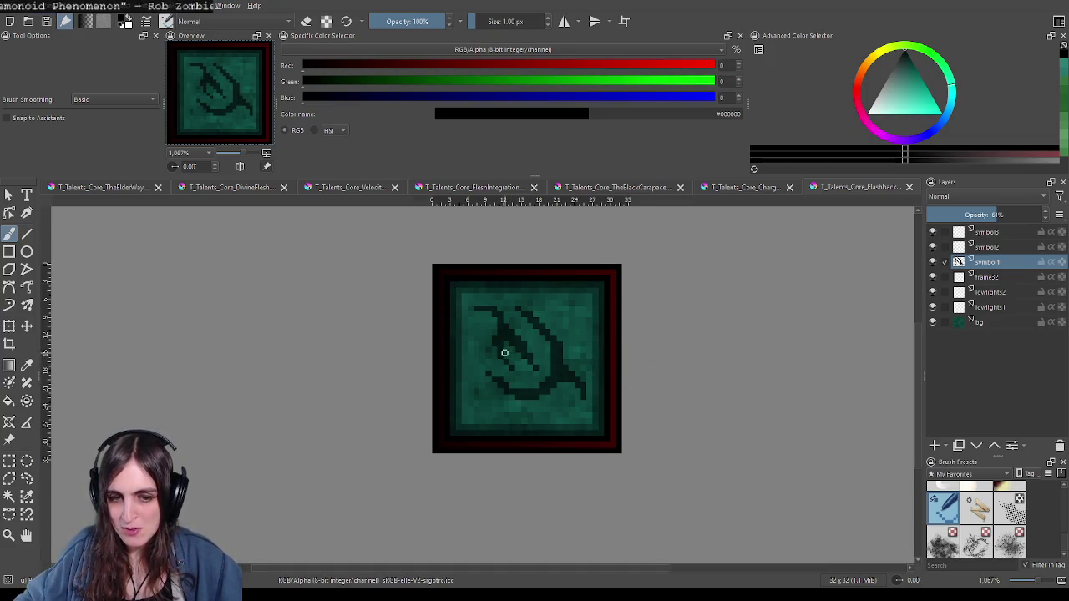
scroll(505, 352, up, 1)
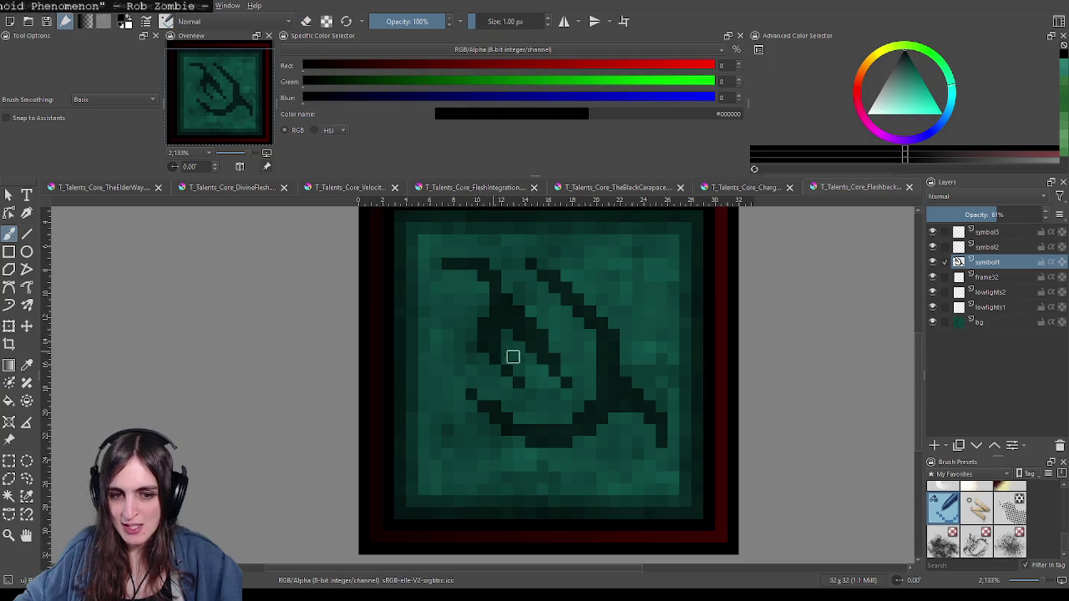
scroll(513, 357, down, 6)
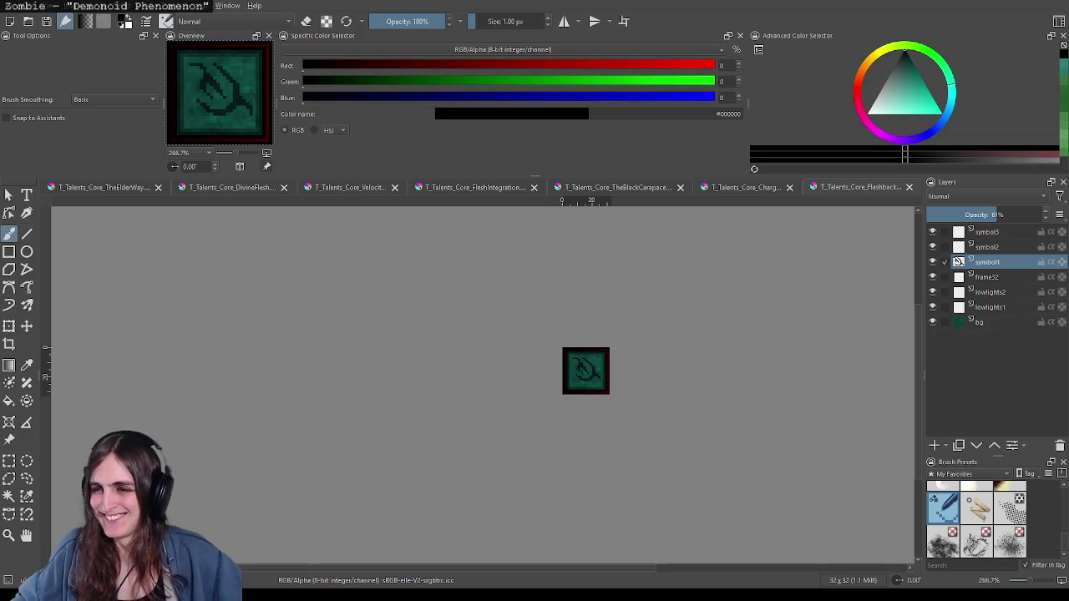
scroll(576, 384, up, 5)
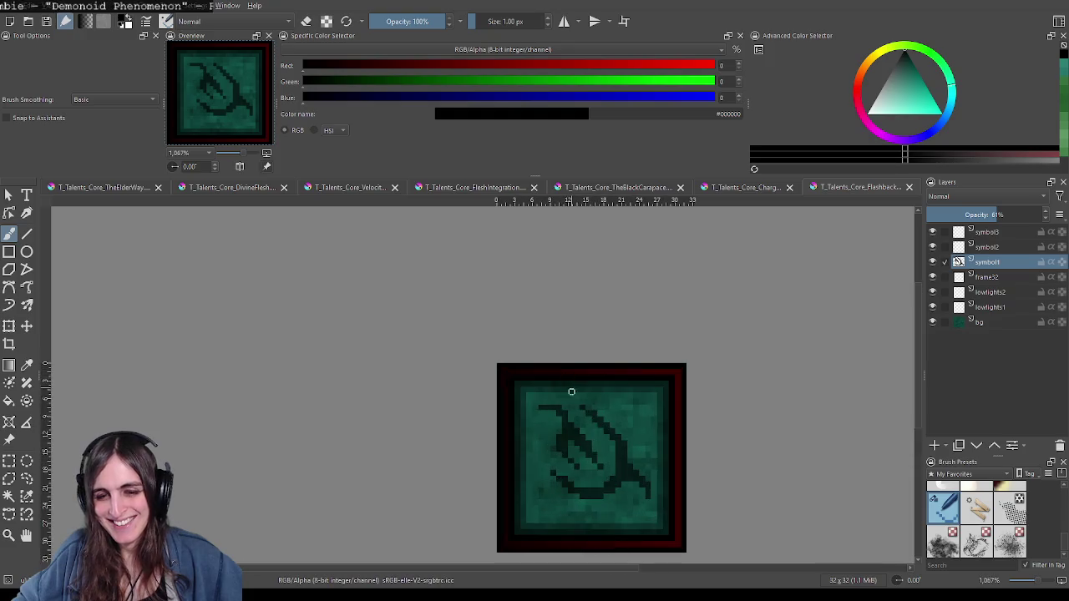
drag(590, 415, 588, 398)
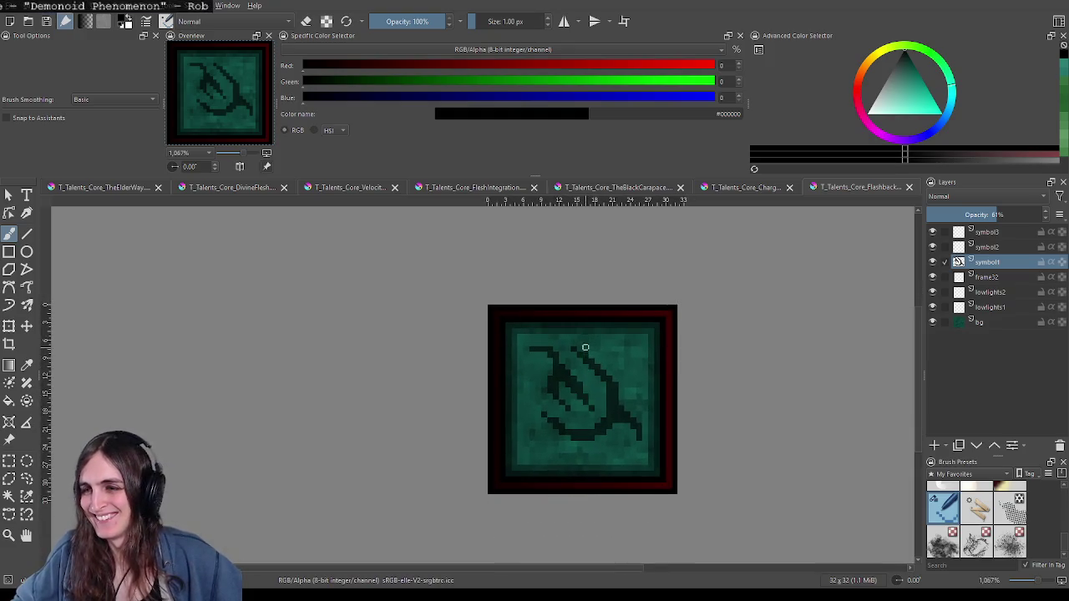
scroll(575, 384, down, 1)
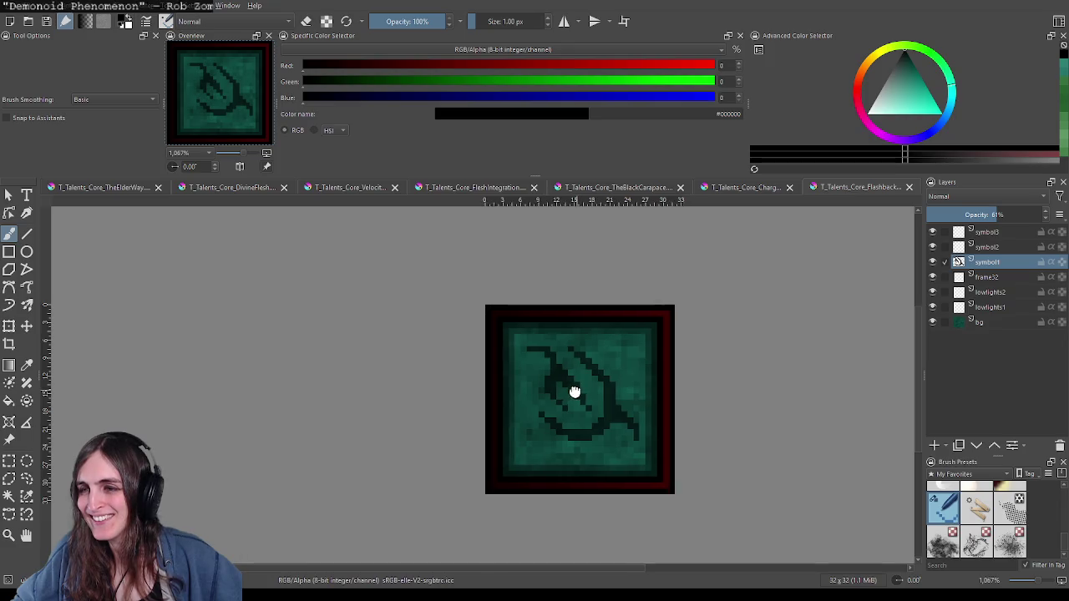
scroll(569, 380, down, 3)
scroll(577, 367, down, 3)
scroll(601, 363, down, 3)
scroll(605, 365, up, 2)
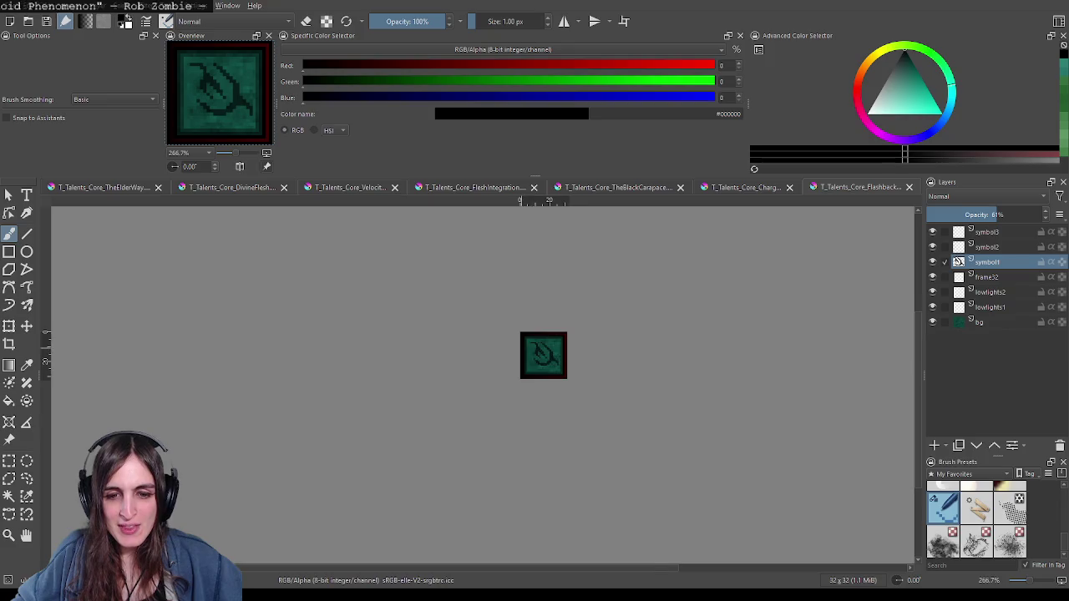
scroll(559, 364, up, 3)
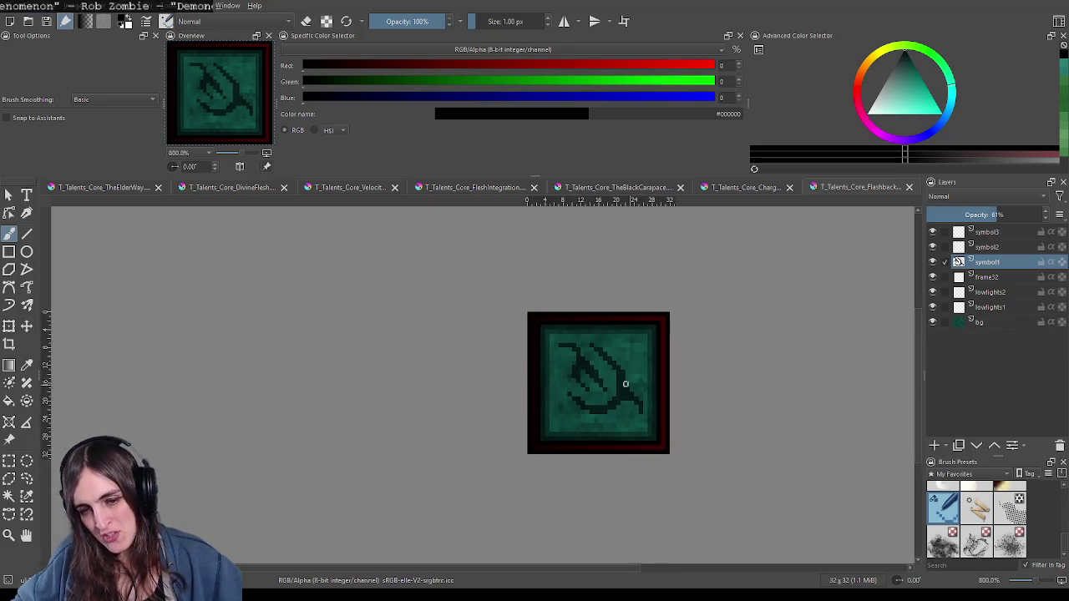
scroll(597, 370, up, 2)
Step: Switch to eraser mode, zoom around the rune, then return to painting
key(e)
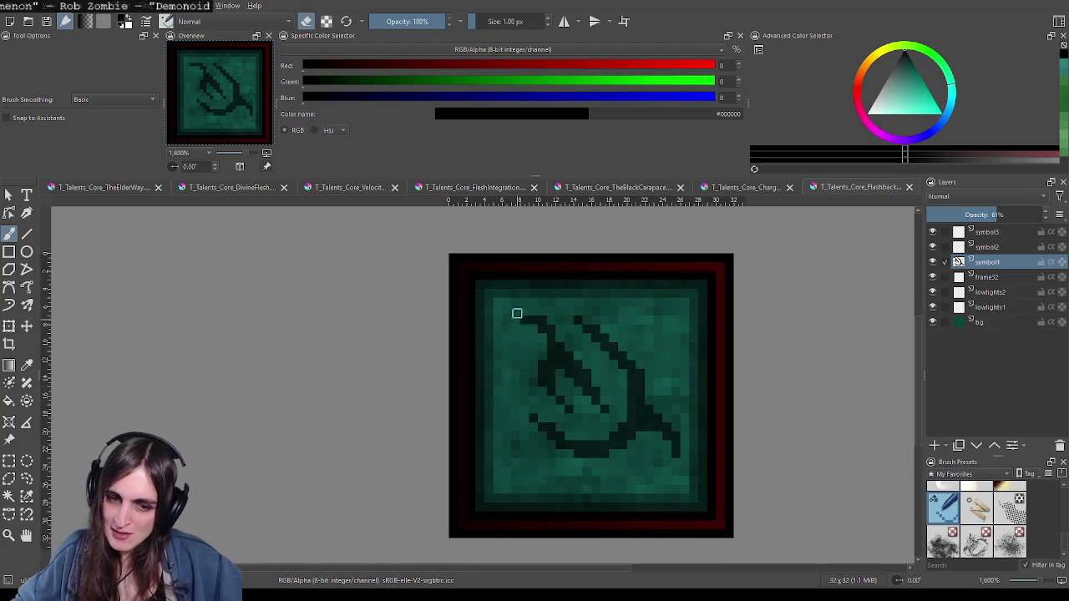
scroll(635, 331, down, 1)
scroll(635, 331, down, 4)
scroll(622, 338, up, 1)
scroll(609, 344, up, 4)
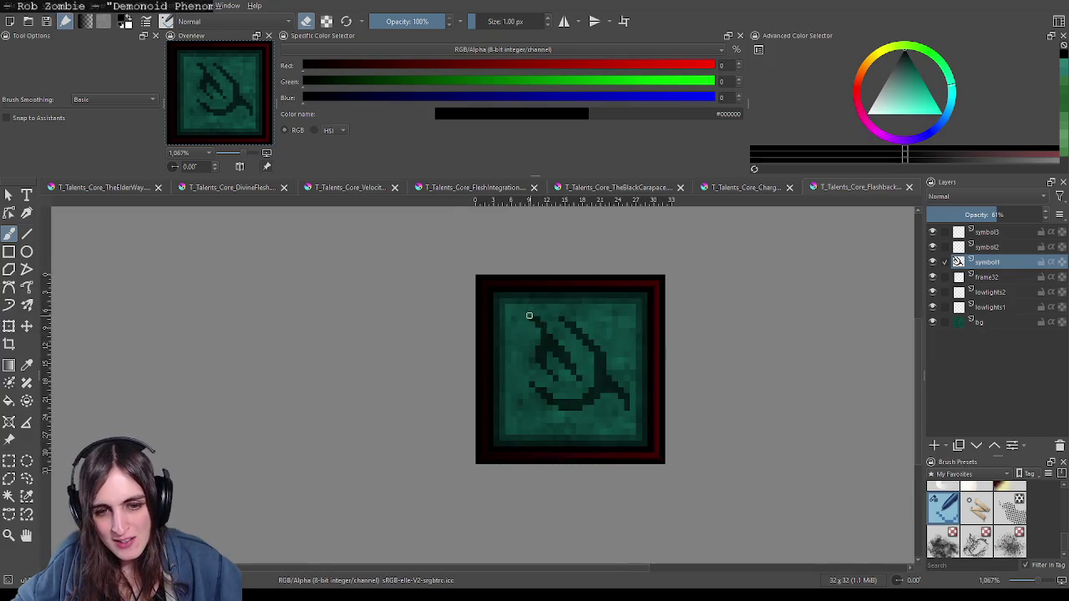
scroll(529, 316, up, 1)
key(e)
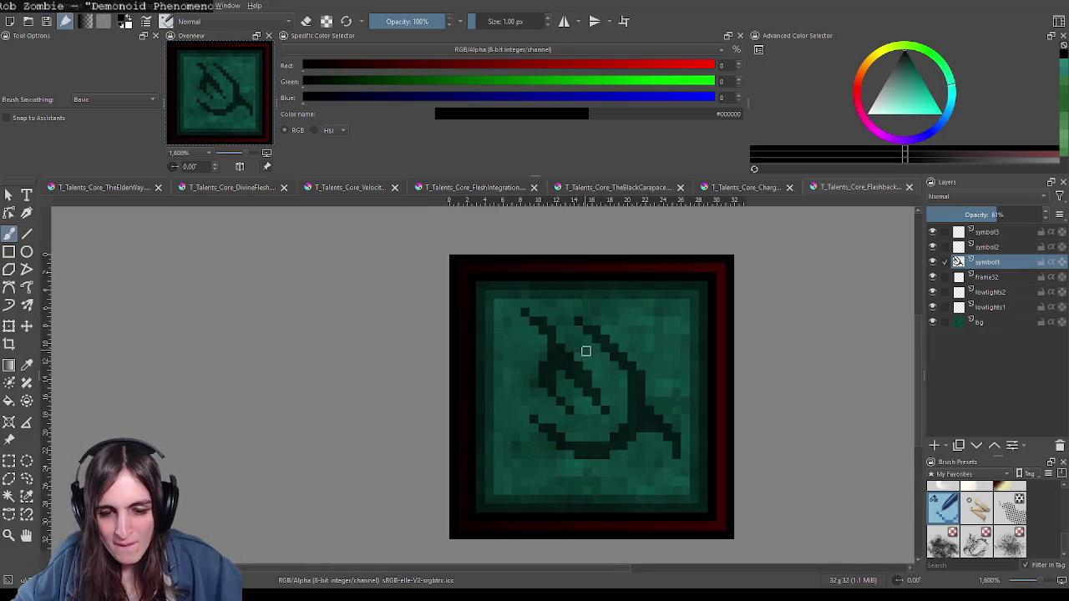
Step: Zoom out and back in to review the rune's arching upper stroke and inner diagonal sweep
scroll(586, 350, down, 4)
scroll(618, 349, down, 2)
scroll(634, 348, down, 1)
scroll(654, 348, up, 1)
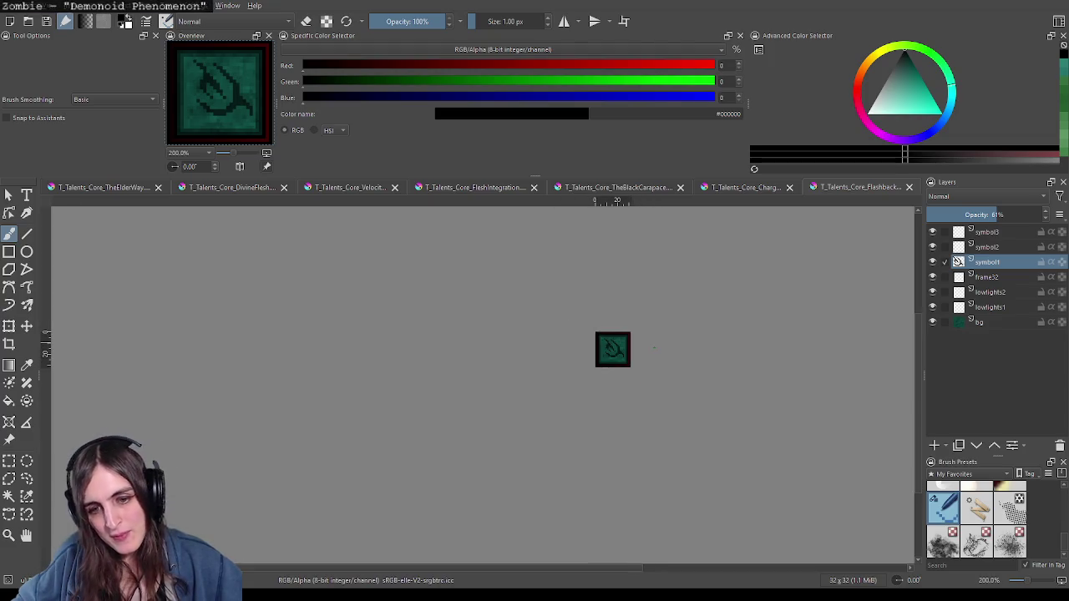
scroll(612, 349, up, 3)
scroll(601, 354, up, 2)
scroll(596, 334, up, 2)
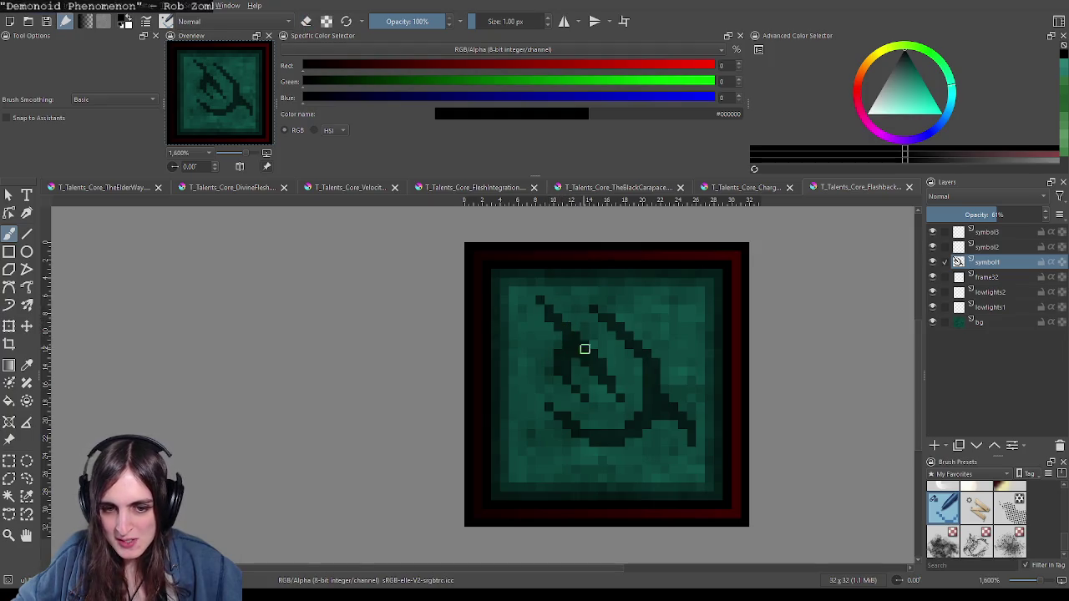
scroll(634, 351, down, 3)
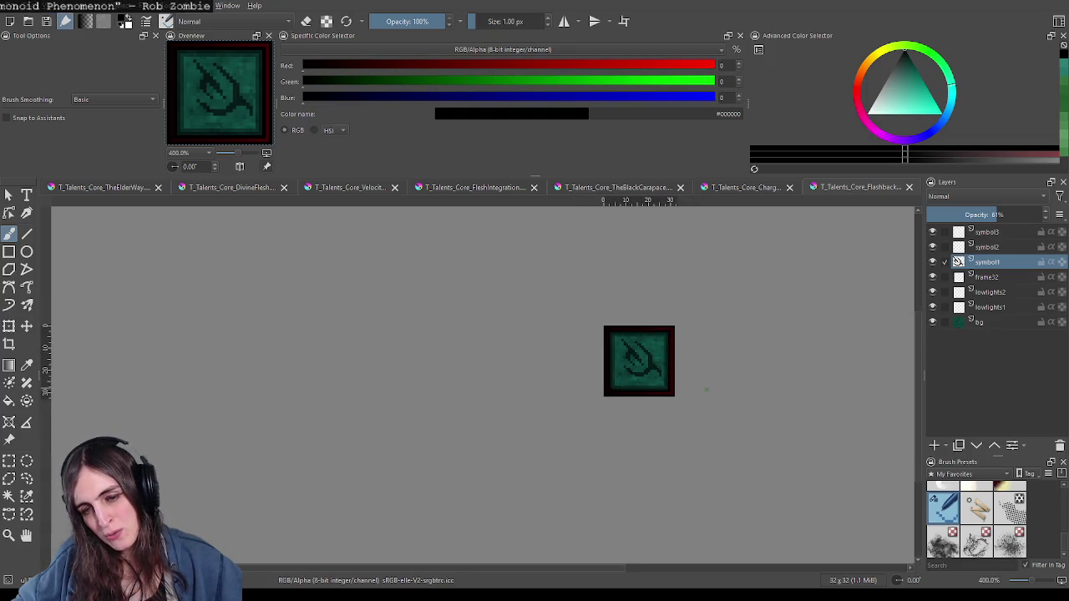
scroll(689, 396, down, 1)
scroll(690, 388, down, 1)
scroll(684, 384, up, 4)
scroll(661, 393, up, 2)
Step: Toggle repeatedly between erasing and painting while zooming over the rune's base hook
key(e)
key(e)
scroll(668, 391, down, 3)
scroll(669, 391, down, 2)
key(e)
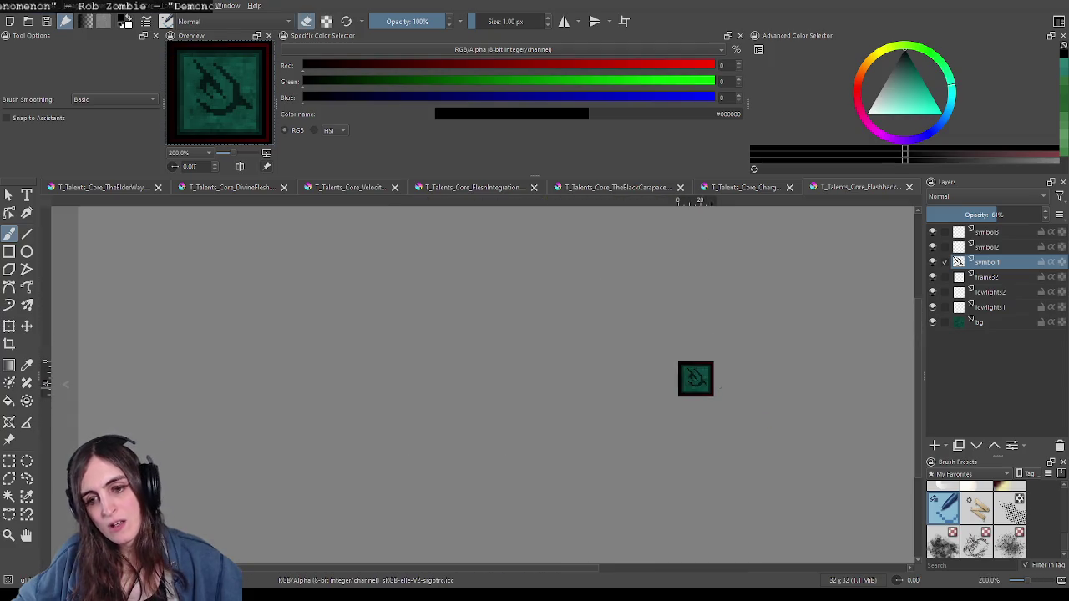
scroll(697, 378, up, 3)
scroll(696, 377, up, 2)
scroll(682, 389, up, 2)
key(e)
key(e)
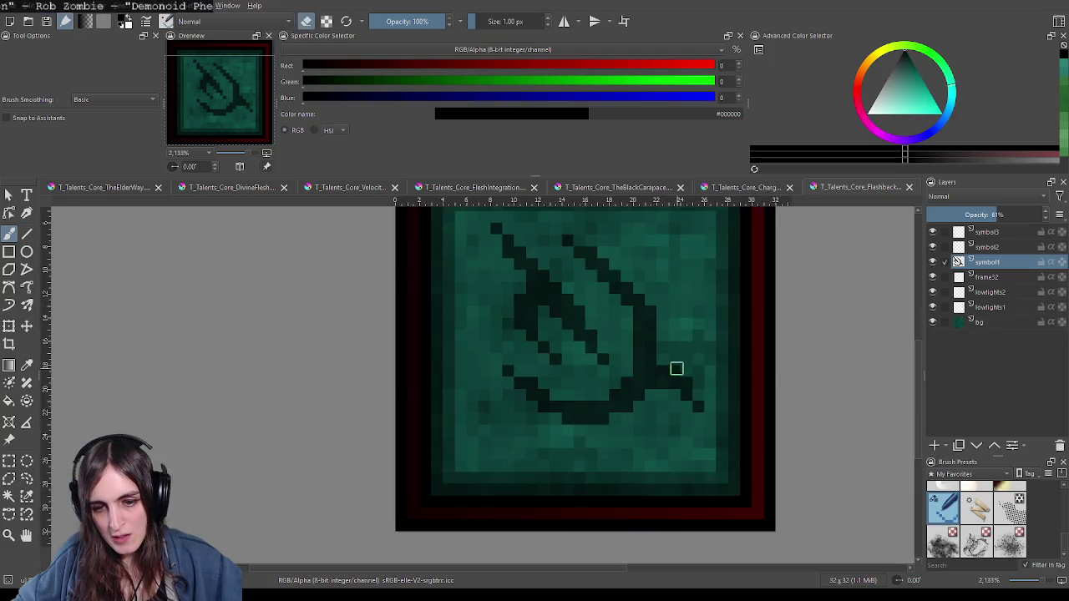
key(e)
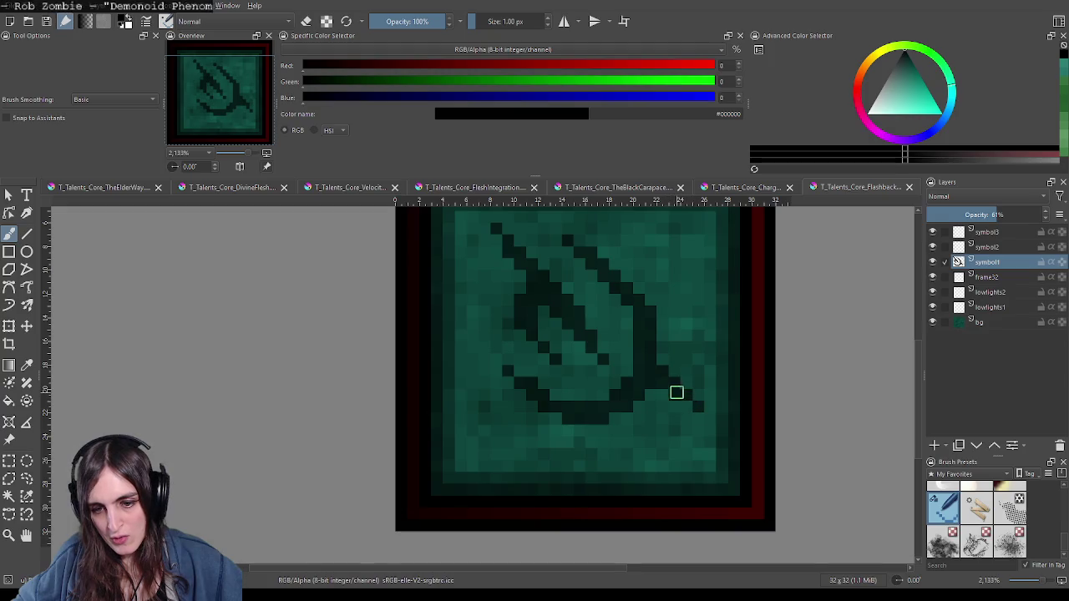
scroll(738, 460, down, 6)
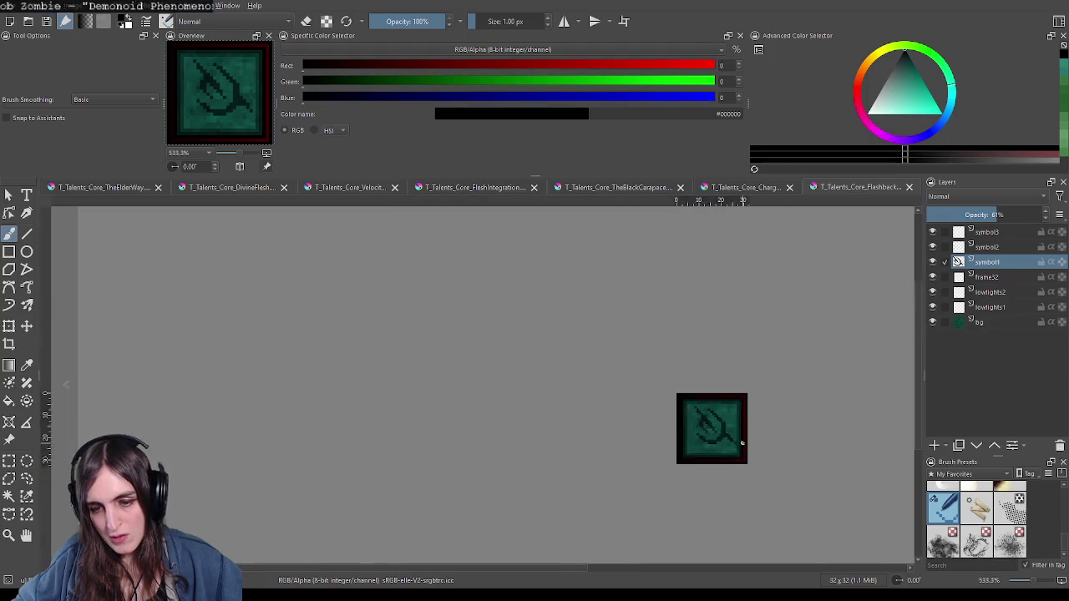
scroll(749, 438, up, 6)
key(e)
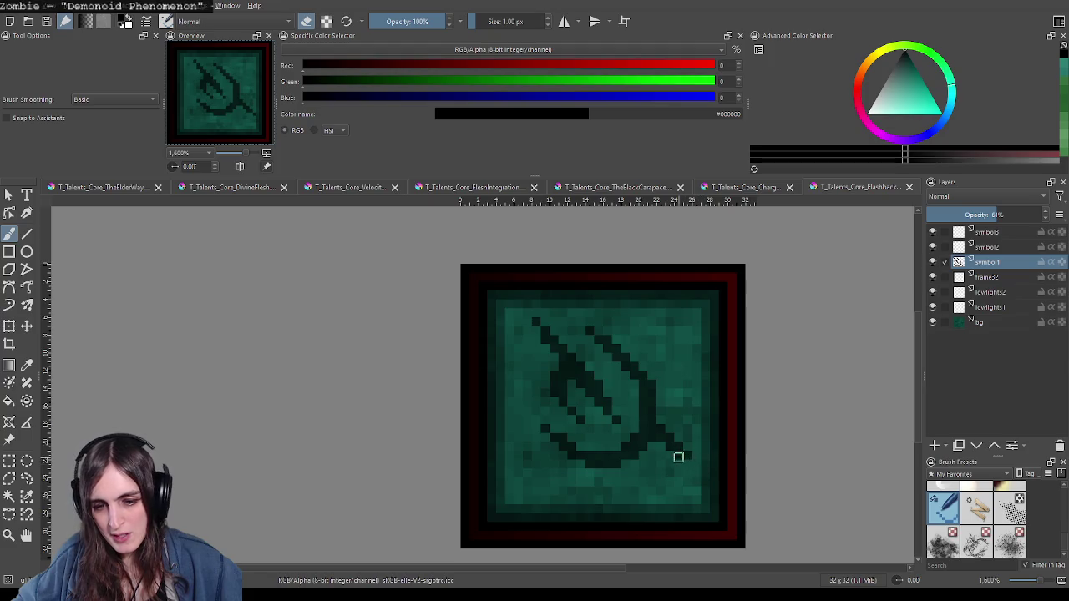
Step: Zoom in and out to check the rune's trailing tail, nudging the view slightly left
scroll(702, 460, down, 6)
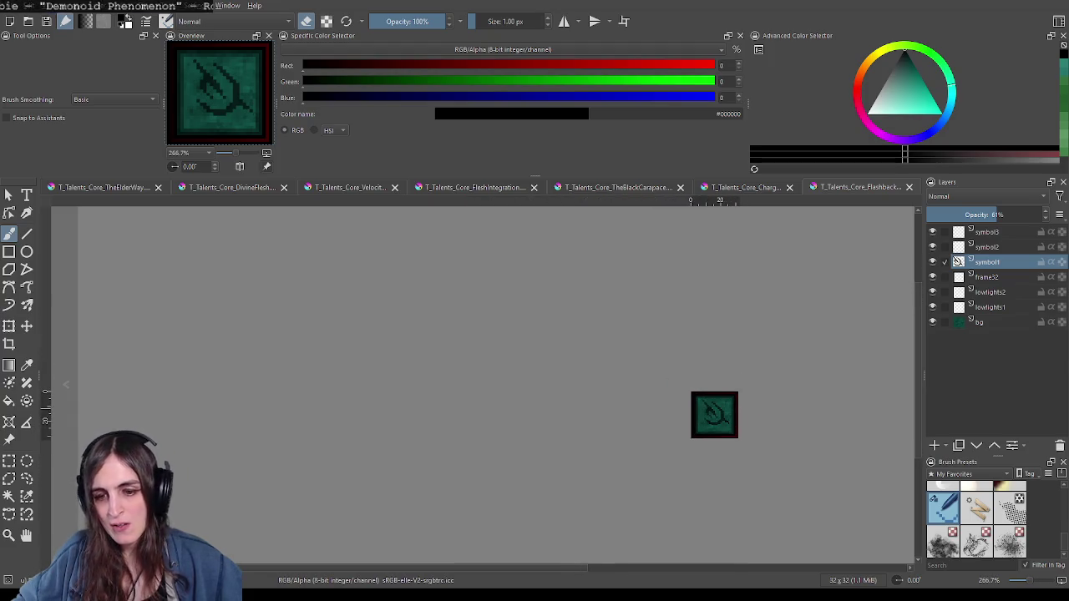
scroll(724, 399, up, 1)
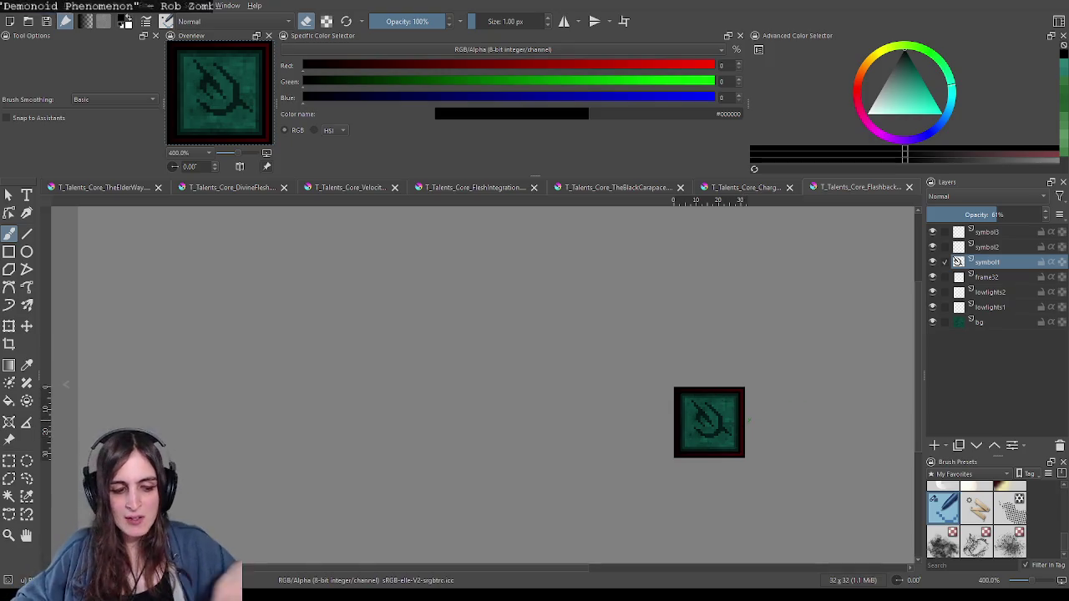
scroll(748, 416, down, 1)
scroll(743, 414, down, 1)
scroll(731, 411, up, 3)
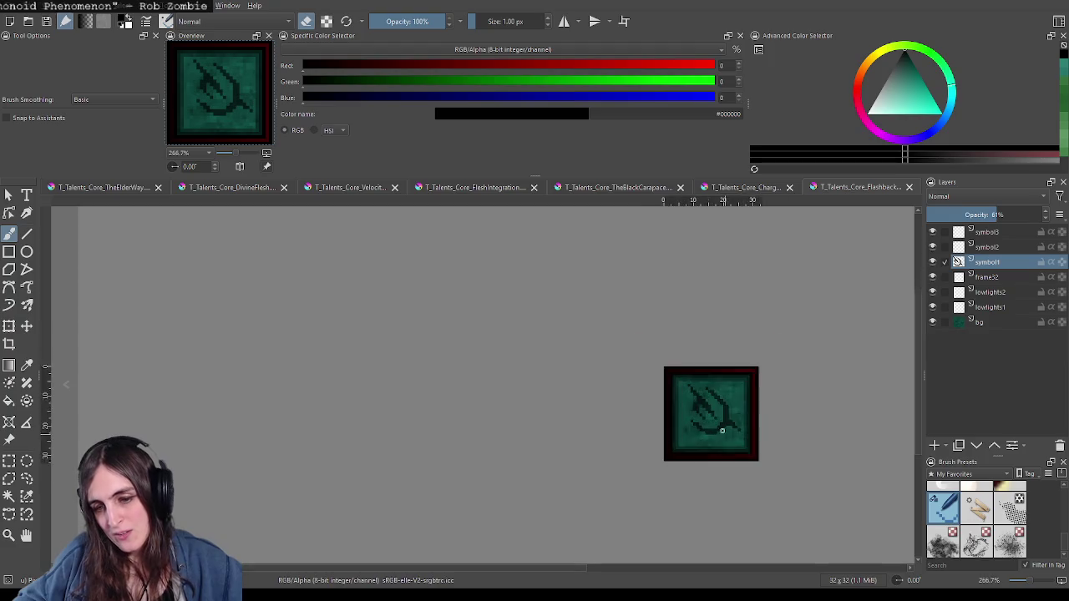
scroll(723, 410, up, 2)
scroll(724, 410, up, 2)
scroll(668, 330, down, 1)
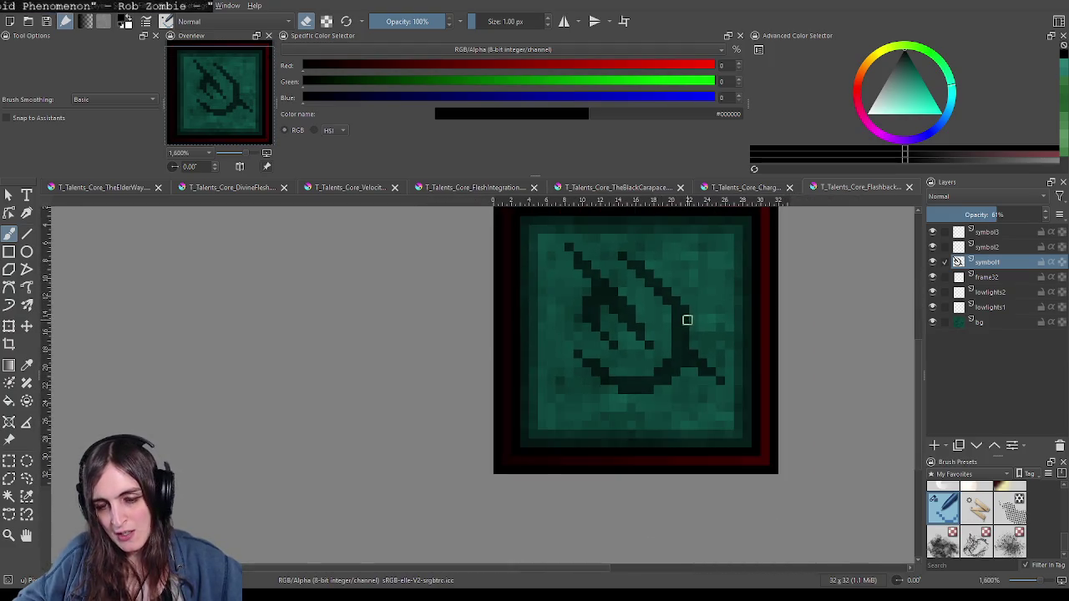
scroll(684, 322, down, 1)
drag(700, 341, 681, 341)
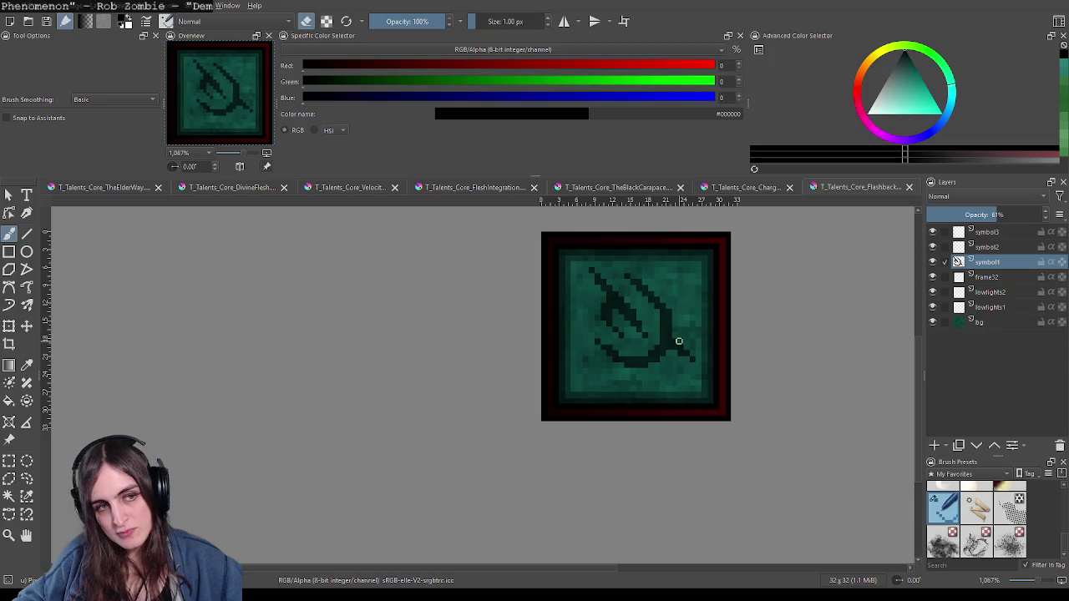
click(736, 191)
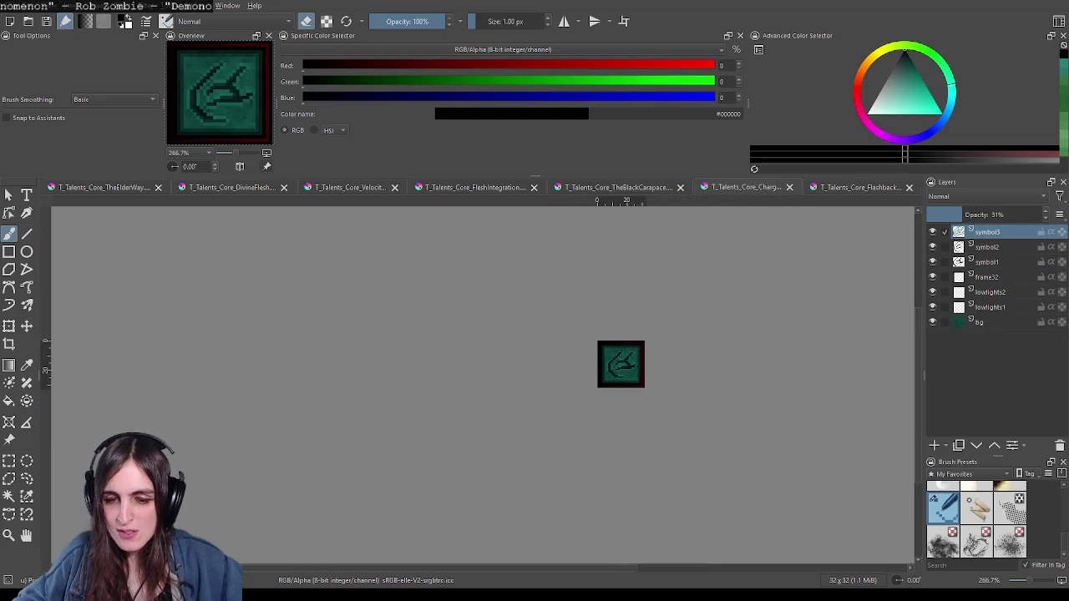
click(840, 189)
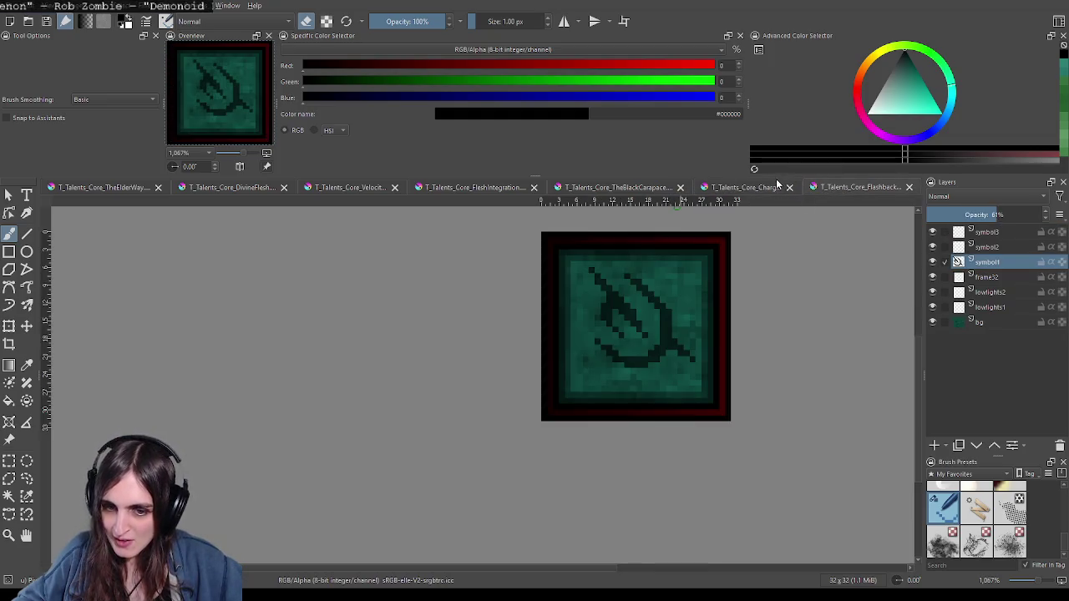
click(775, 185)
click(845, 191)
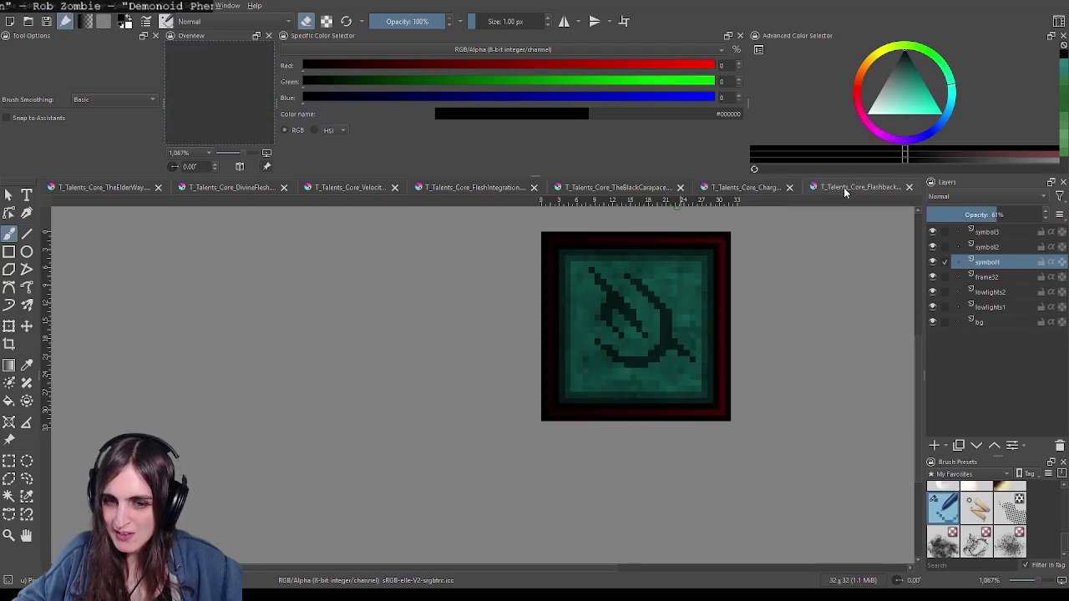
click(758, 189)
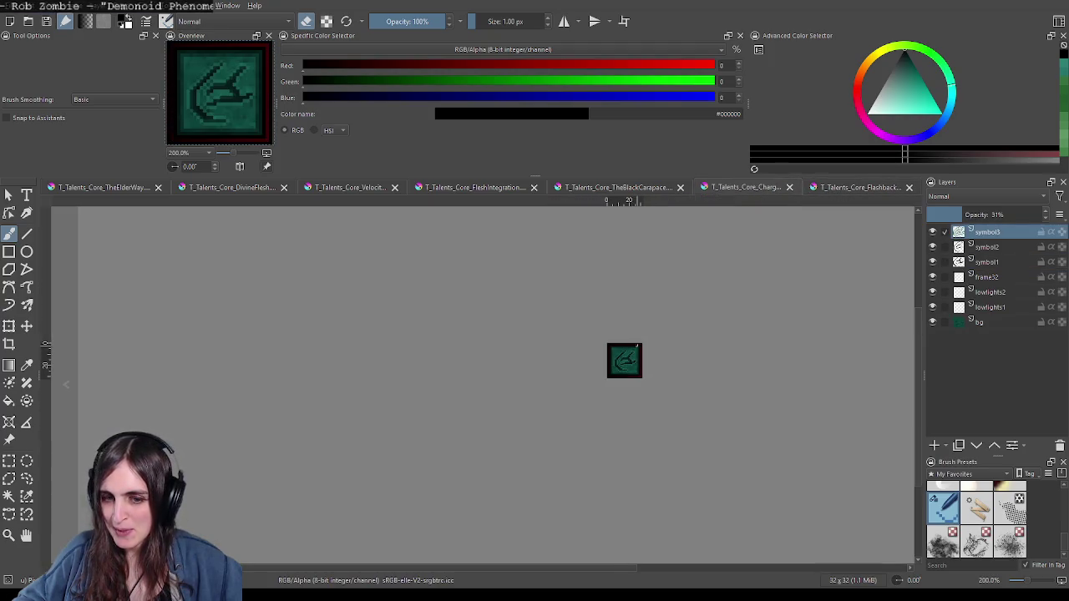
click(848, 191)
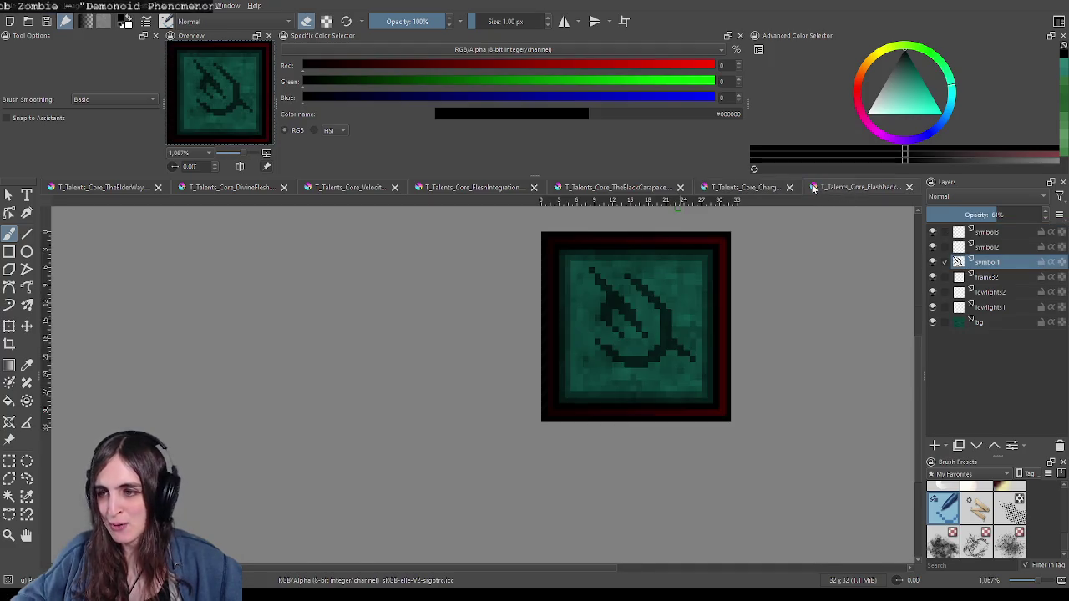
click(756, 189)
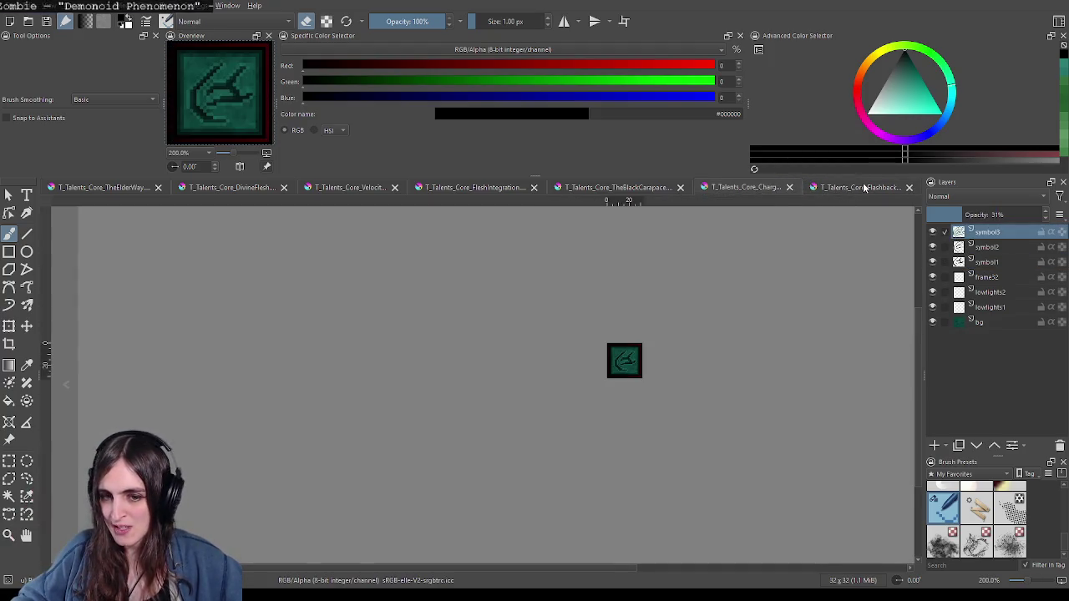
click(863, 188)
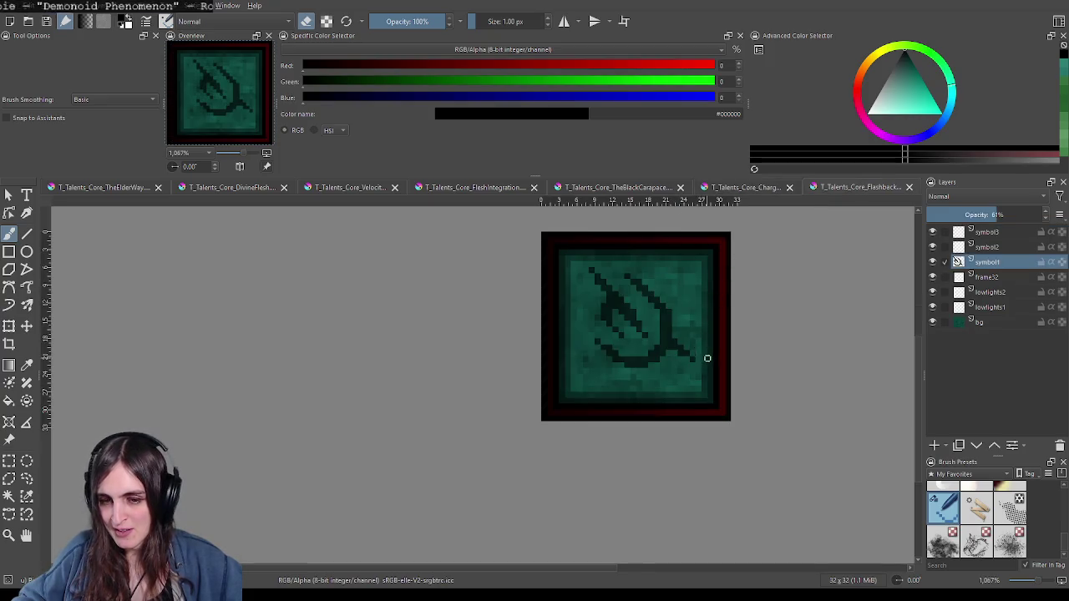
Step: Shift the view left and zoom in on the rune's diagonal tail
drag(690, 344, 622, 349)
scroll(629, 323, up, 1)
scroll(621, 353, up, 1)
scroll(615, 368, down, 2)
scroll(632, 376, down, 2)
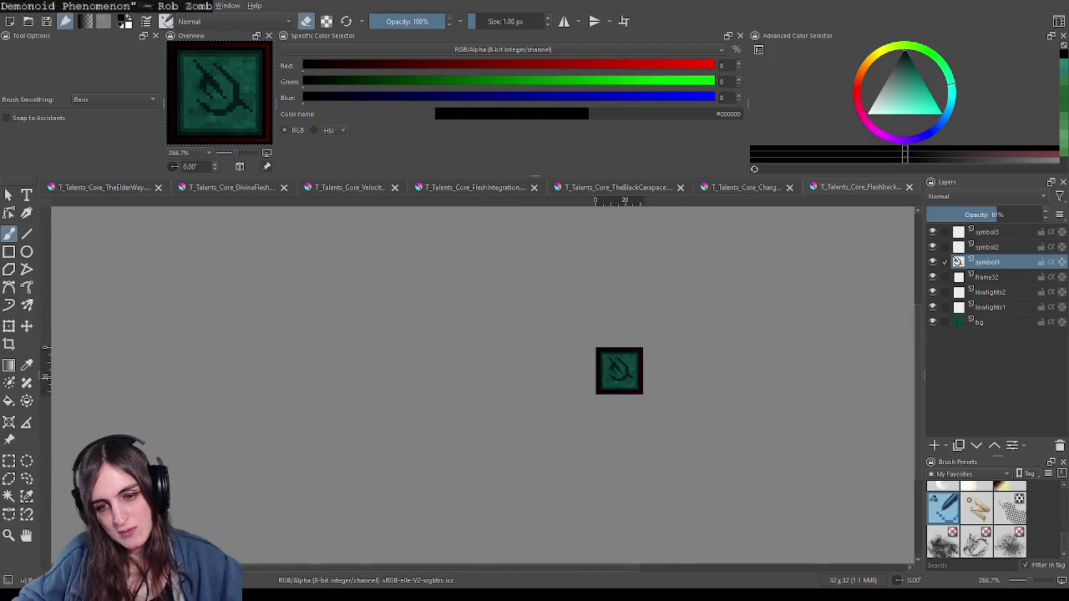
scroll(644, 380, up, 4)
scroll(572, 386, up, 2)
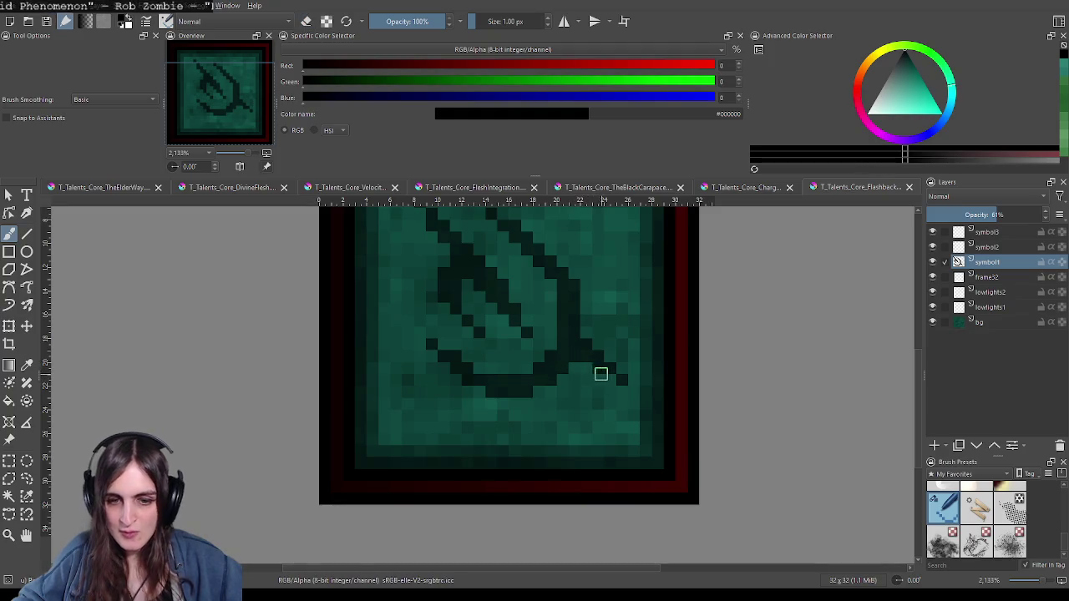
Step: Erase stray dark pixels near the tail, then paint pixels extending it and filling its gap
drag(598, 368, 622, 380)
key(e)
click(587, 370)
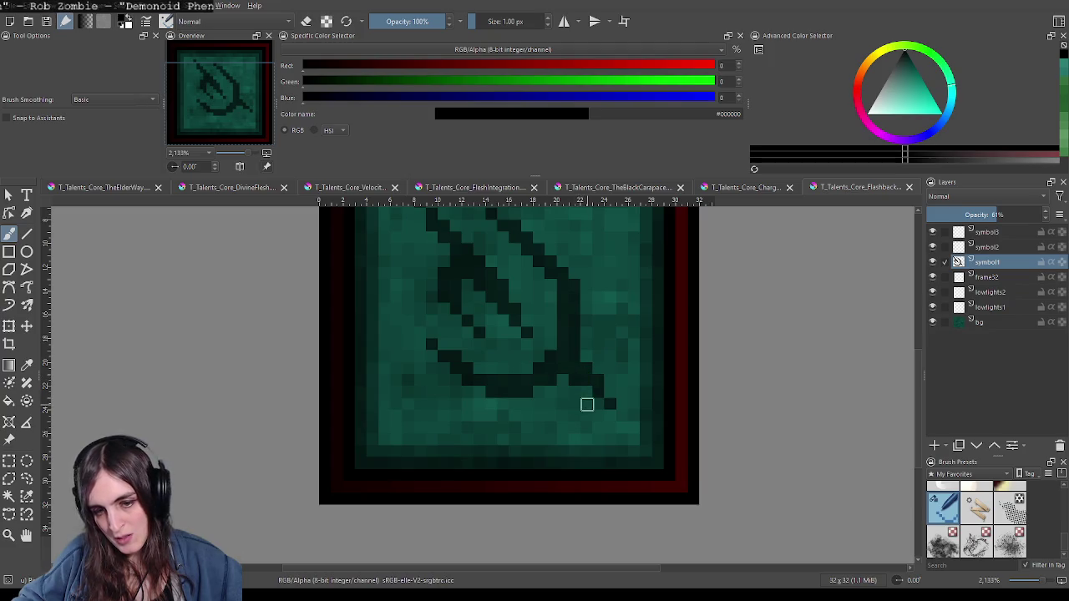
click(605, 394)
scroll(624, 415, down, 2)
scroll(659, 409, down, 4)
scroll(684, 413, down, 2)
scroll(706, 415, up, 3)
scroll(701, 418, up, 2)
scroll(689, 424, up, 1)
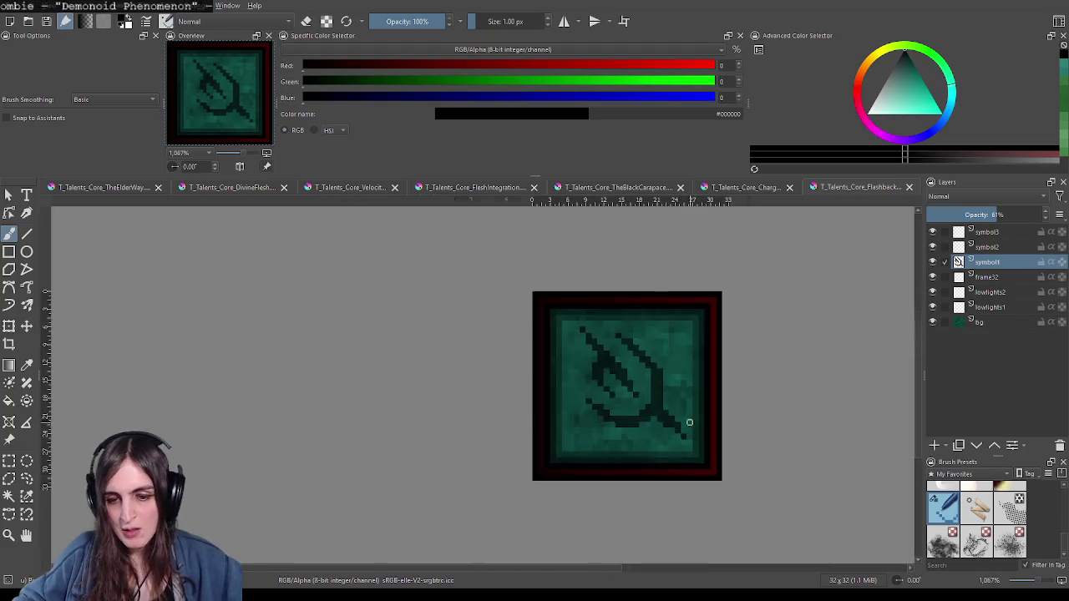
scroll(681, 423, up, 2)
key(e)
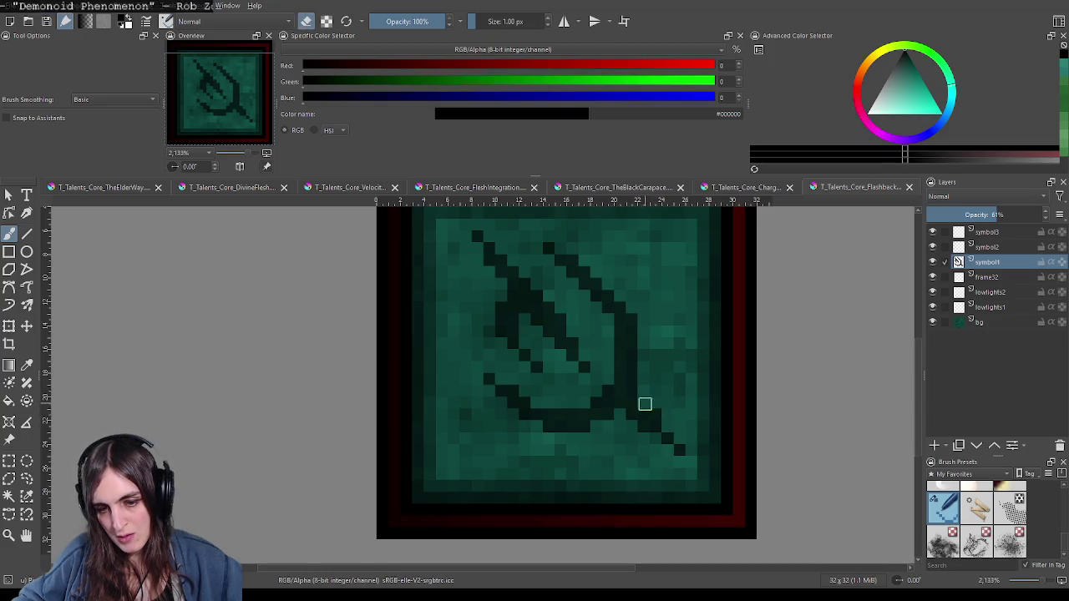
Step: Add dark pixels at the tail's lower end and fill the remaining gap pixel in the diagonal
scroll(680, 422, down, 2)
scroll(703, 409, down, 2)
scroll(706, 409, up, 2)
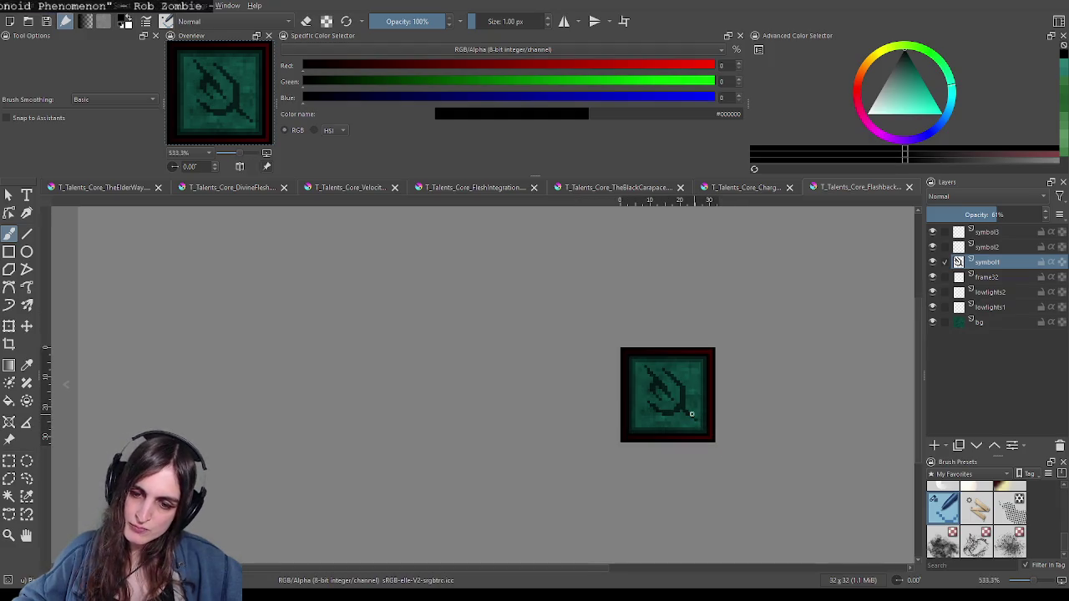
scroll(689, 415, up, 3)
scroll(680, 410, up, 1)
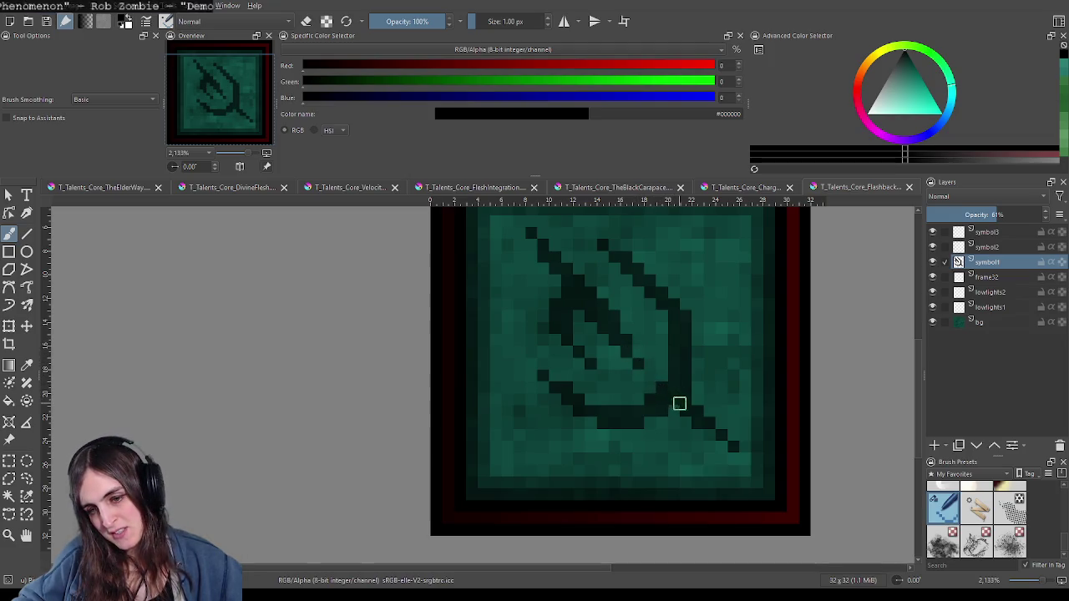
click(729, 455)
key(e)
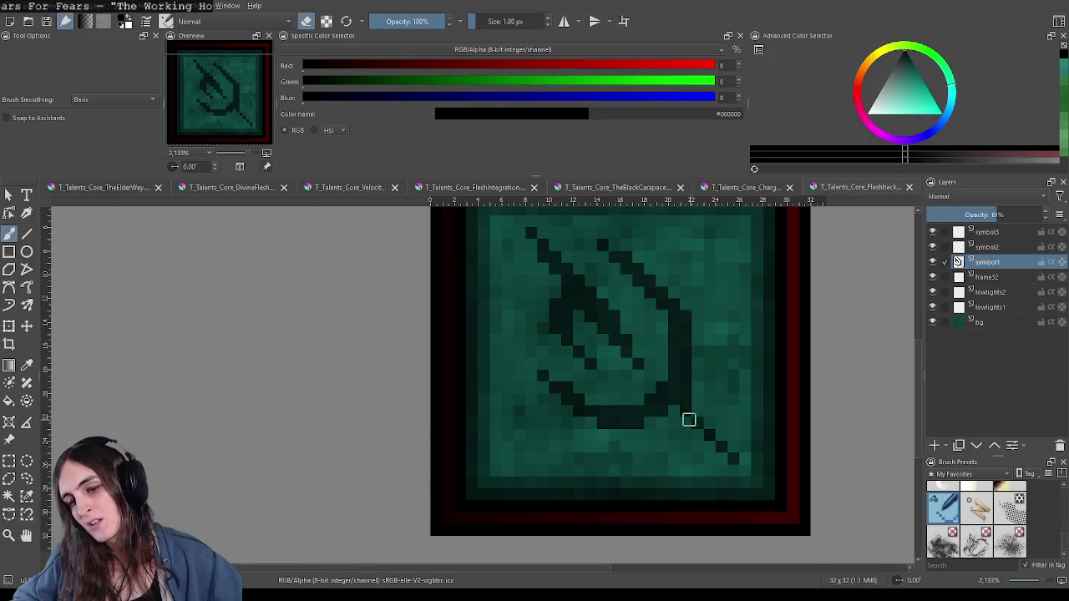
key(e)
click(685, 422)
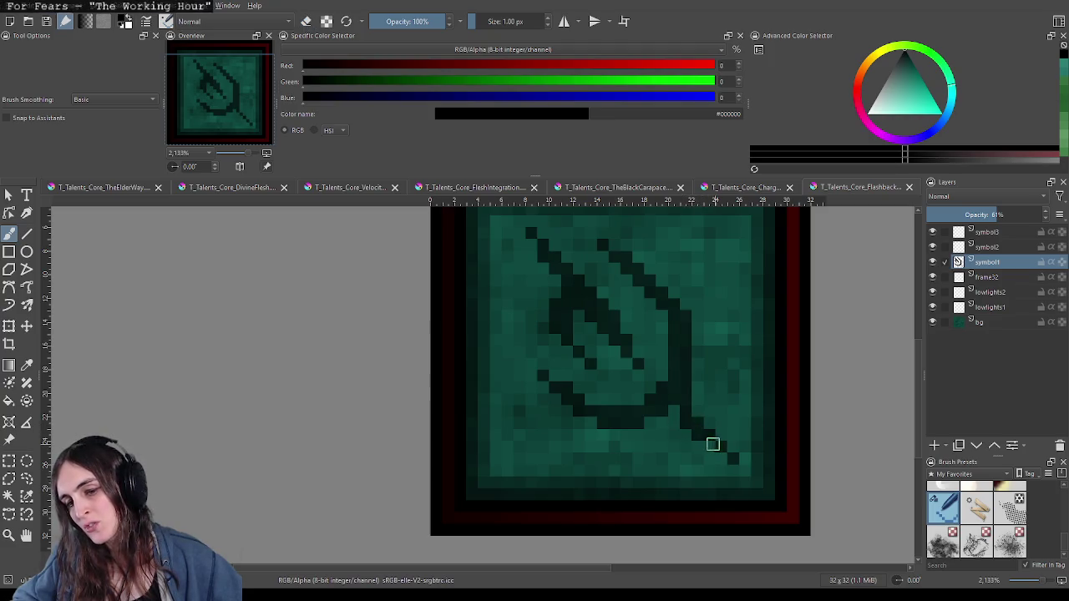
scroll(753, 462, down, 3)
scroll(756, 462, down, 2)
scroll(759, 461, up, 2)
scroll(760, 463, up, 1)
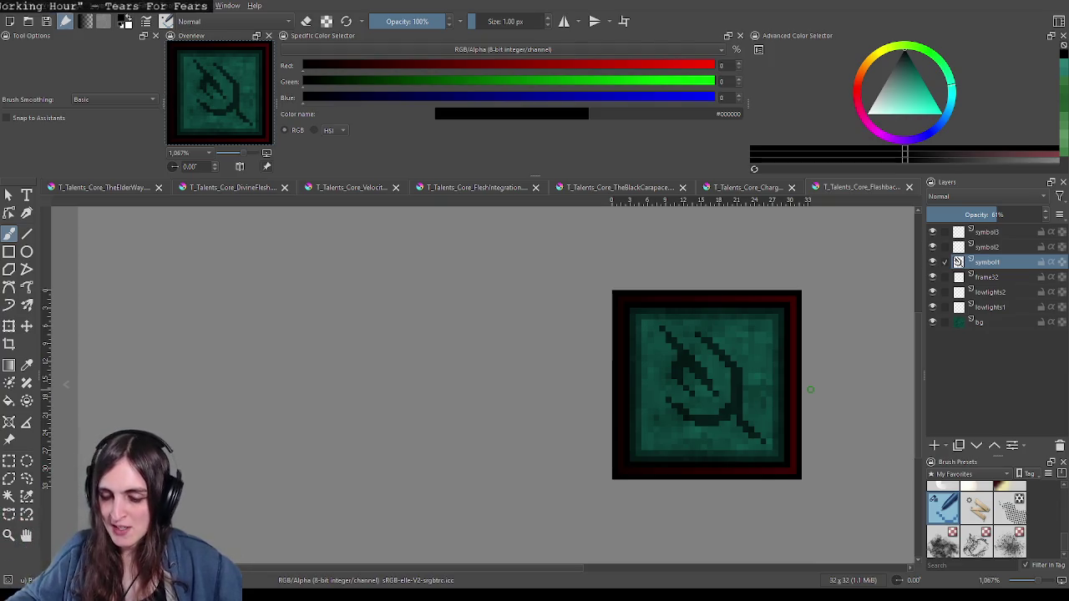
drag(818, 422, 765, 404)
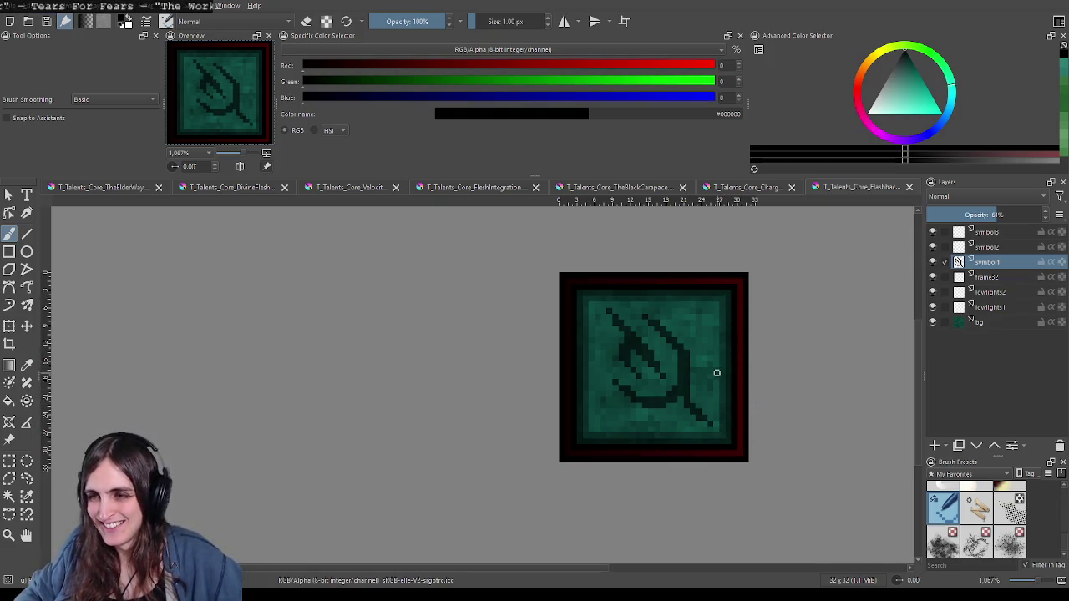
drag(728, 413, 663, 418)
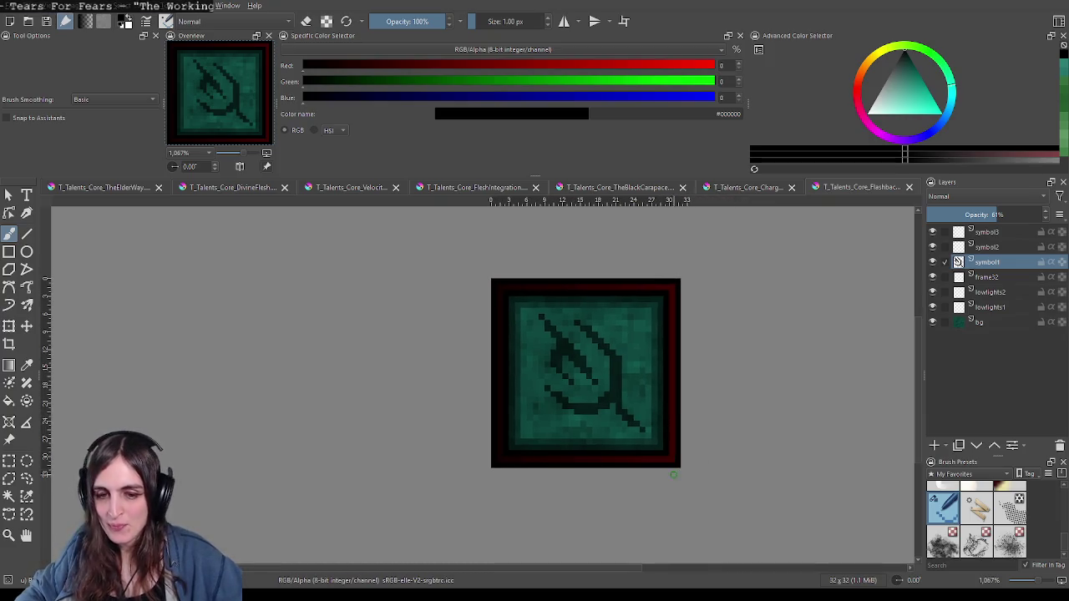
scroll(690, 441, down, 1)
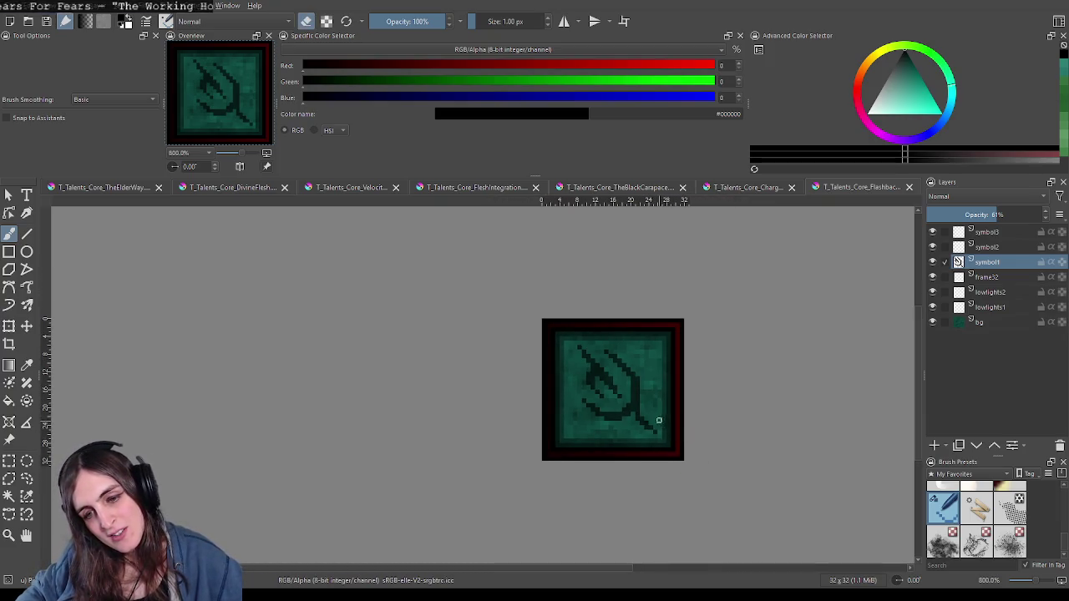
click(628, 426)
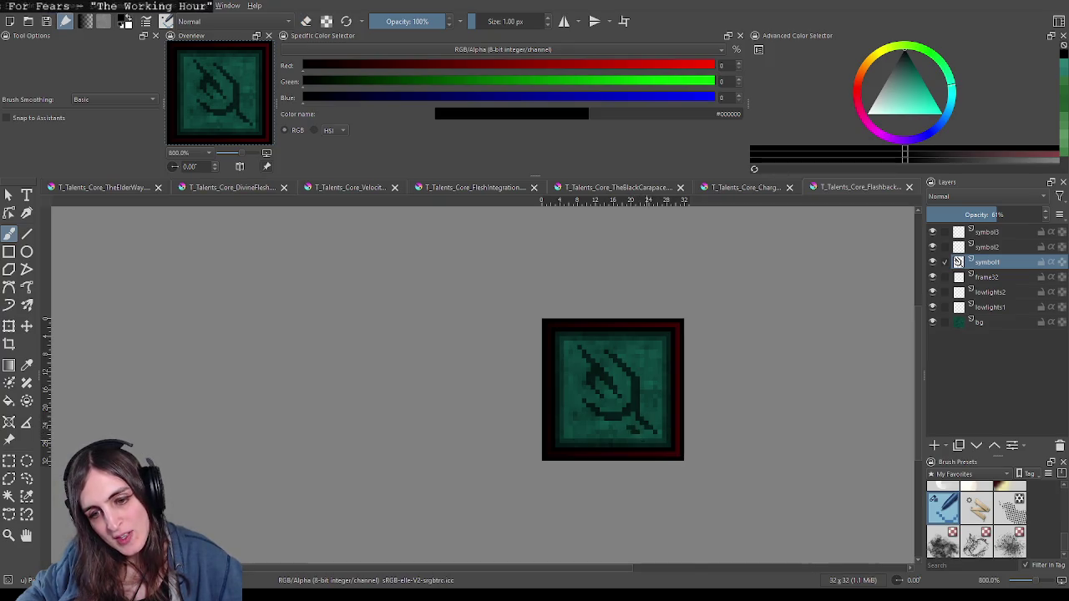
scroll(643, 435, down, 1)
scroll(649, 433, down, 5)
scroll(649, 433, up, 6)
scroll(664, 431, up, 1)
scroll(664, 431, up, 1)
scroll(664, 431, down, 1)
drag(664, 431, 645, 456)
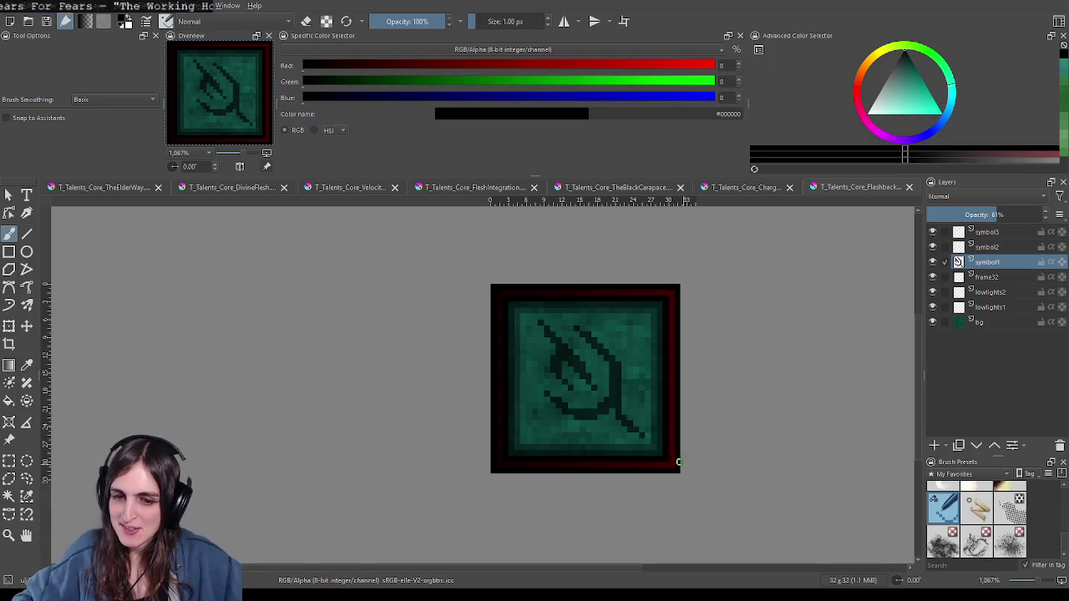
scroll(659, 464, down, 1)
scroll(630, 466, down, 1)
scroll(631, 472, down, 1)
scroll(619, 467, up, 3)
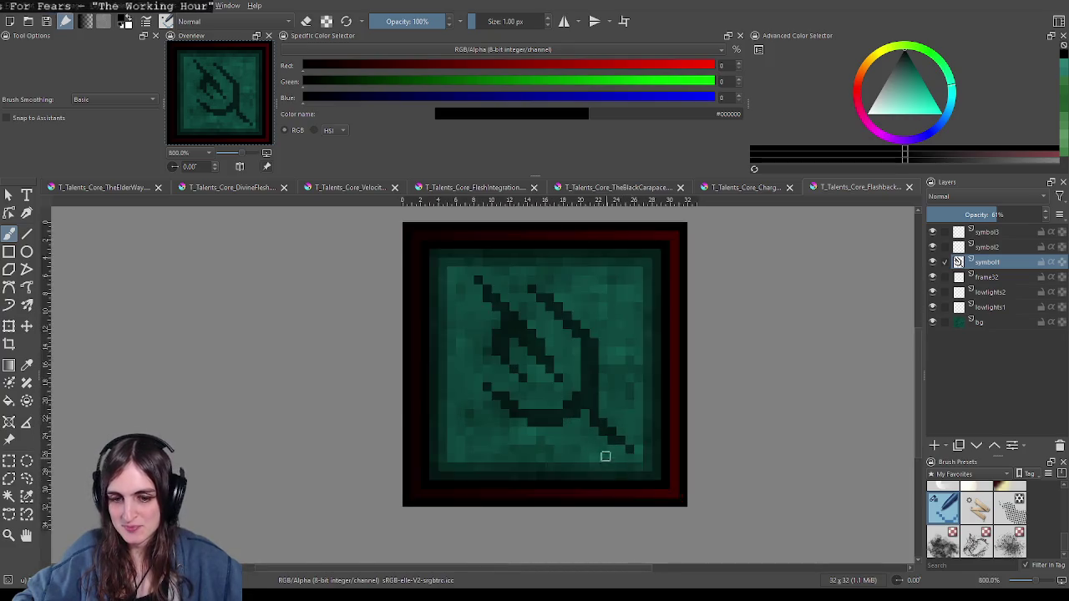
scroll(605, 435, up, 2)
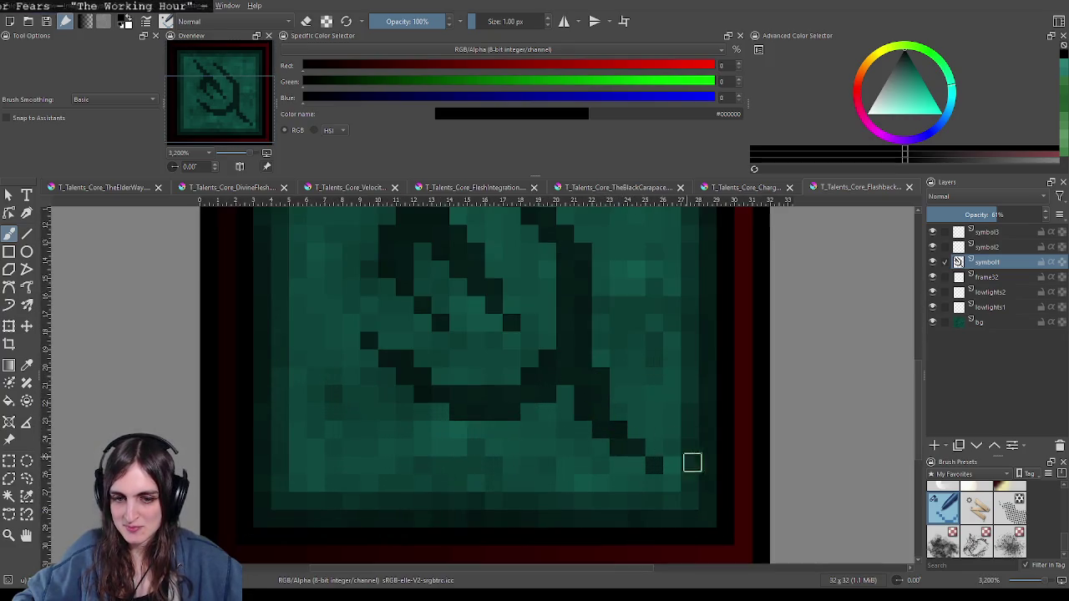
scroll(692, 460, down, 3)
scroll(694, 458, down, 1)
scroll(693, 460, down, 2)
scroll(689, 461, down, 1)
scroll(685, 464, up, 1)
scroll(681, 466, up, 2)
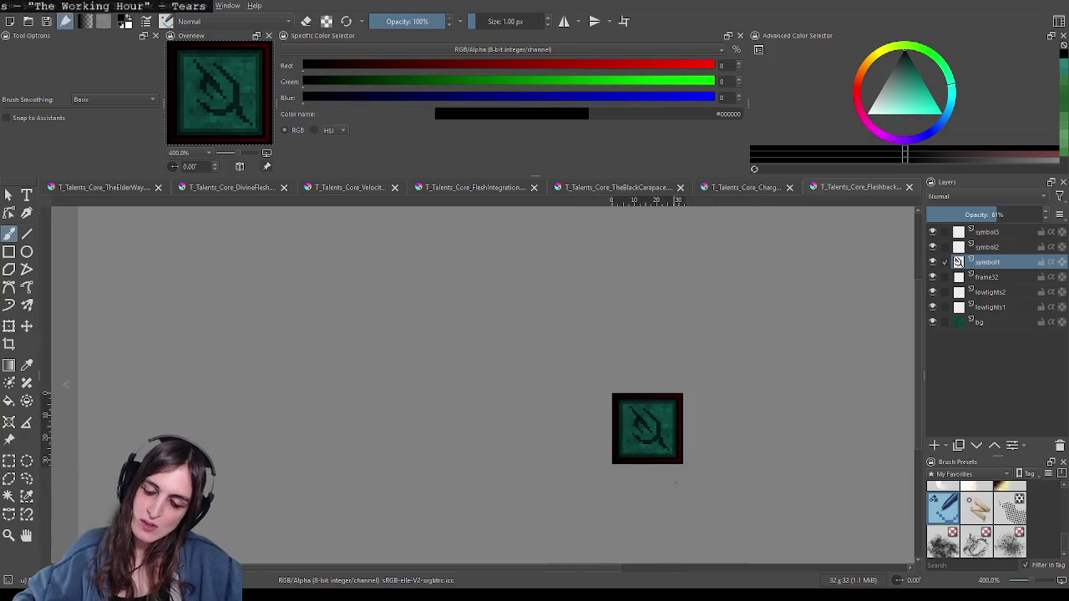
scroll(677, 466, up, 2)
scroll(659, 397, up, 1)
scroll(644, 370, up, 1)
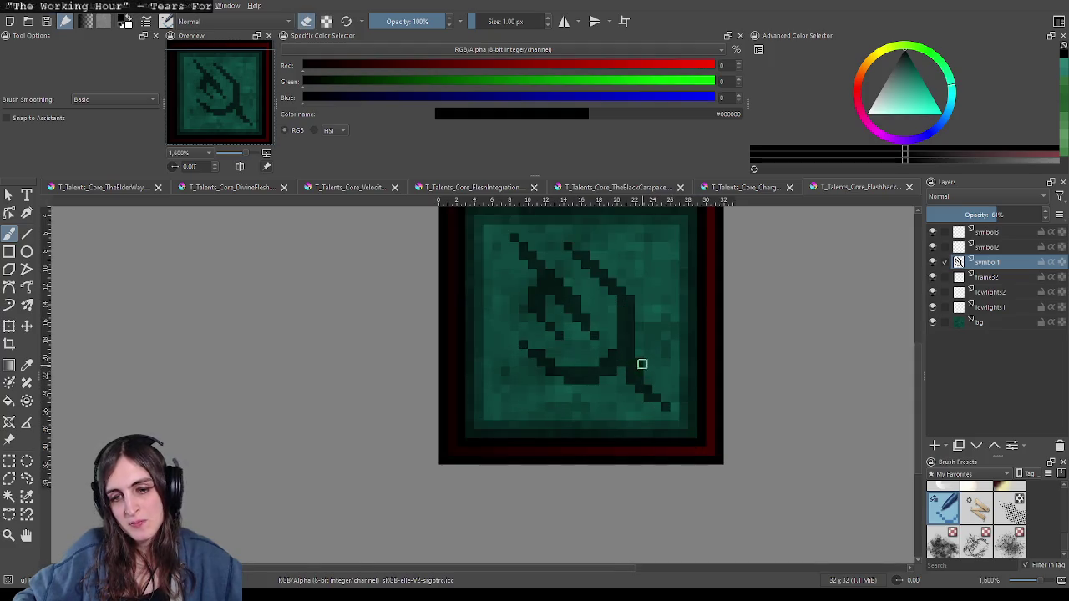
scroll(709, 384, down, 2)
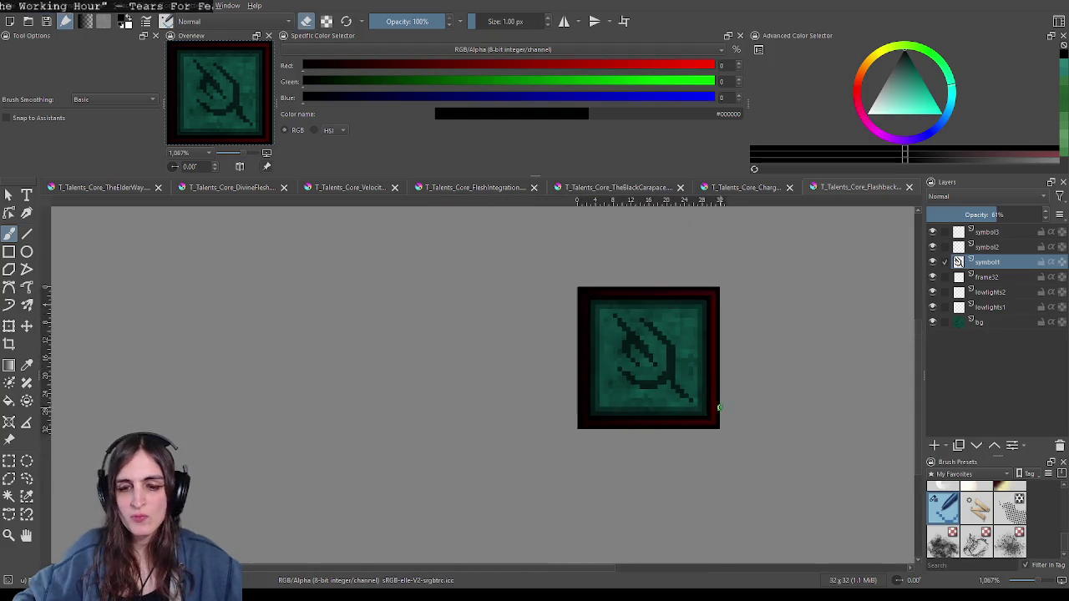
scroll(708, 393, down, 2)
scroll(669, 368, up, 4)
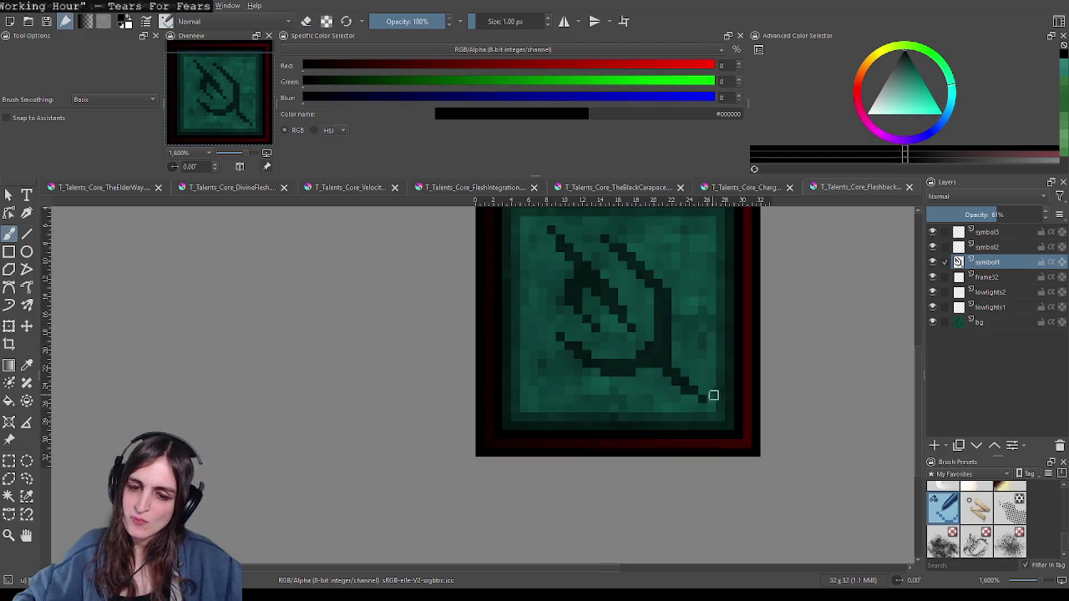
scroll(718, 401, down, 1)
scroll(704, 405, up, 1)
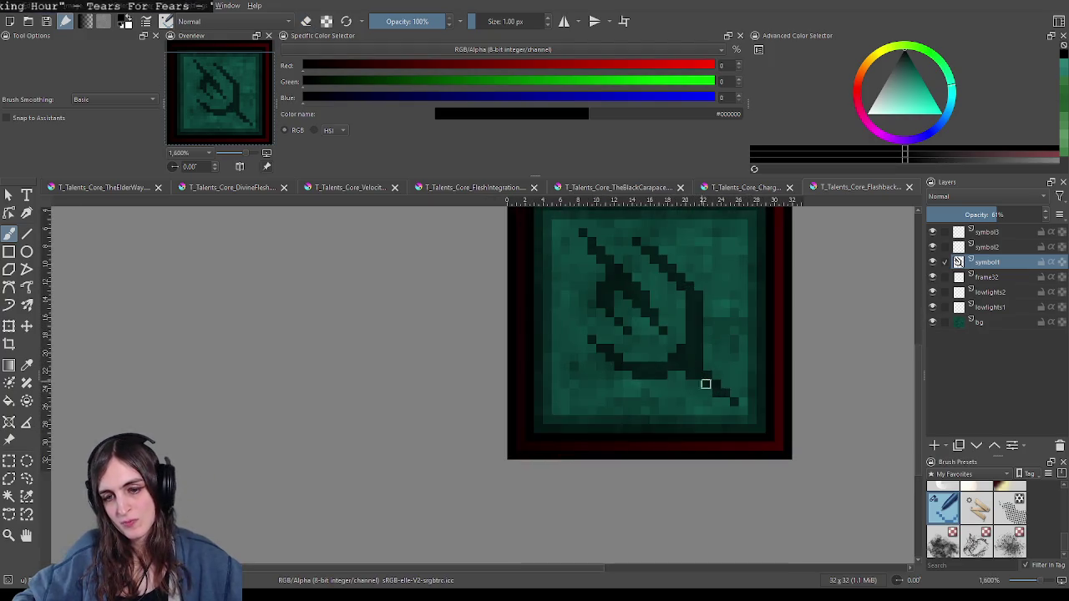
scroll(776, 431, down, 3)
scroll(778, 432, down, 2)
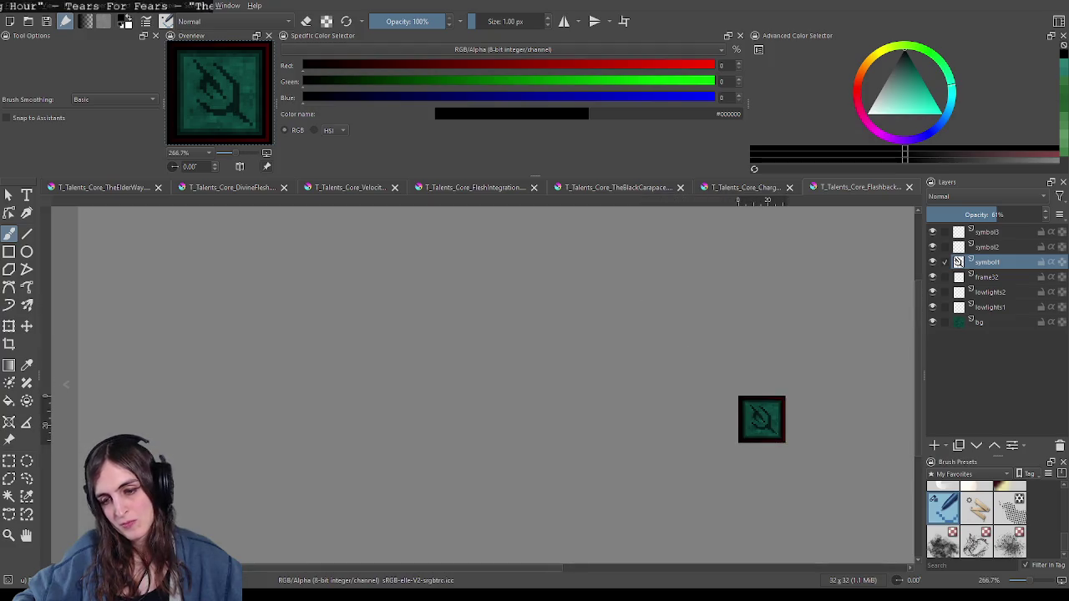
scroll(751, 417, up, 5)
scroll(730, 422, up, 1)
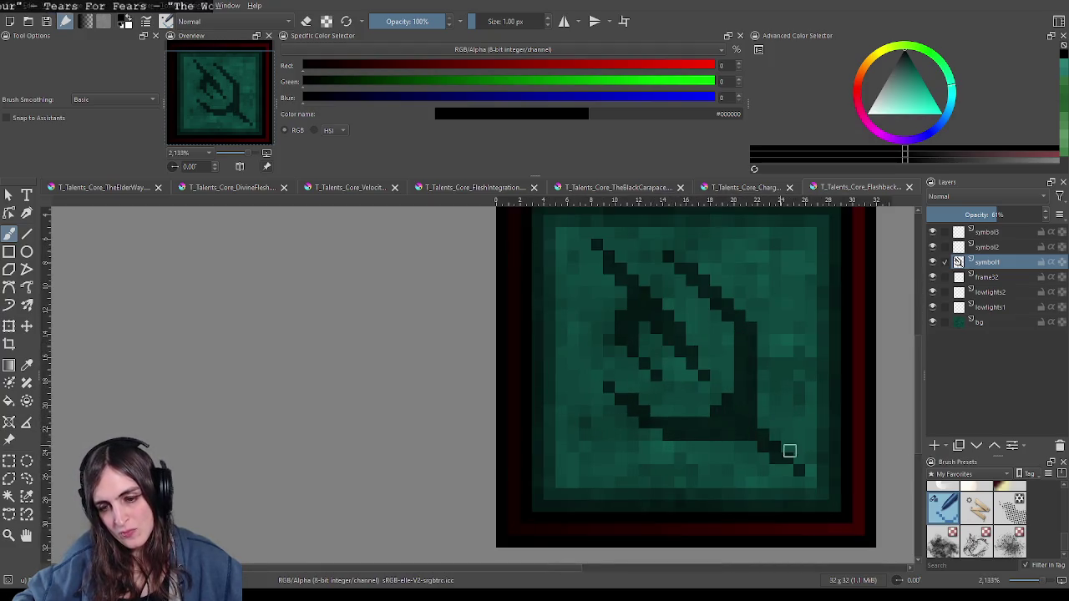
scroll(789, 451, down, 7)
scroll(793, 455, down, 2)
scroll(794, 445, up, 3)
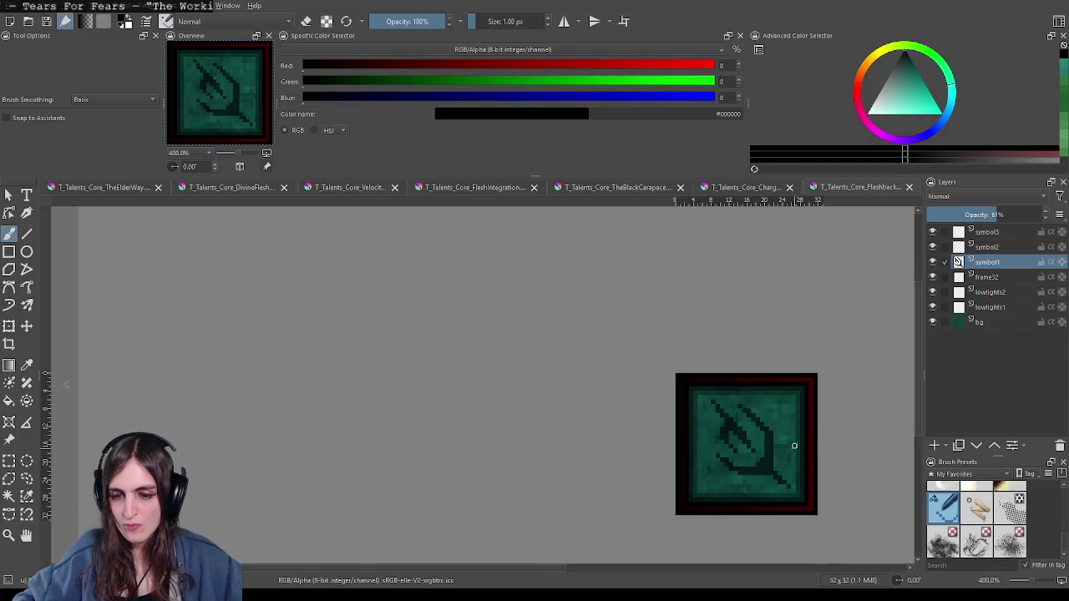
scroll(794, 445, up, 3)
scroll(828, 482, down, 2)
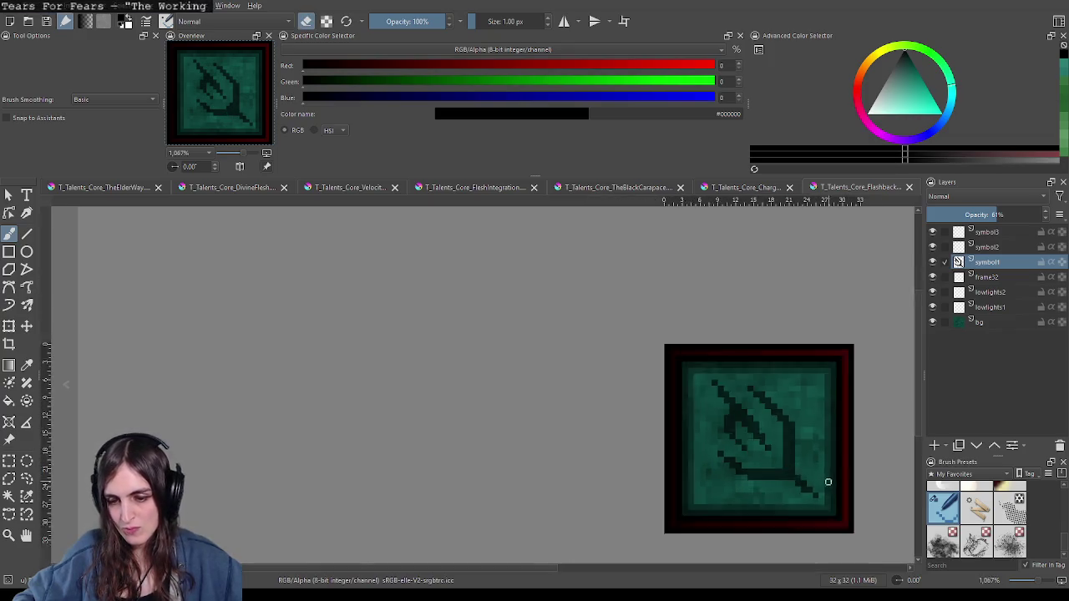
scroll(827, 482, down, 5)
scroll(822, 476, down, 1)
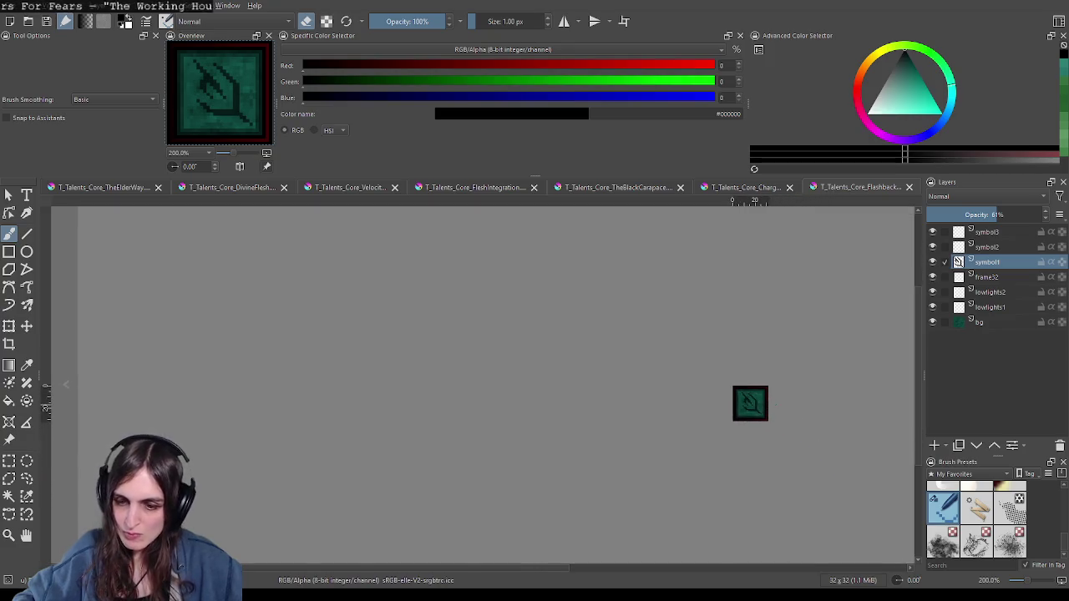
scroll(810, 434, down, 1)
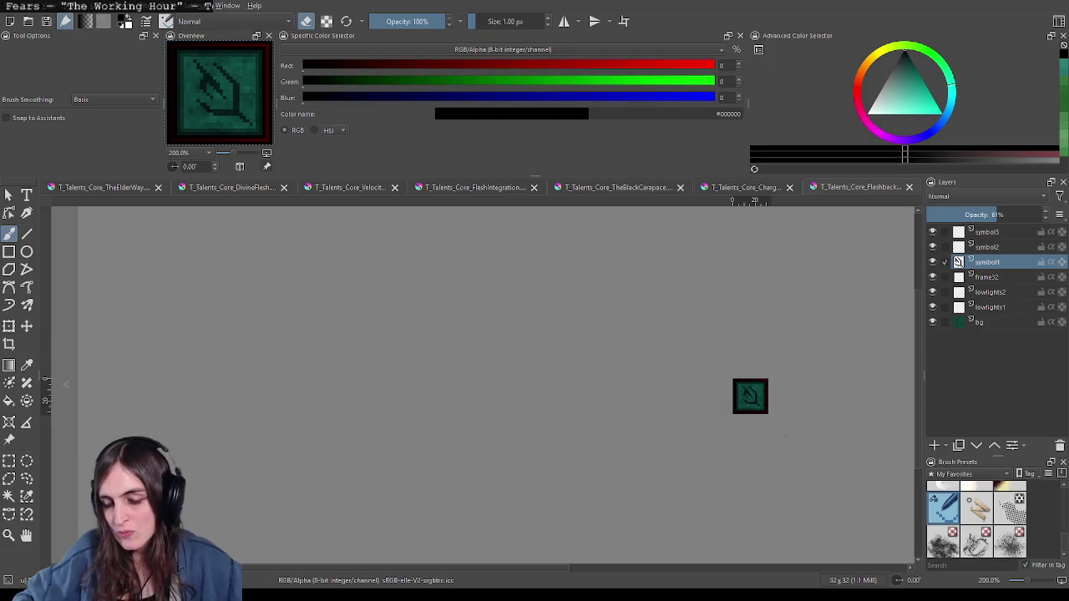
scroll(709, 372, up, 2)
scroll(708, 372, up, 2)
scroll(709, 372, down, 1)
scroll(708, 372, down, 4)
scroll(698, 351, up, 3)
scroll(643, 313, up, 3)
scroll(642, 314, up, 1)
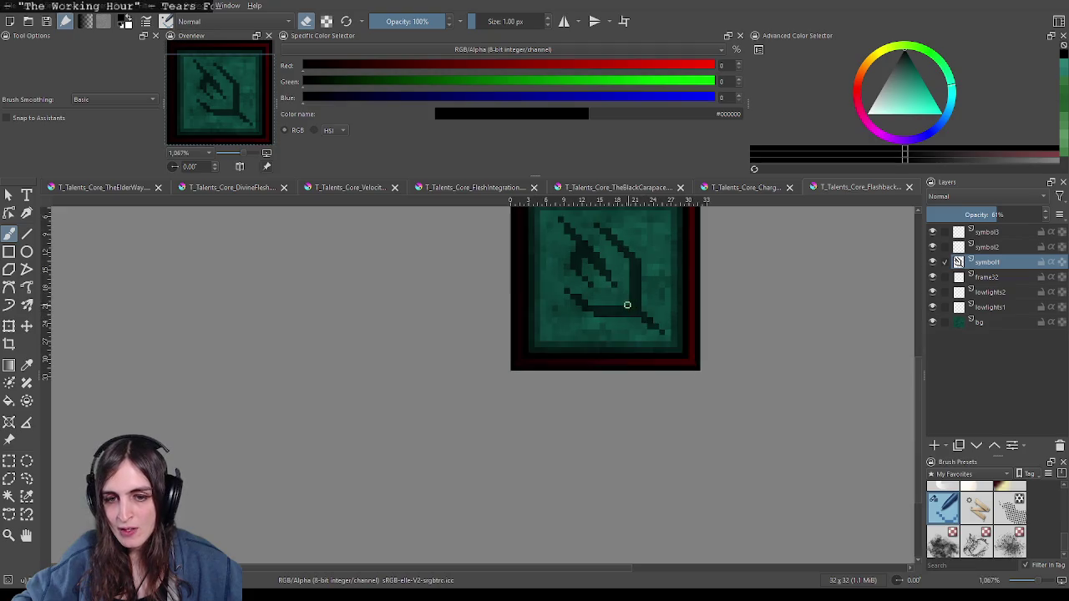
scroll(651, 316, down, 4)
scroll(702, 342, down, 3)
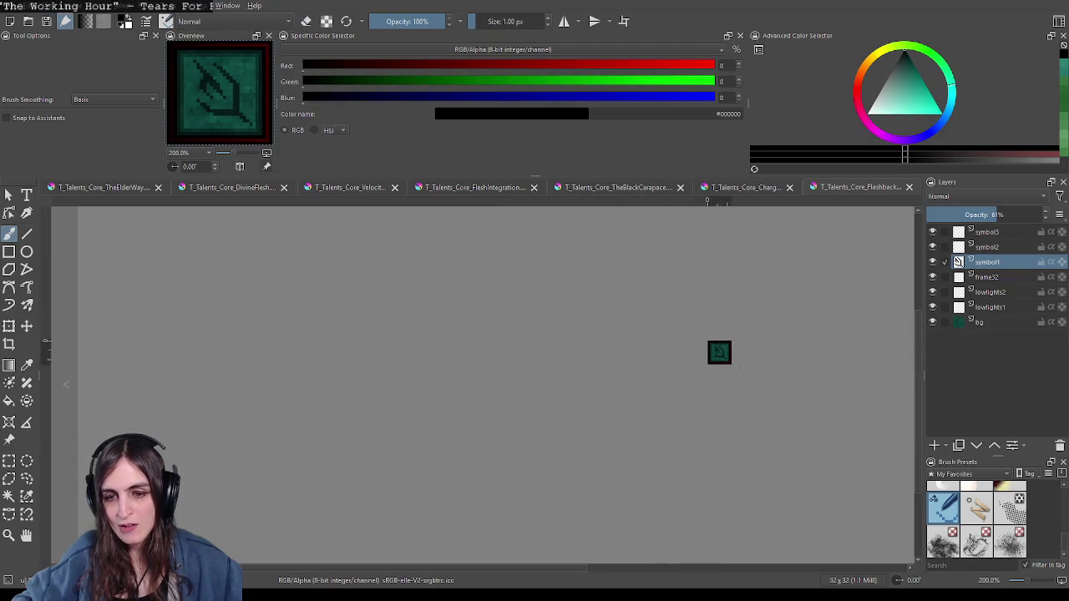
scroll(720, 351, up, 1)
scroll(720, 355, up, 1)
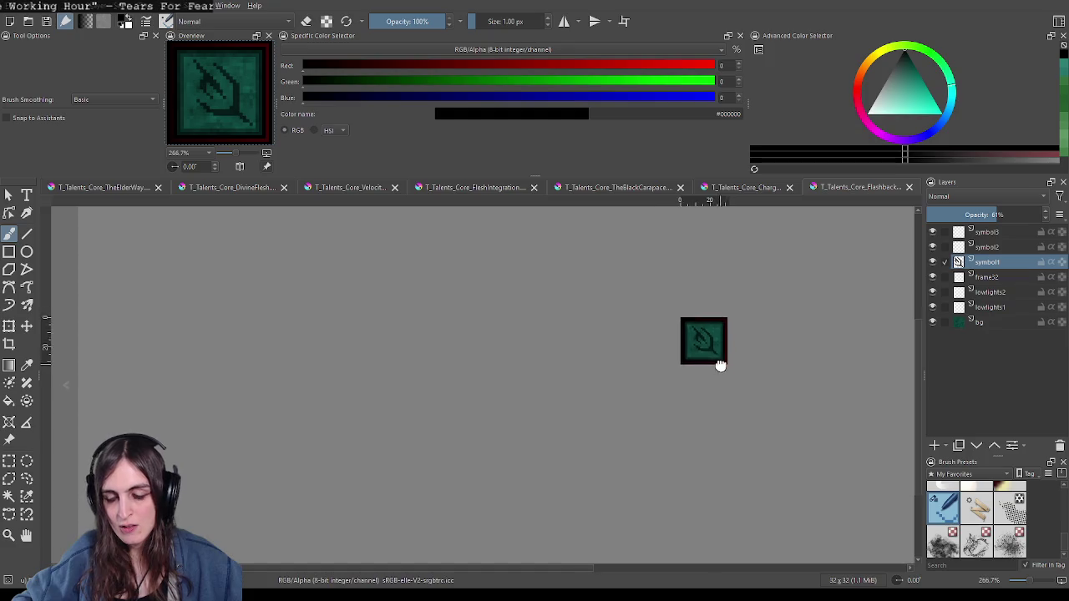
scroll(720, 386, up, 2)
scroll(711, 372, up, 2)
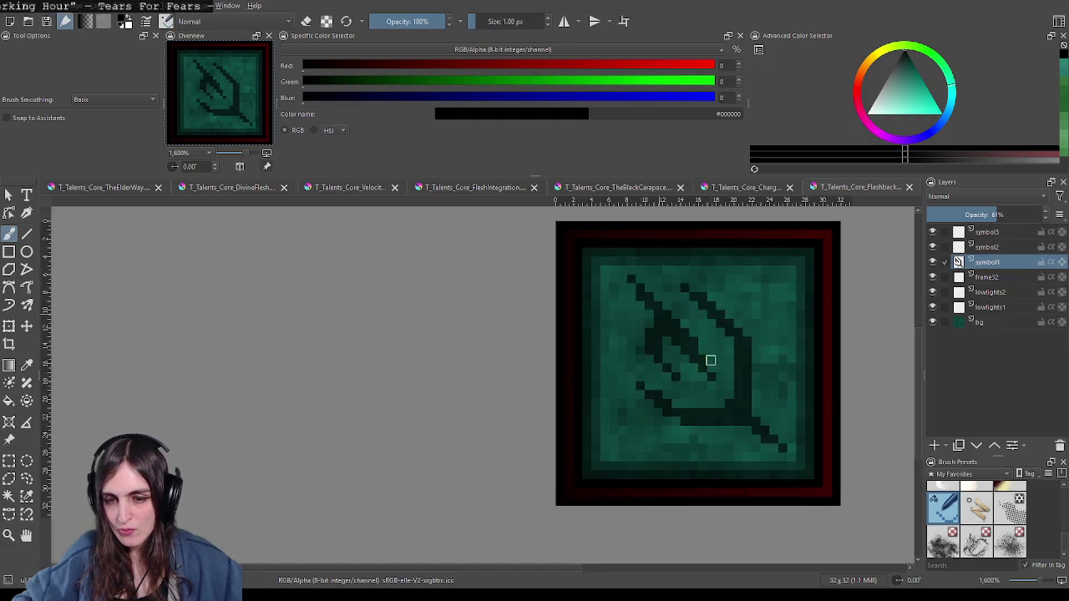
scroll(709, 370, down, 4)
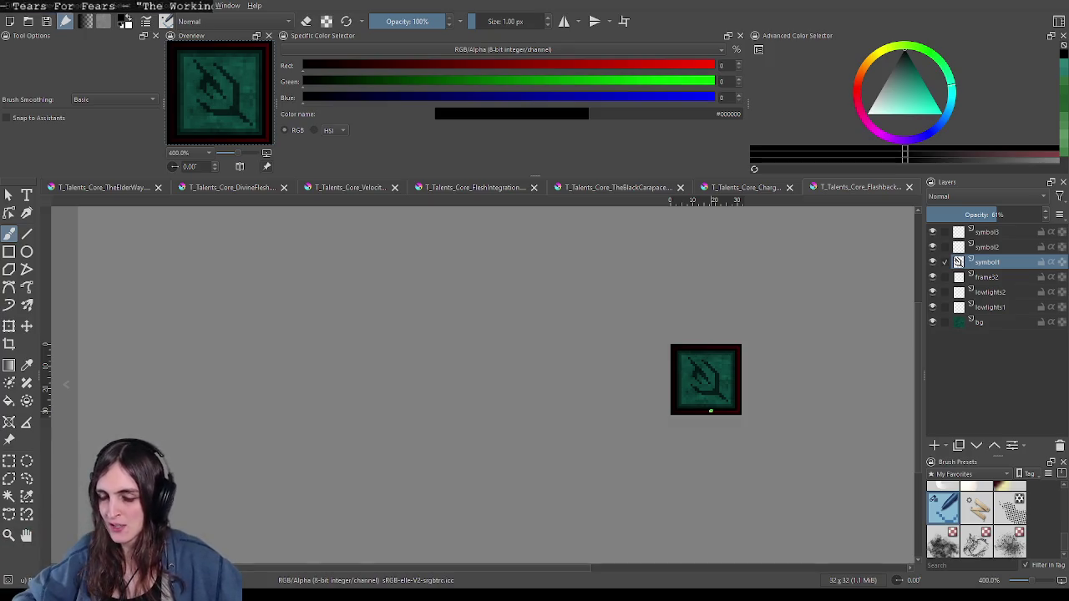
scroll(640, 433, down, 2)
scroll(640, 433, down, 1)
scroll(641, 433, up, 3)
scroll(640, 433, up, 1)
scroll(641, 433, down, 2)
scroll(640, 433, down, 1)
scroll(627, 447, up, 1)
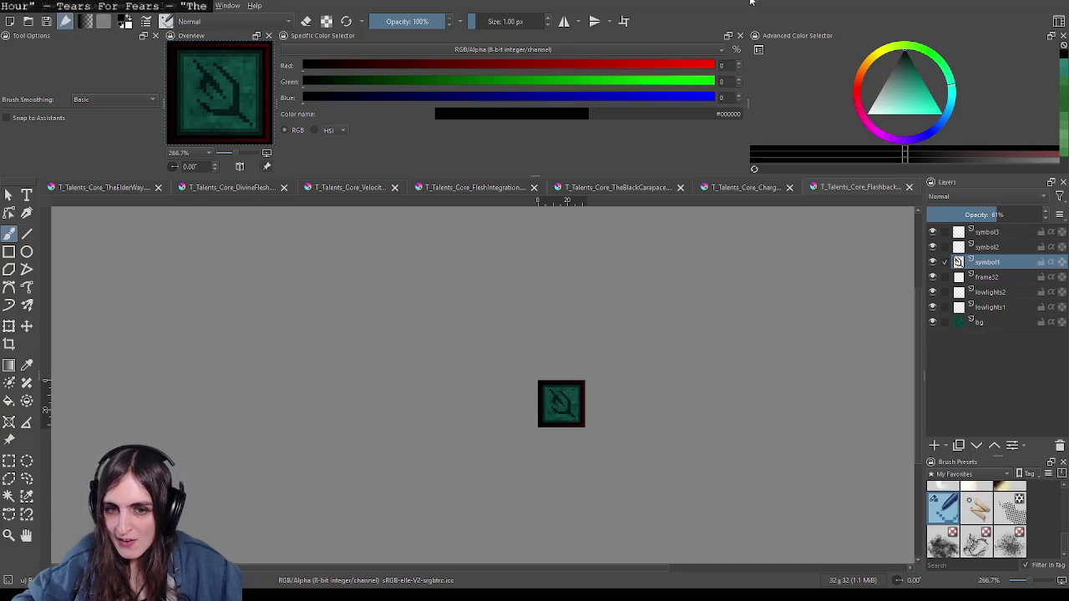
Step: Zoom out to view the whole 64×64 green potion flask with its gold cork
scroll(660, 375, down, 2)
scroll(661, 375, down, 3)
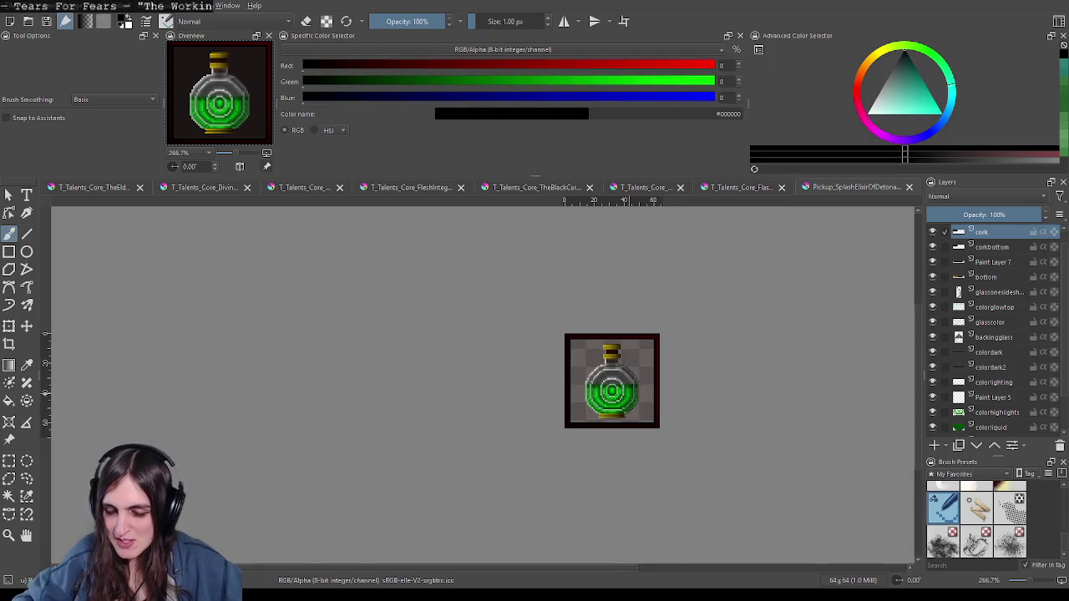
Step: Zoom out further on the potion flask, then close its Pickup_SplashElixir document
scroll(650, 424, down, 1)
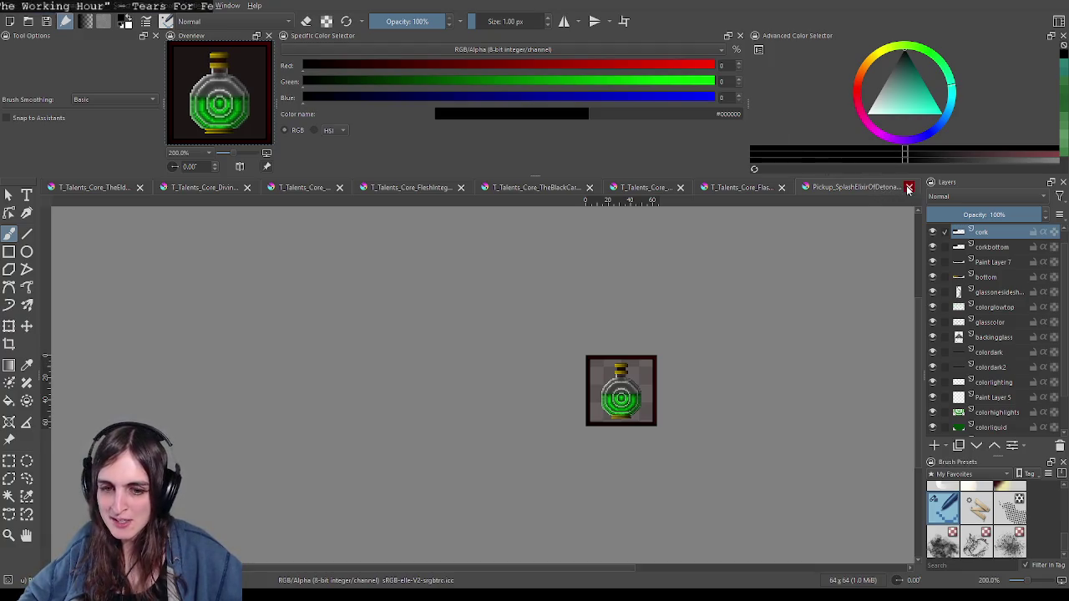
scroll(833, 258, down, 1)
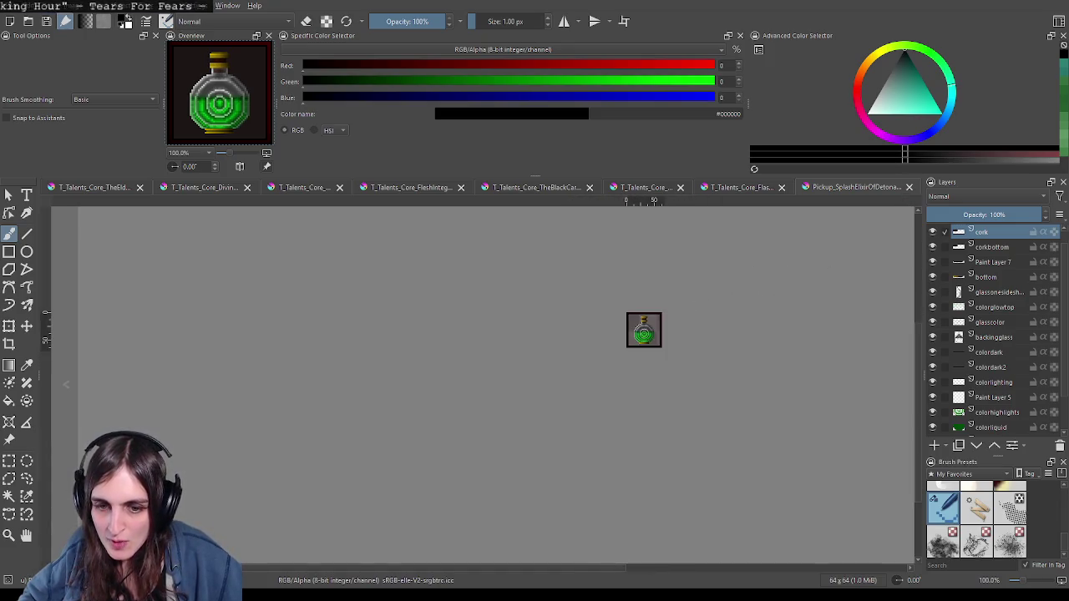
scroll(725, 310, down, 1)
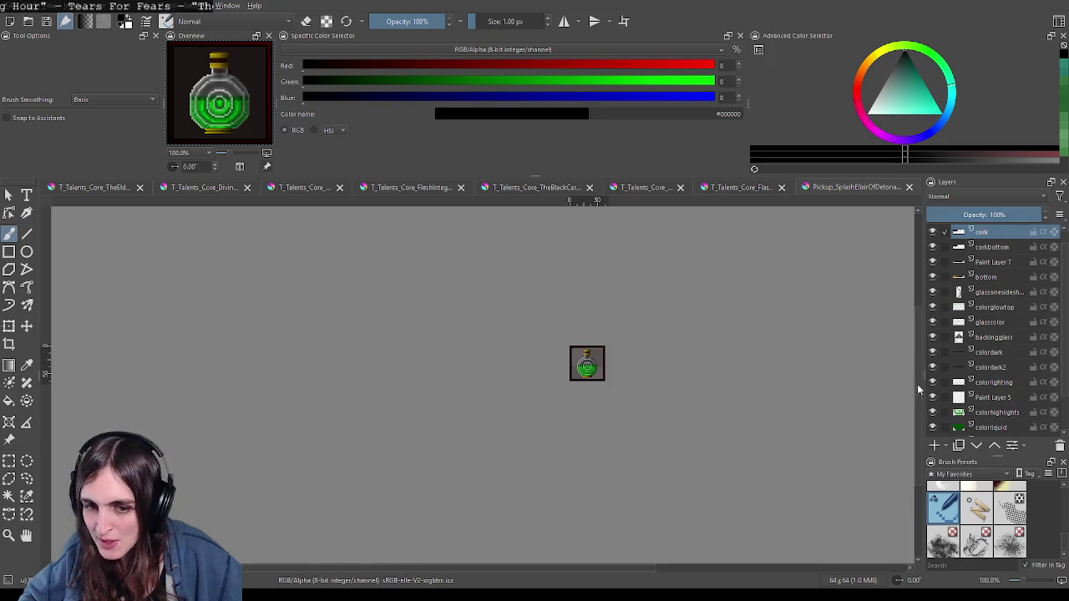
click(911, 187)
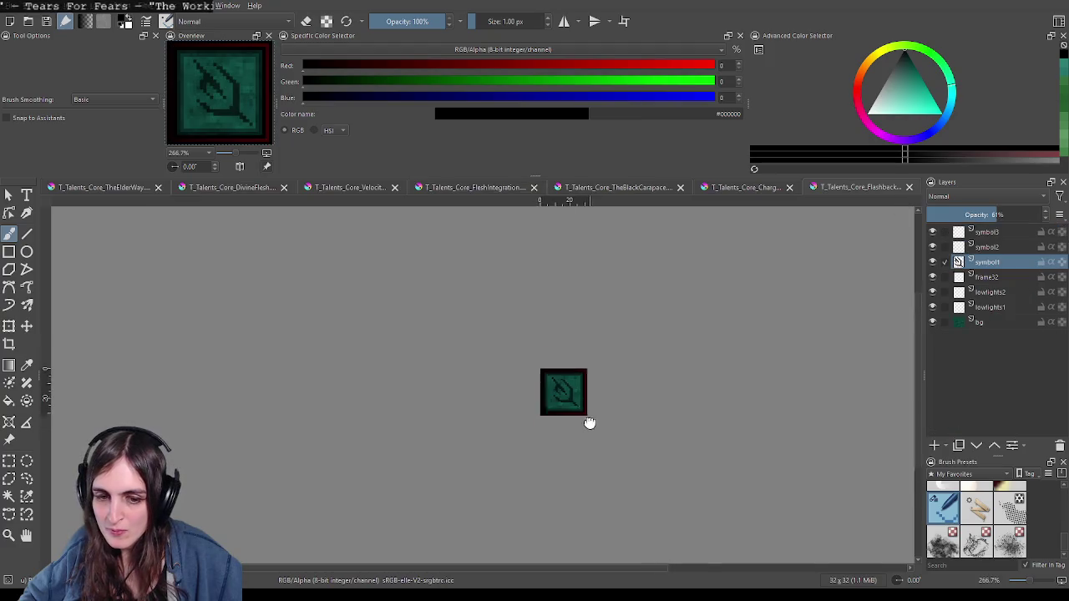
Step: Briefly zoom the Flashback icon, then switch to the browser showing the Ghostlore Steam page
scroll(585, 384, up, 2)
scroll(578, 334, up, 3)
scroll(578, 333, down, 1)
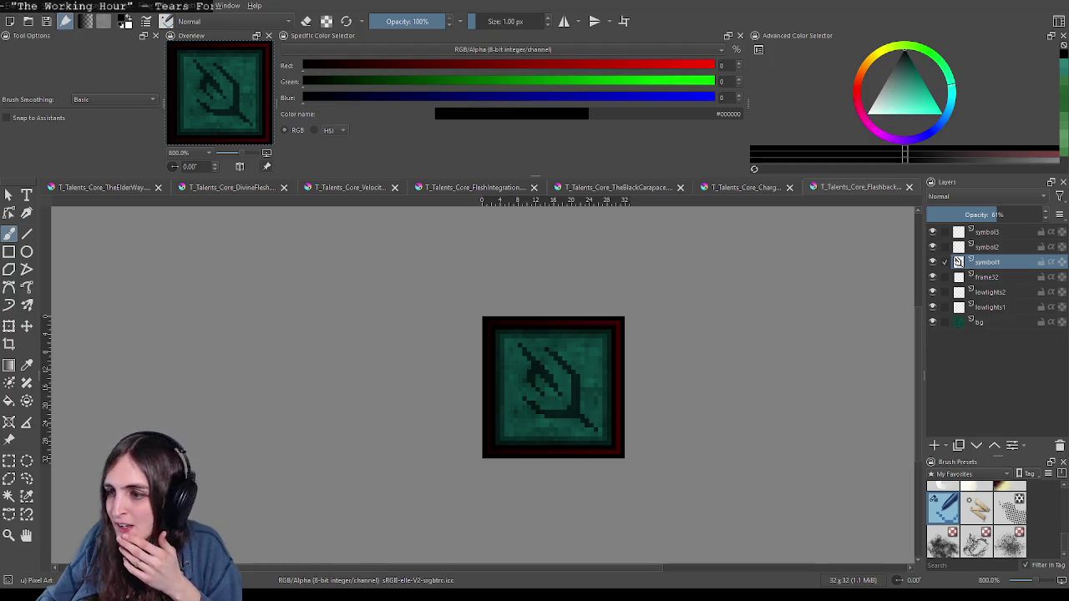
key(alt+Tab)
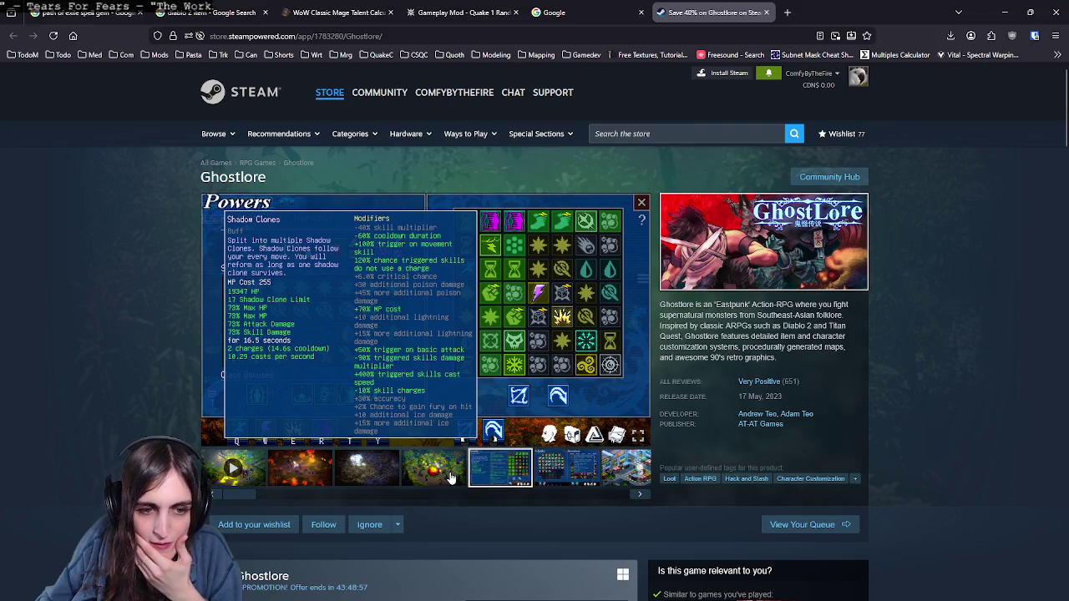
click(447, 476)
click(493, 477)
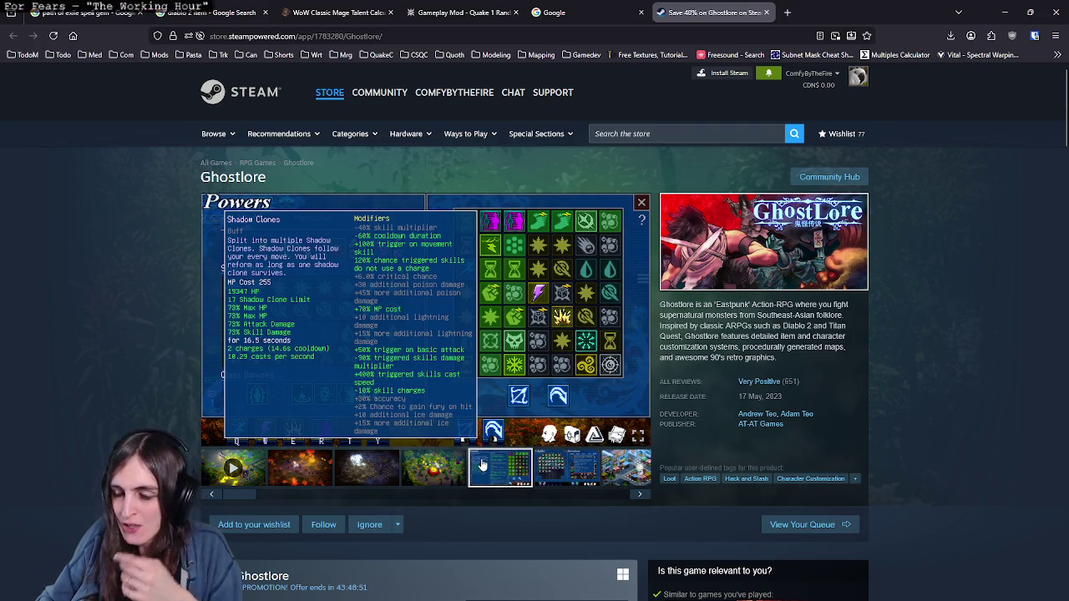
mouse_move(426, 317)
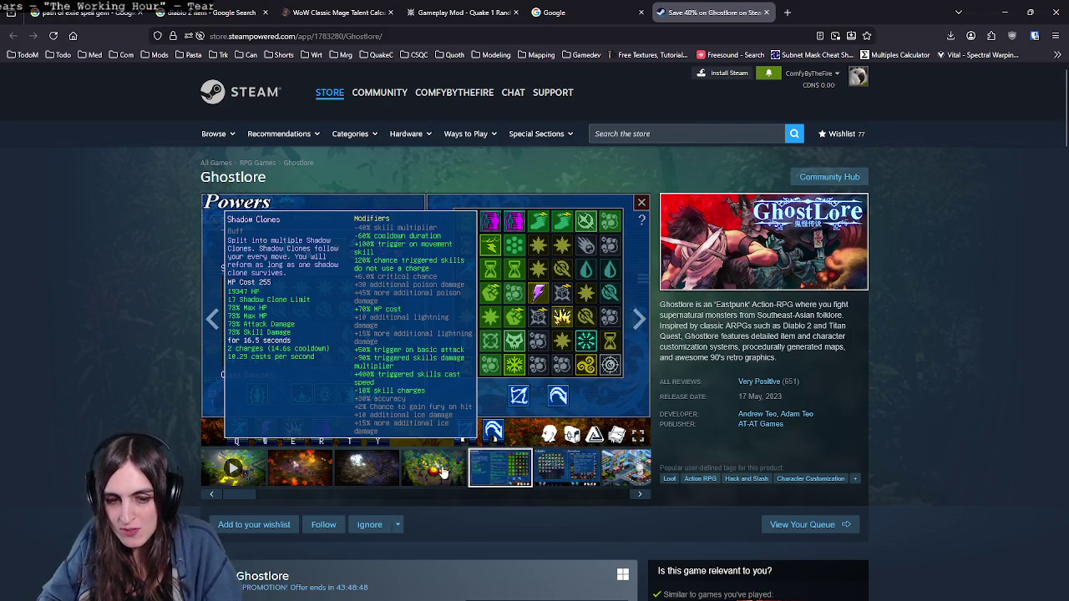
click(501, 473)
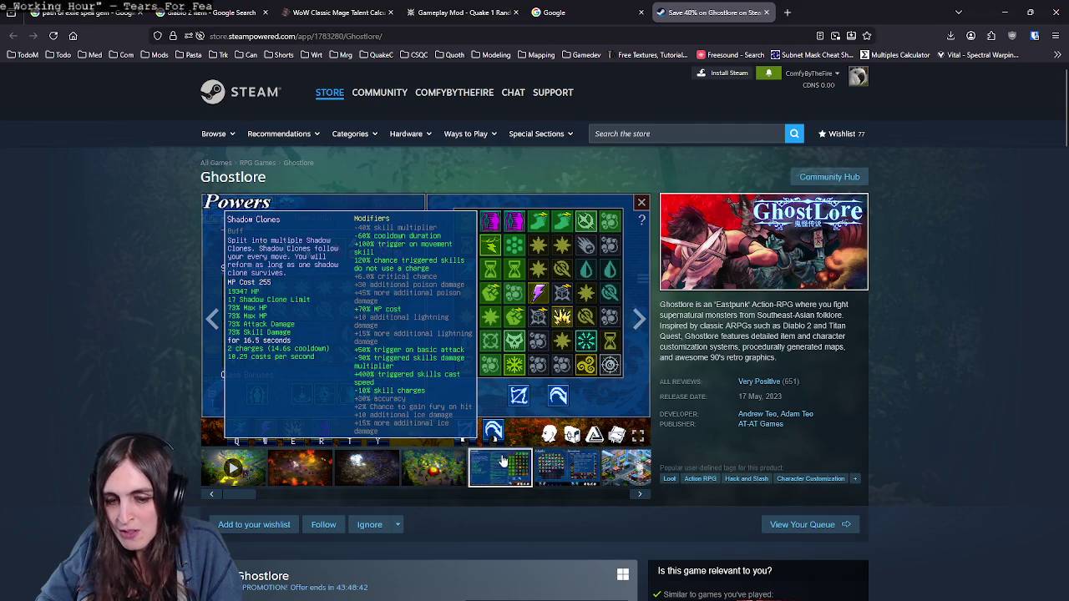
click(436, 469)
click(492, 473)
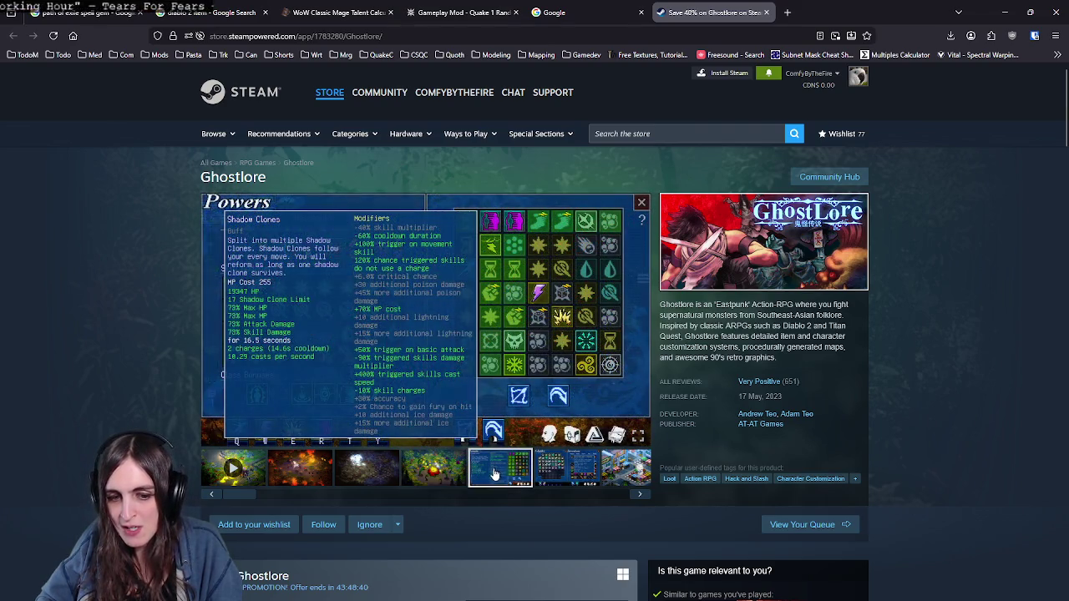
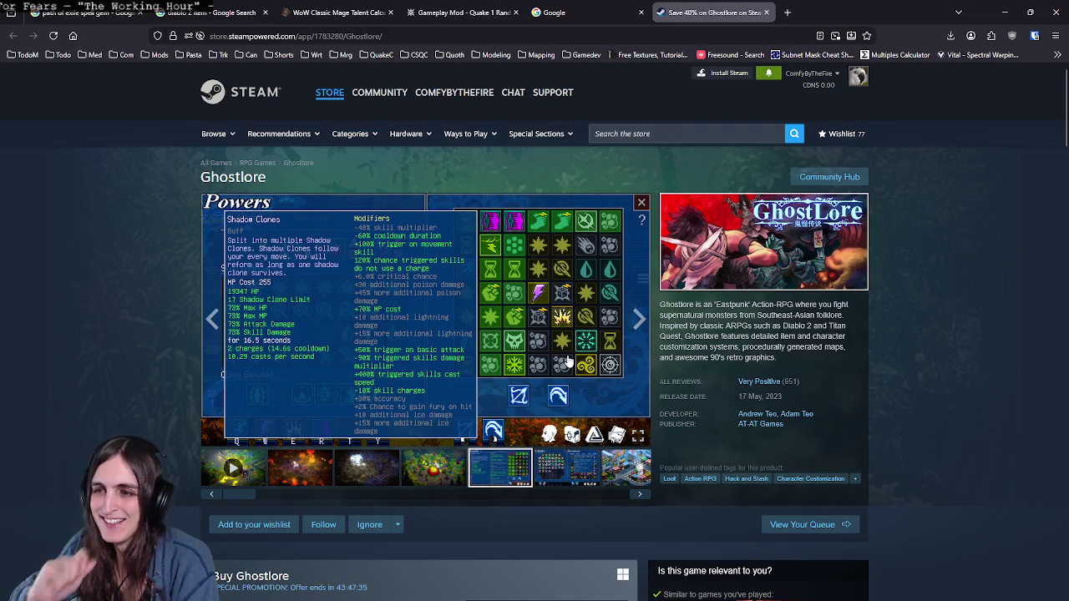
Step: Browse the Ghostlore screenshots: glyphs and inventory, city market, temple garden, and inventory views
click(543, 477)
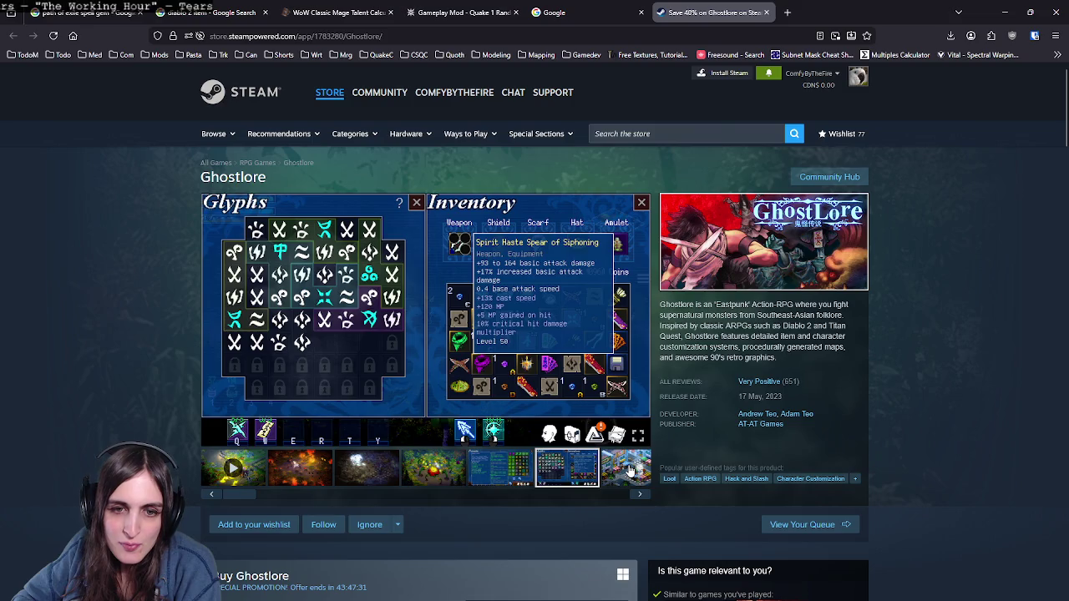
click(628, 473)
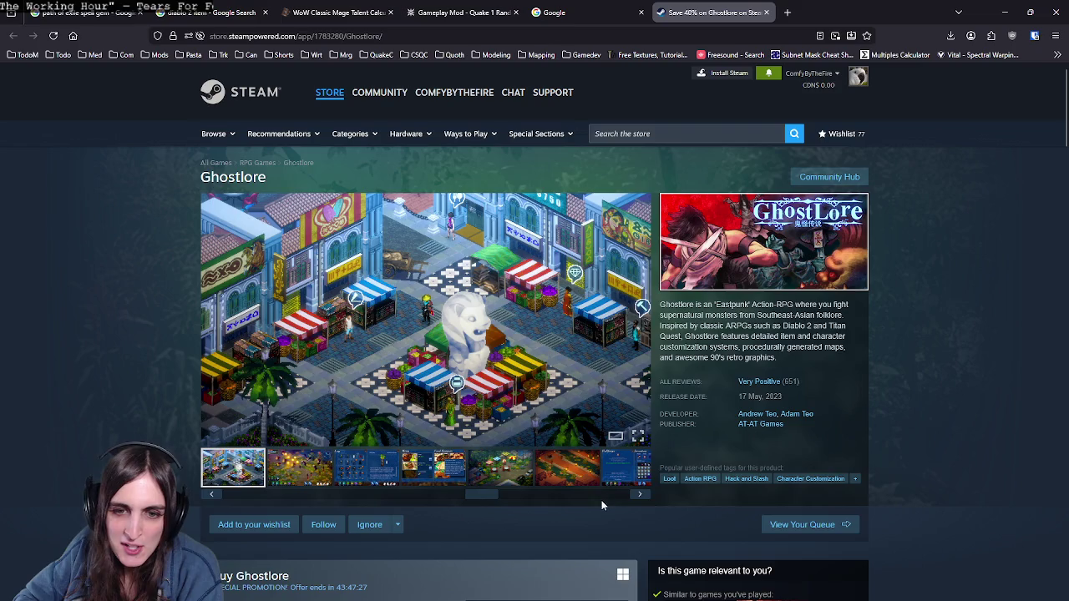
click(514, 495)
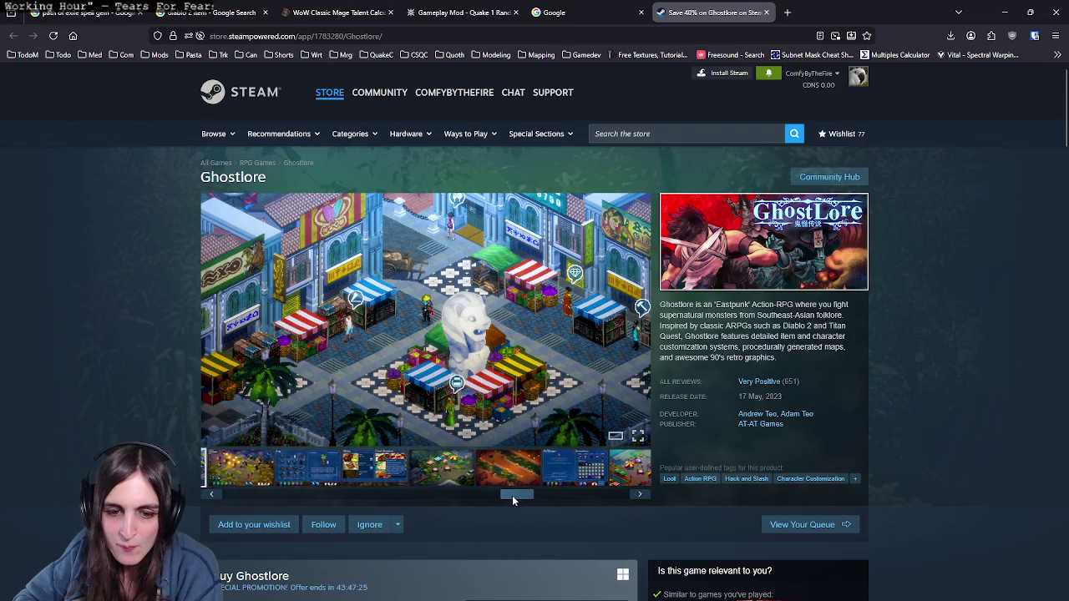
click(503, 482)
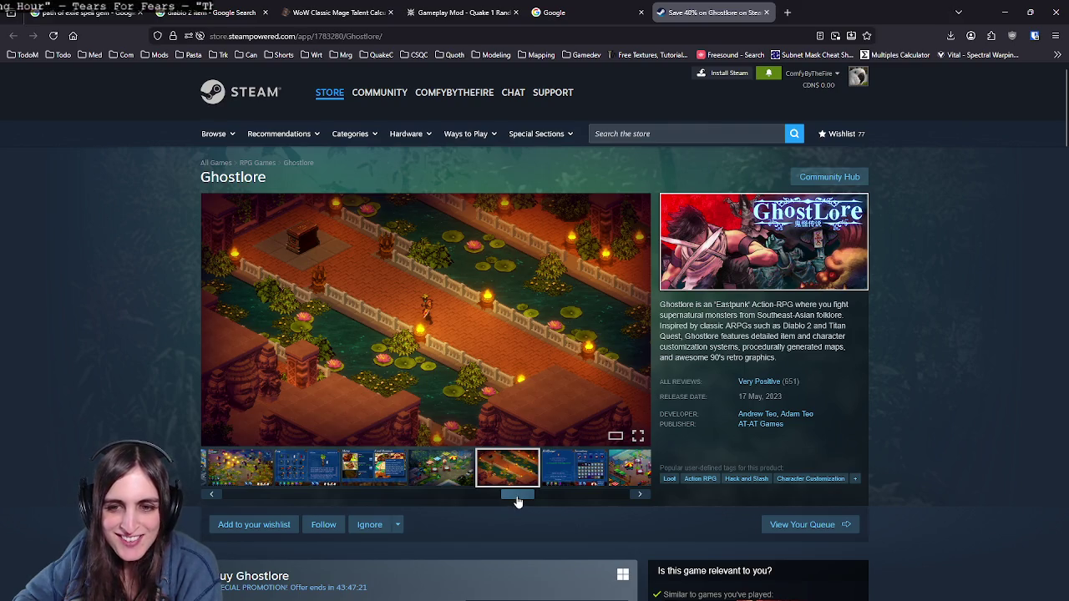
click(572, 468)
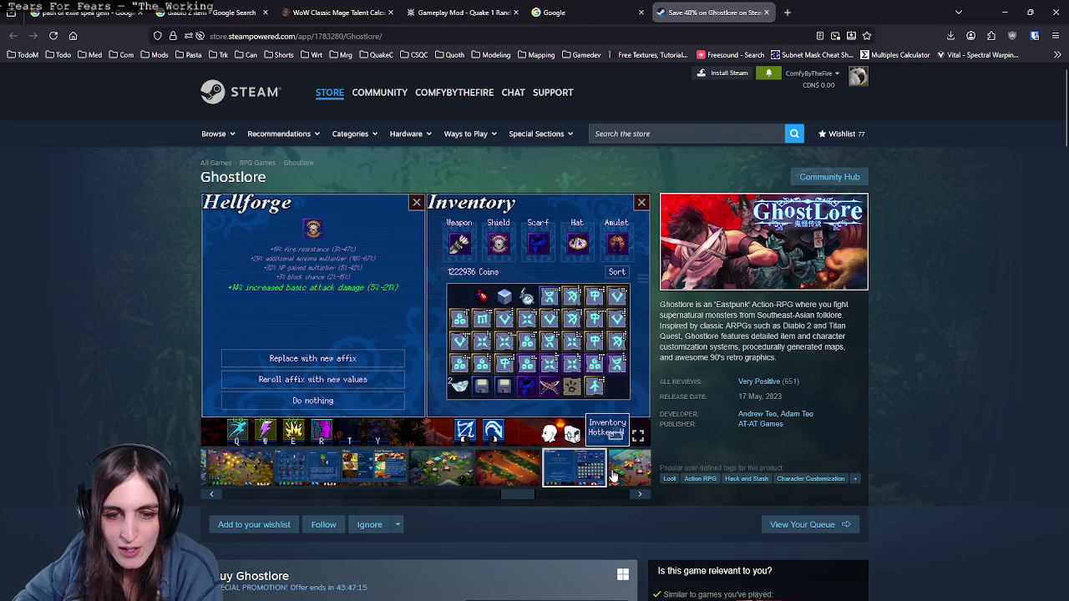
Step: Move through the waterfront and fountain screenshots, settling on the red-lit courtyard, then go to the Randomizer tab
click(614, 475)
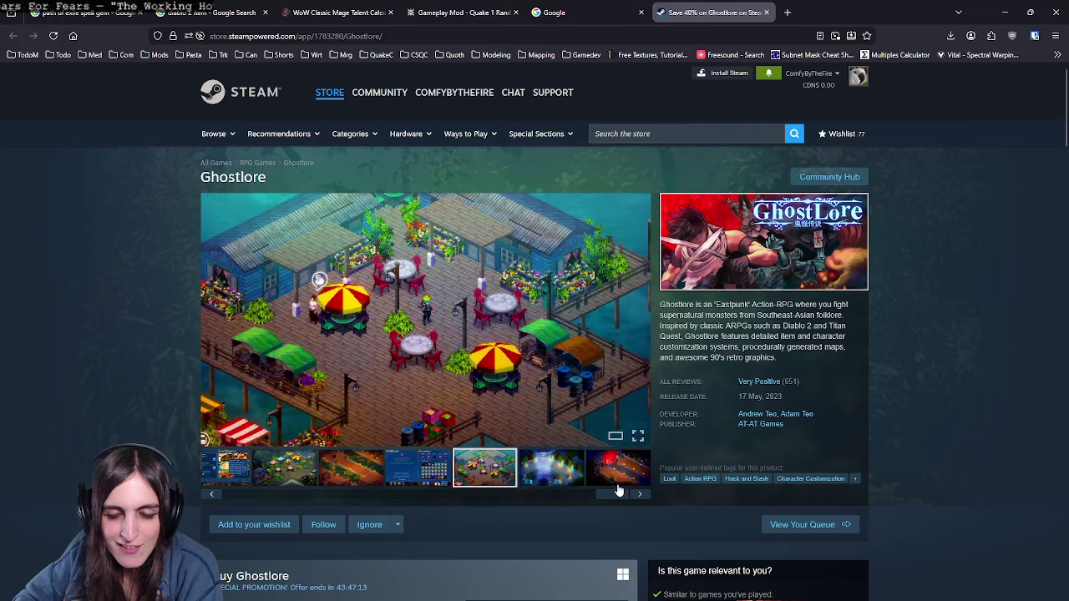
click(548, 479)
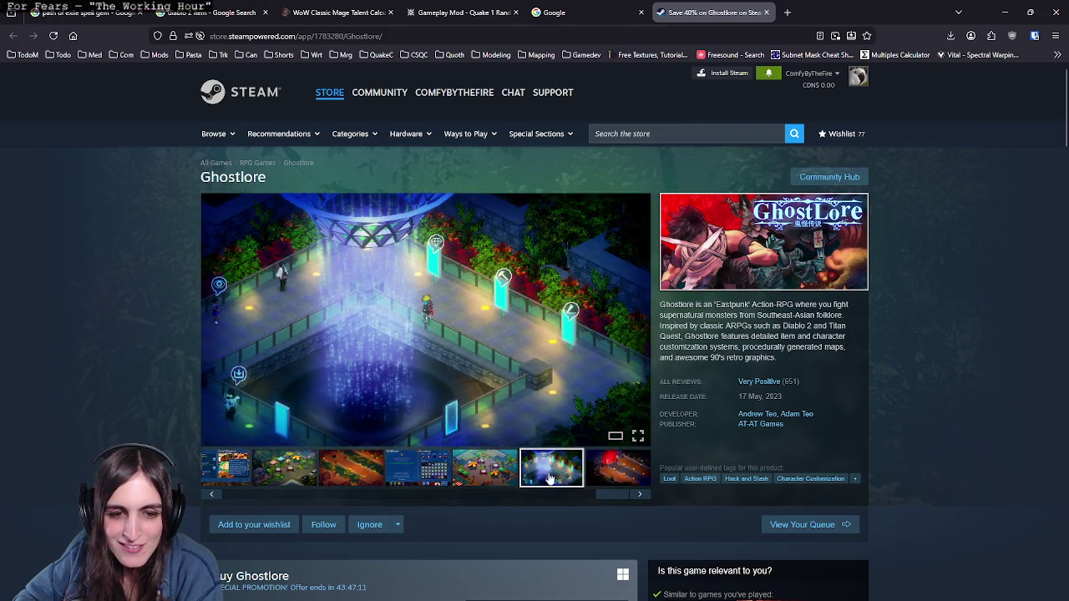
click(610, 480)
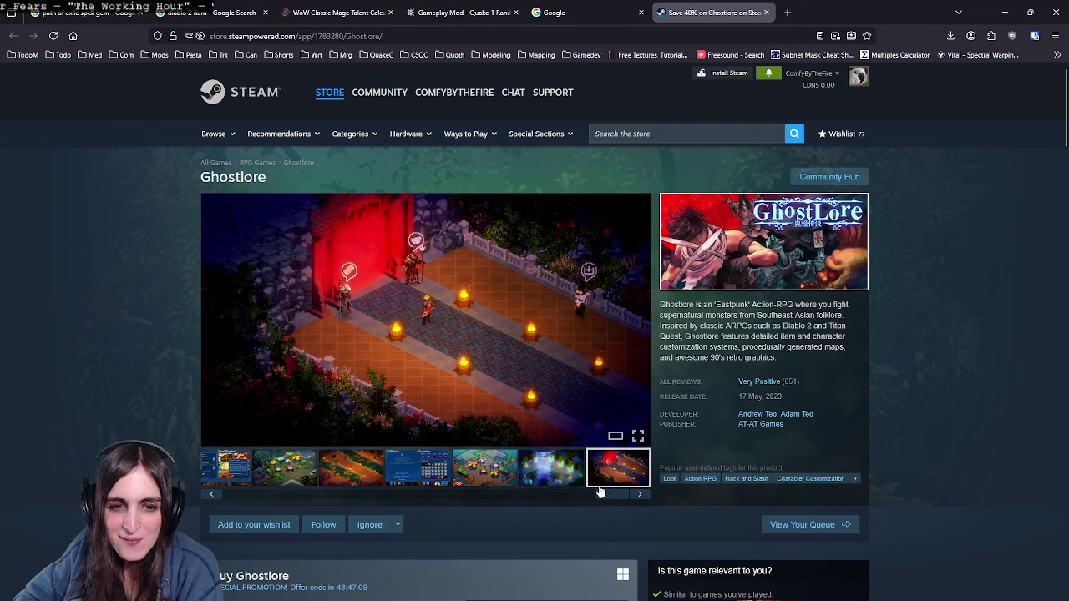
click(545, 466)
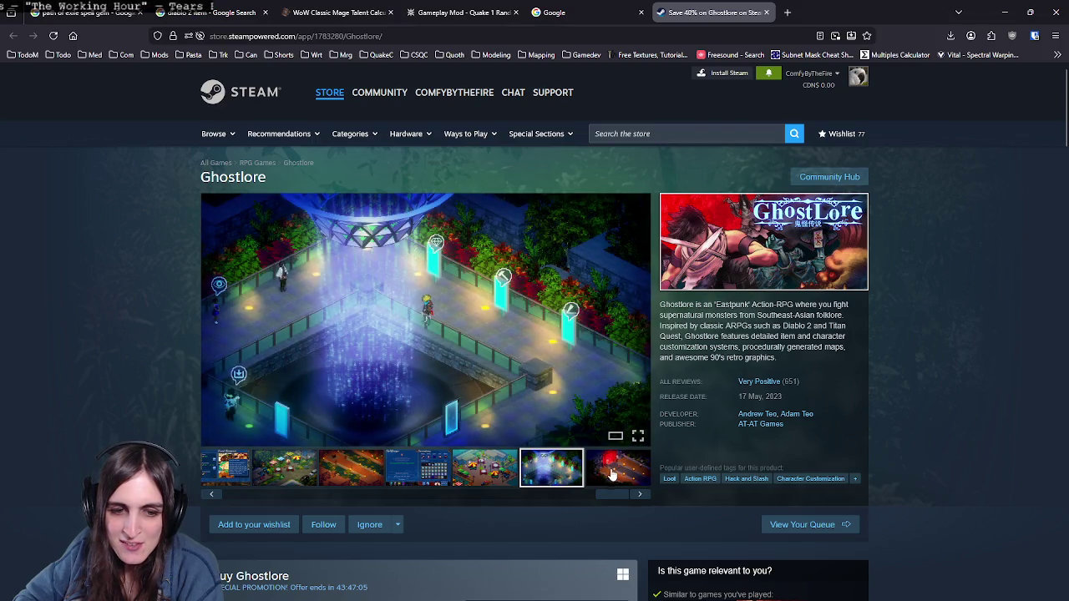
click(610, 474)
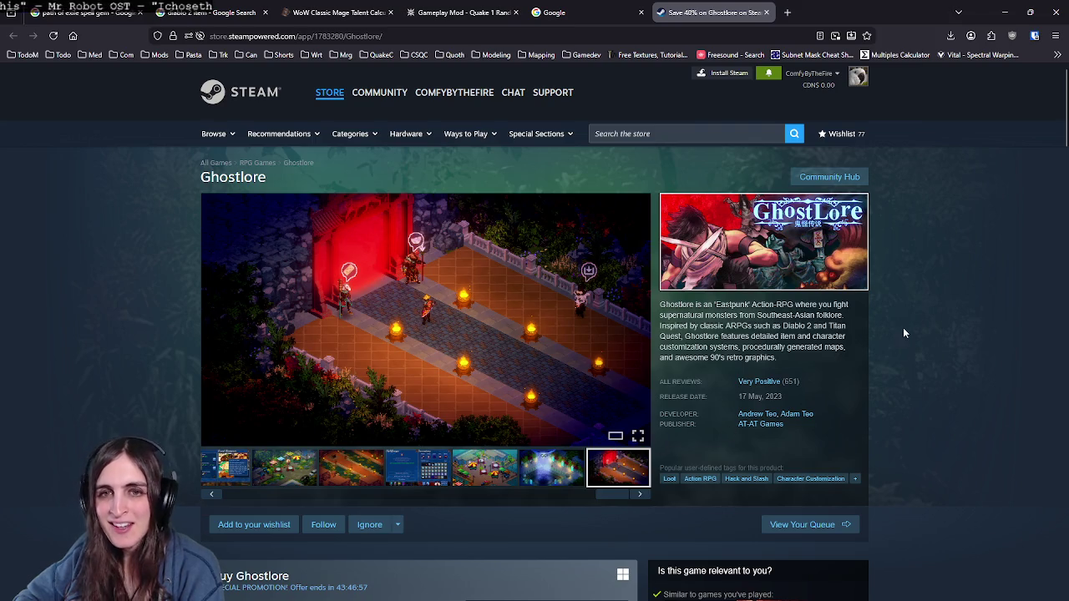
click(456, 13)
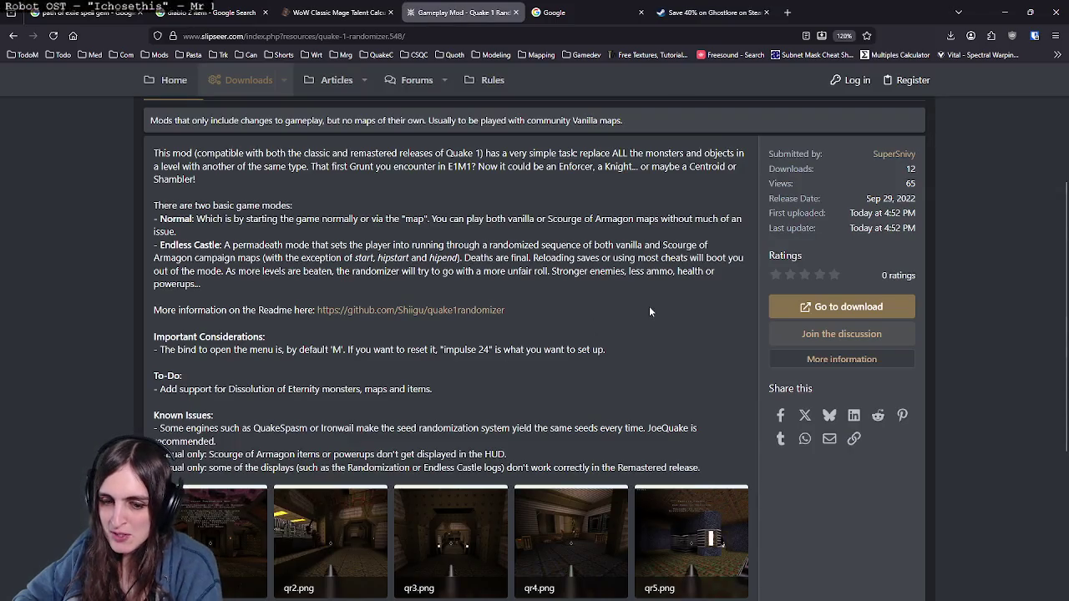
Step: Read the Randomizer description, highlighting the Endless Castle text and the Important Considerations heading
scroll(660, 311, down, 1)
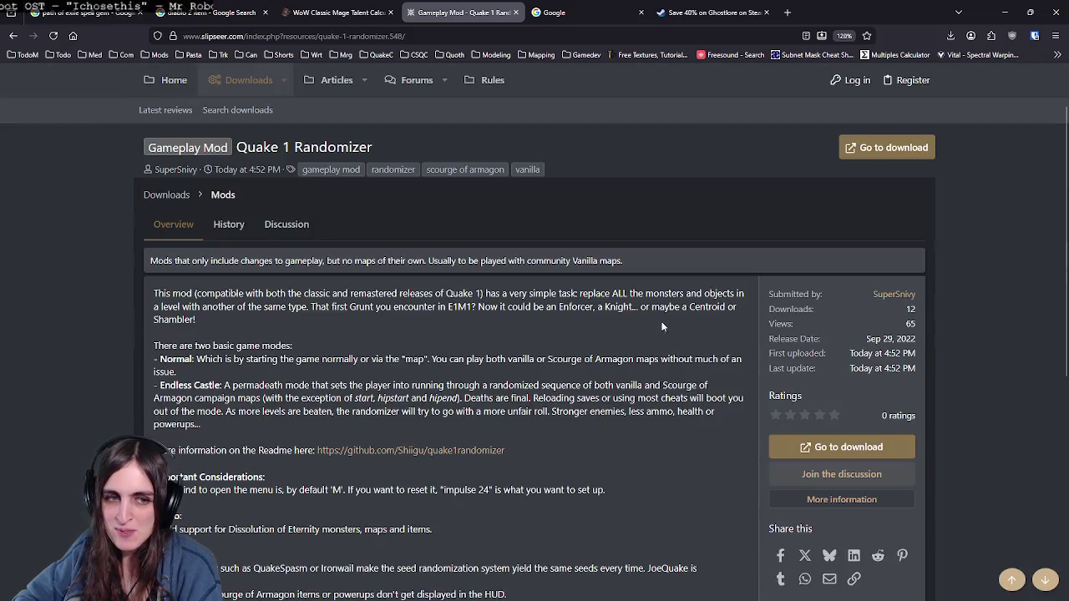
scroll(624, 309, down, 2)
drag(209, 287, 159, 245)
click(370, 259)
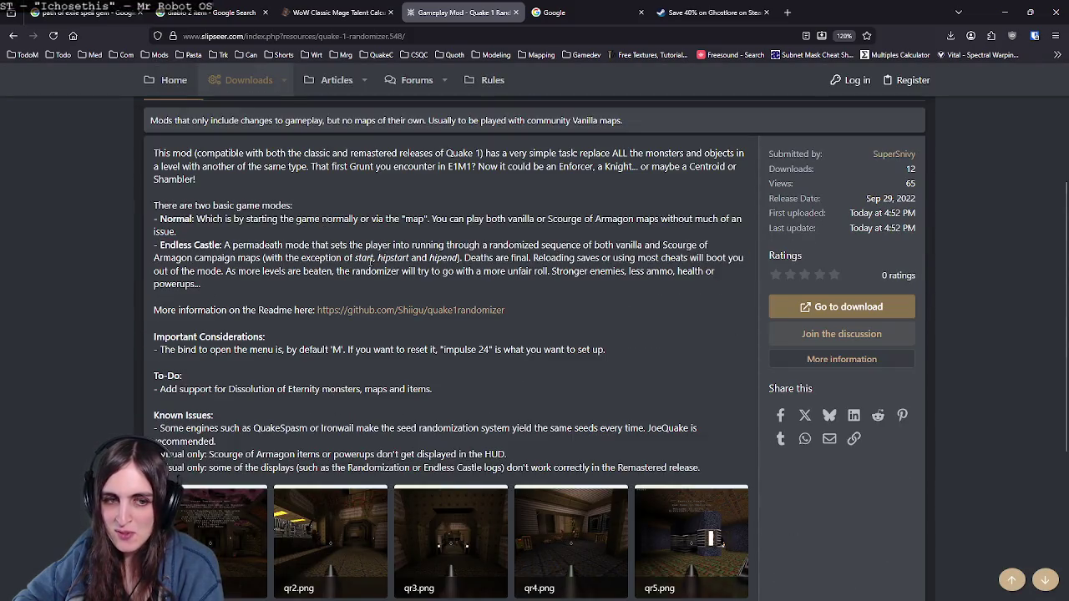
triple_click(606, 328)
click(600, 341)
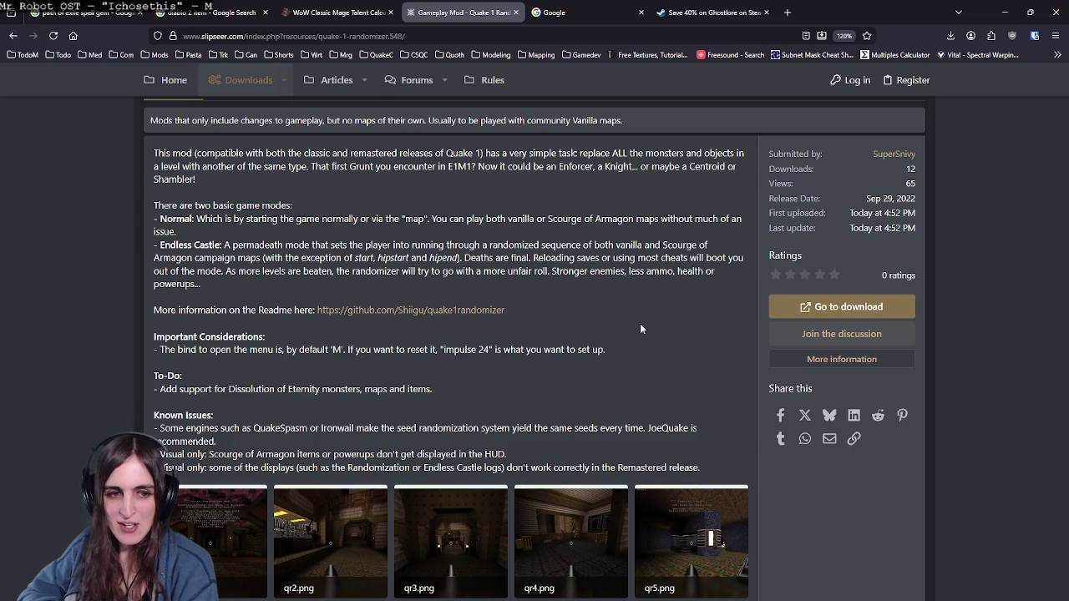
Step: Read further, highlighting the unfair-rolls sentence and JoeQuake recommendation, then return to Krita
scroll(640, 334, down, 2)
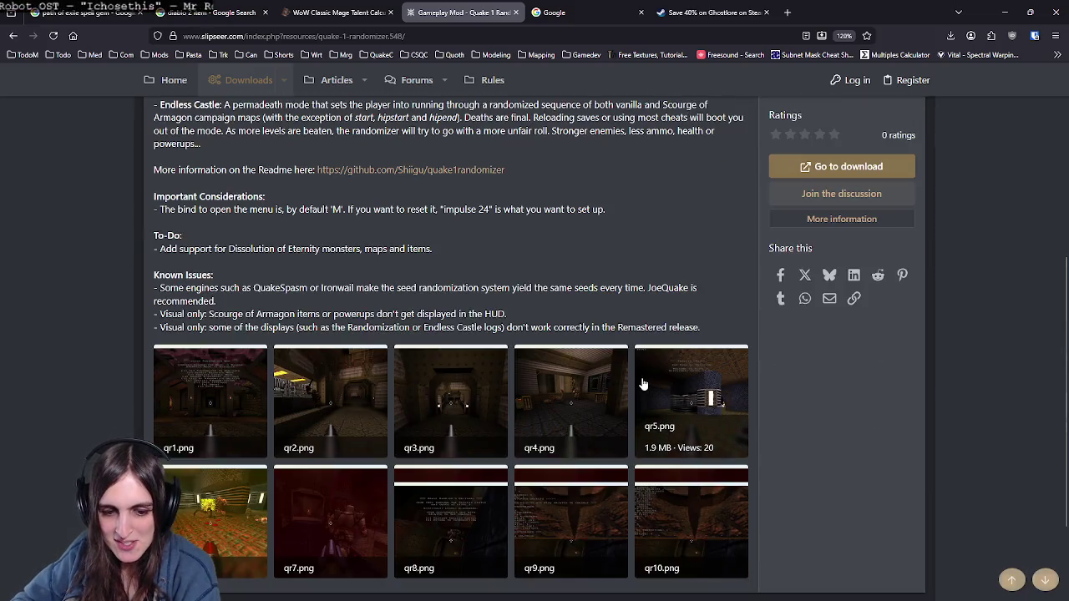
scroll(643, 350, up, 2)
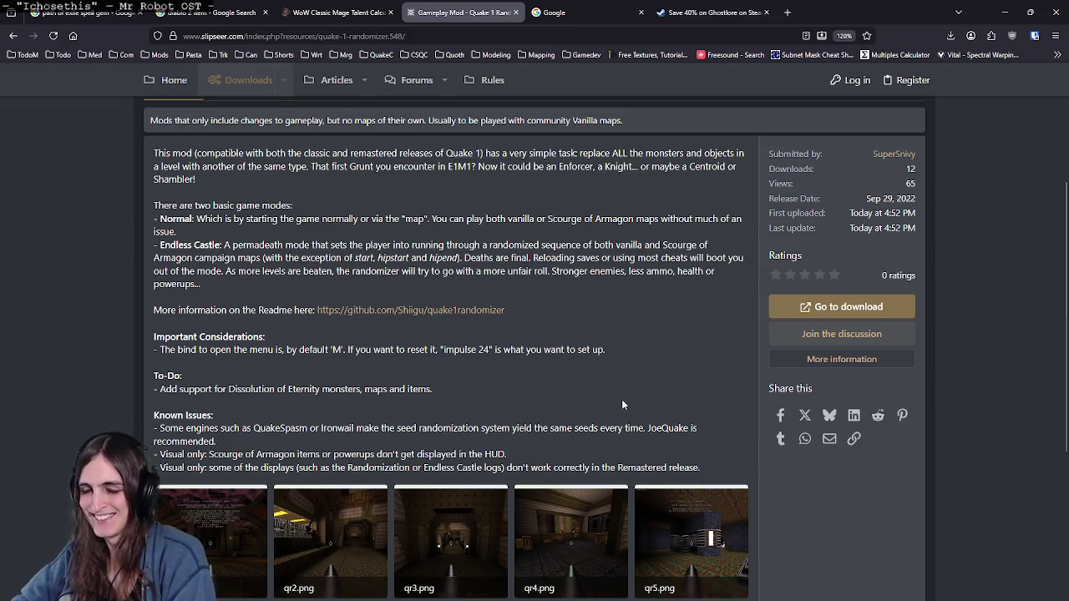
scroll(490, 231, down, 1)
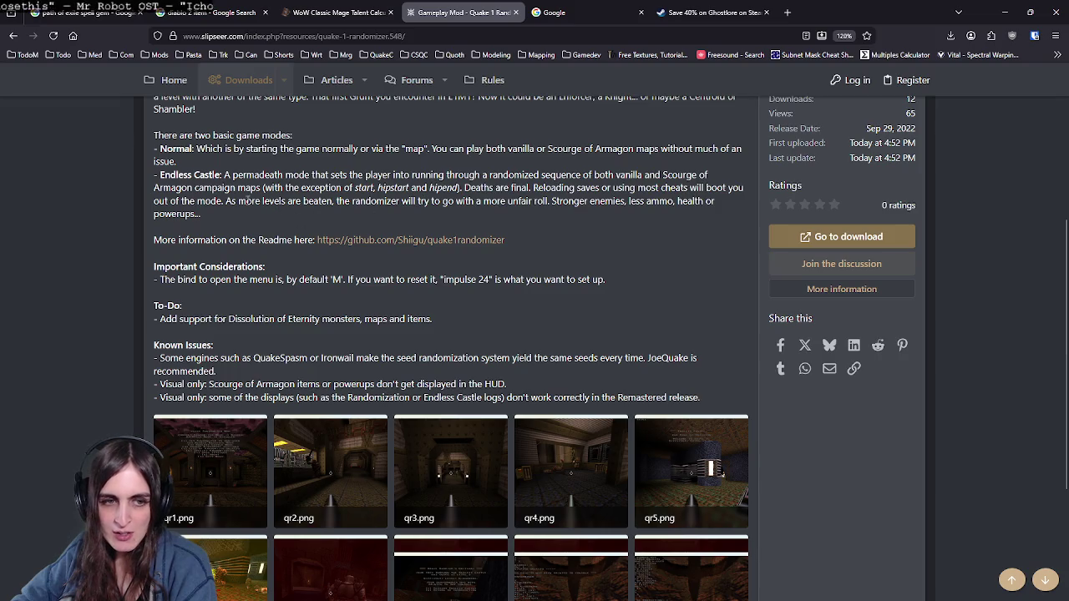
drag(235, 201, 551, 202)
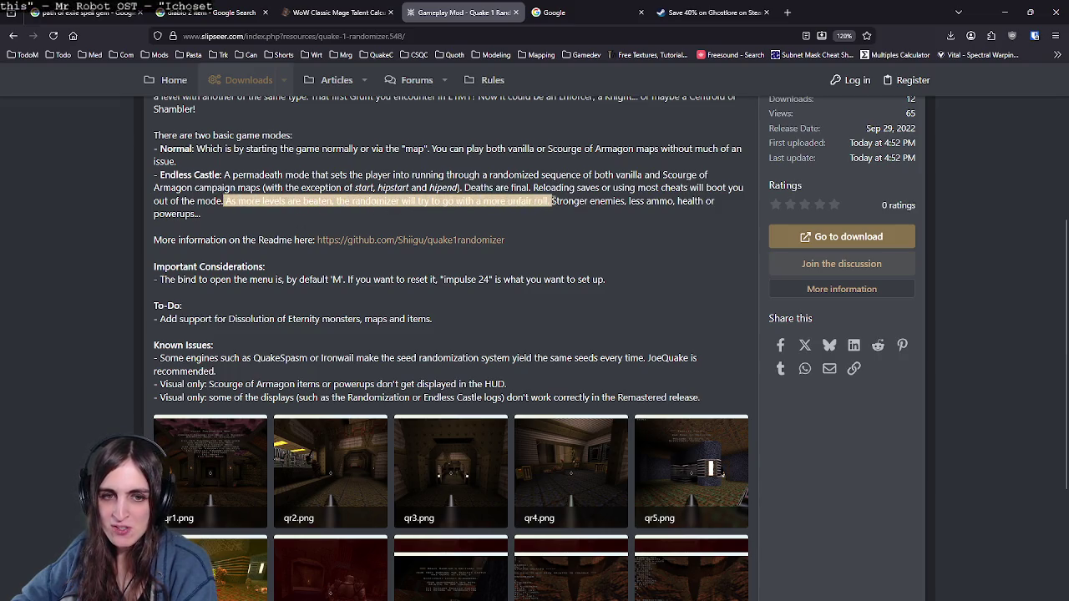
click(607, 224)
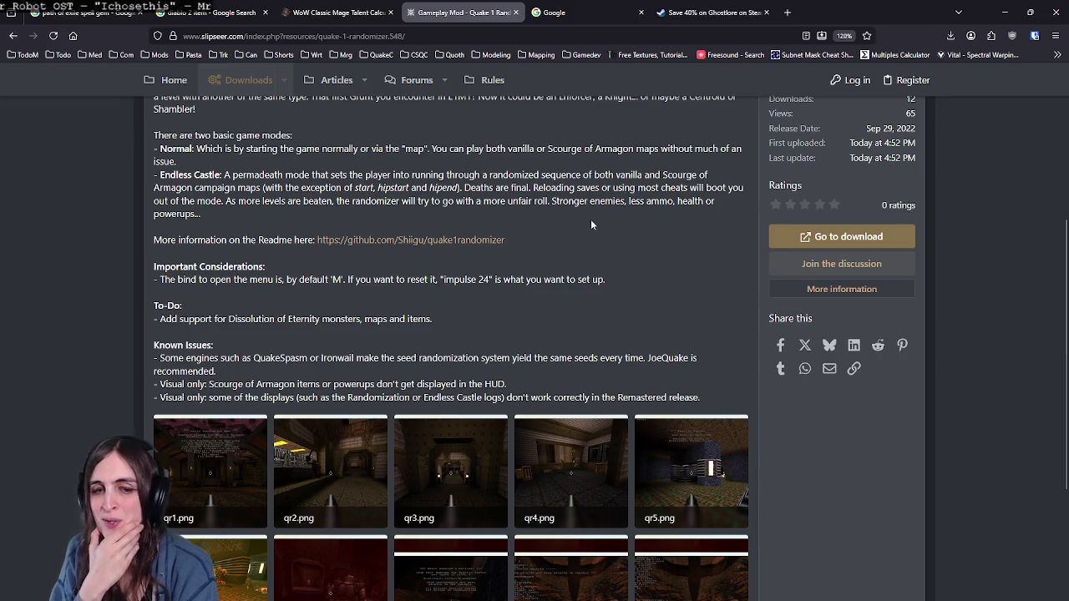
drag(648, 358, 216, 371)
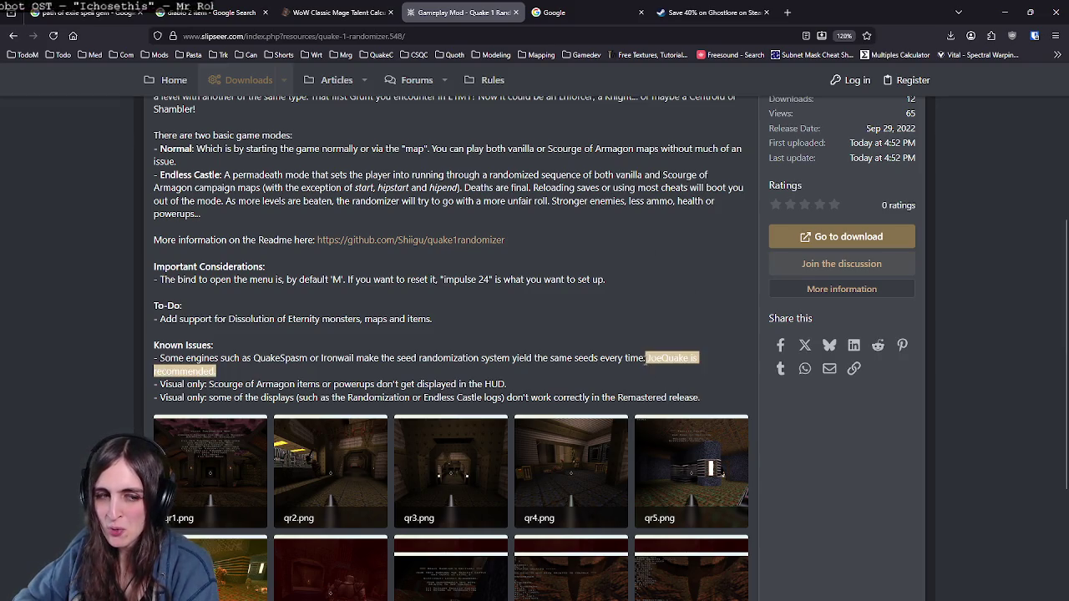
click(656, 321)
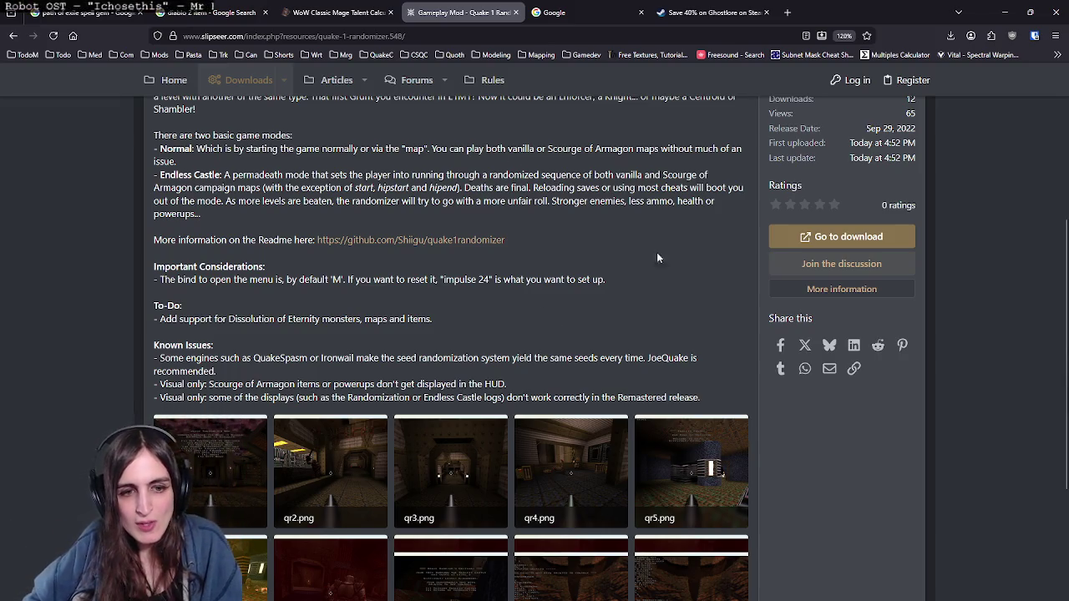
key(alt+Tab)
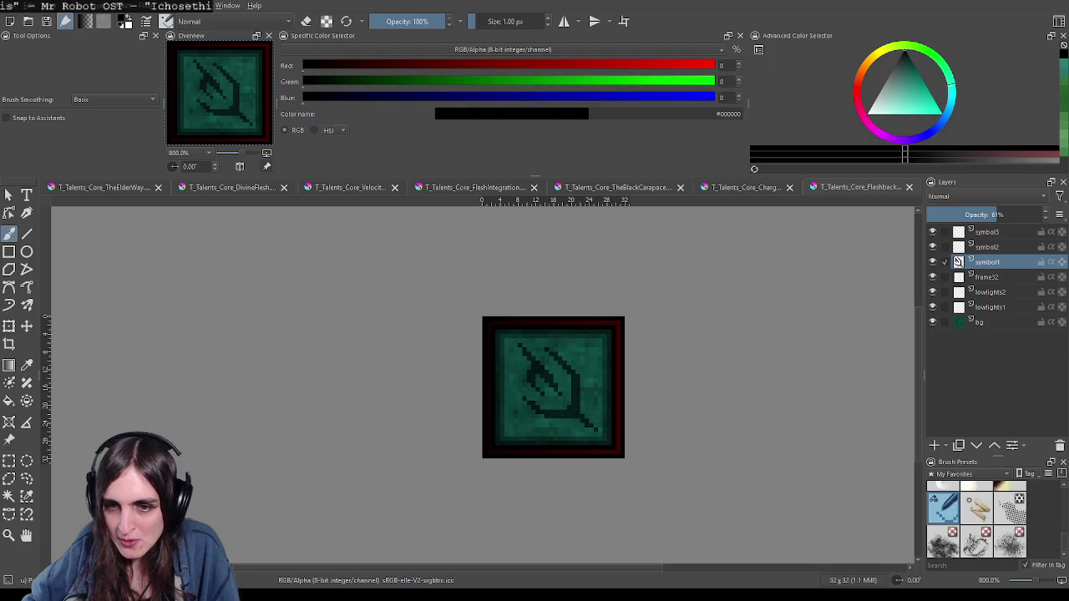
Step: Switch to the quake1randomizer GitHub repository and open its hipnotic folder
key(alt+Tab)
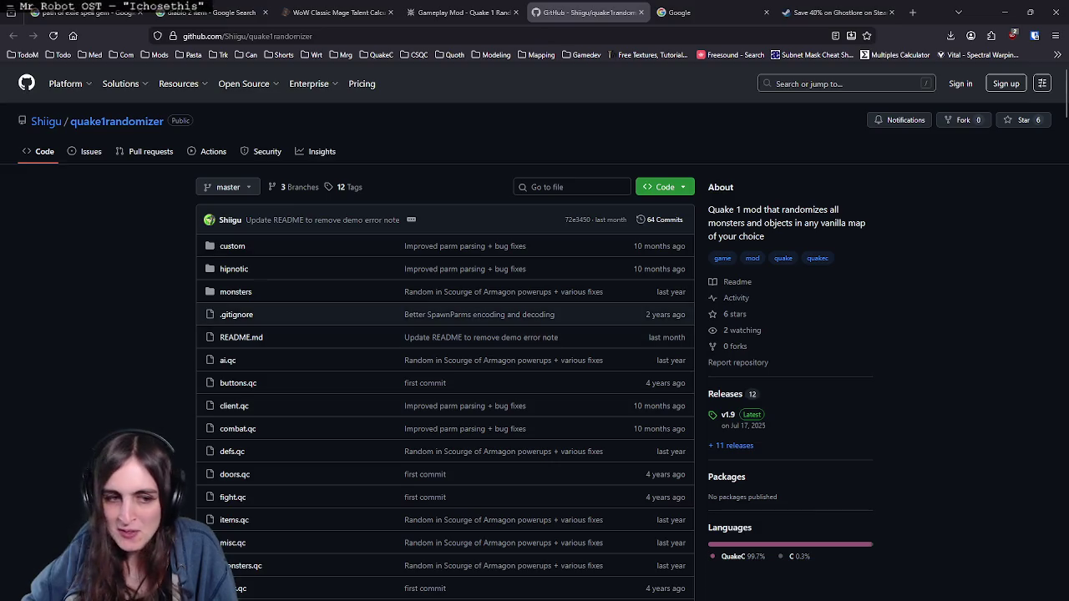
scroll(277, 320, down, 3)
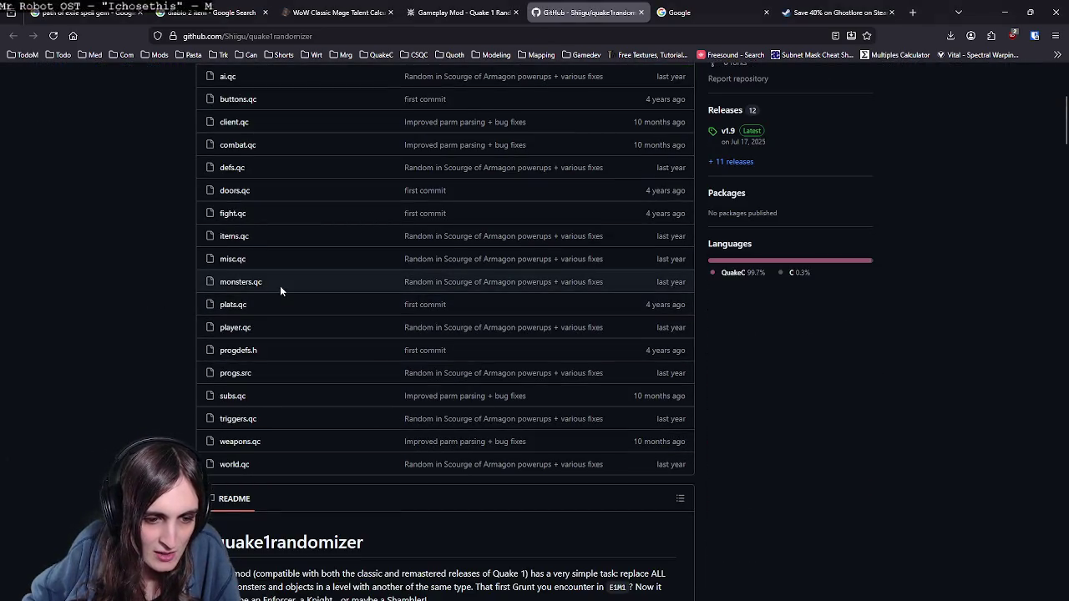
scroll(282, 286, up, 3)
click(242, 212)
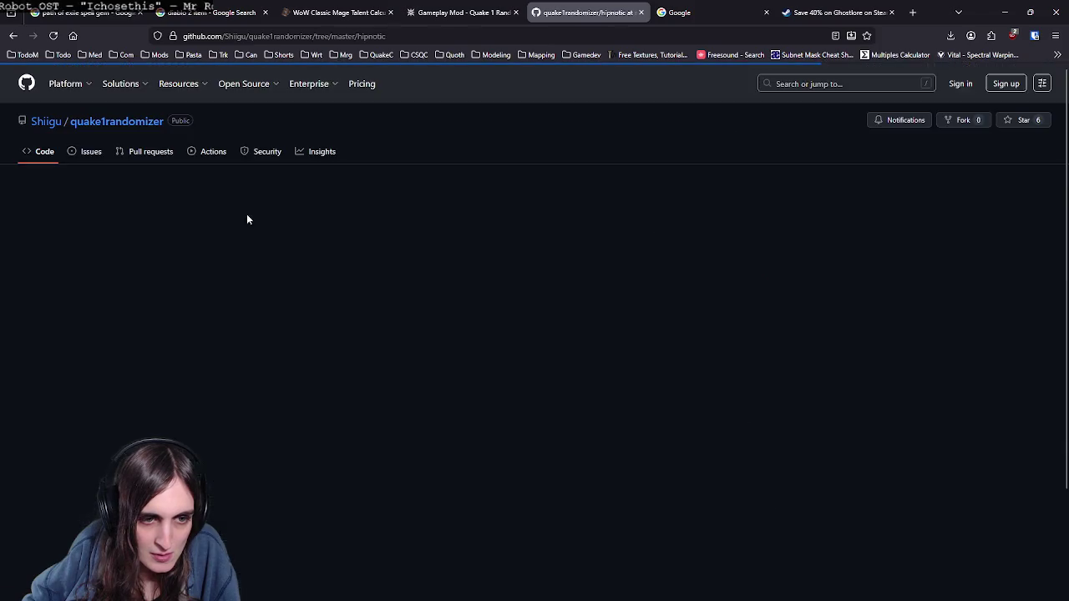
Step: Read the hipspike.qc source file, then return to the repository root via the breadcrumb
scroll(391, 310, down, 2)
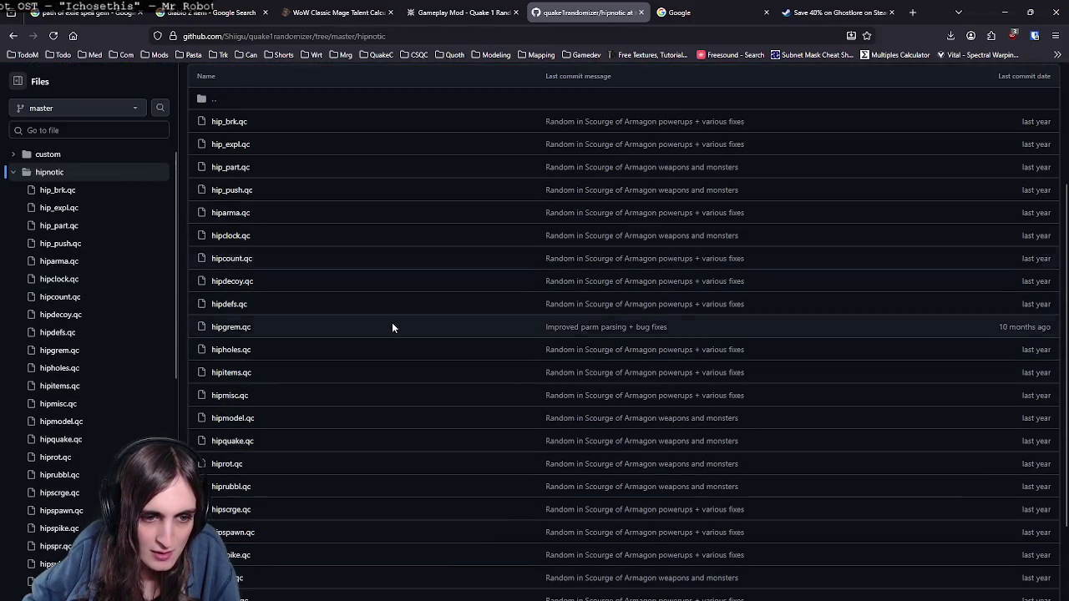
scroll(392, 323, down, 1)
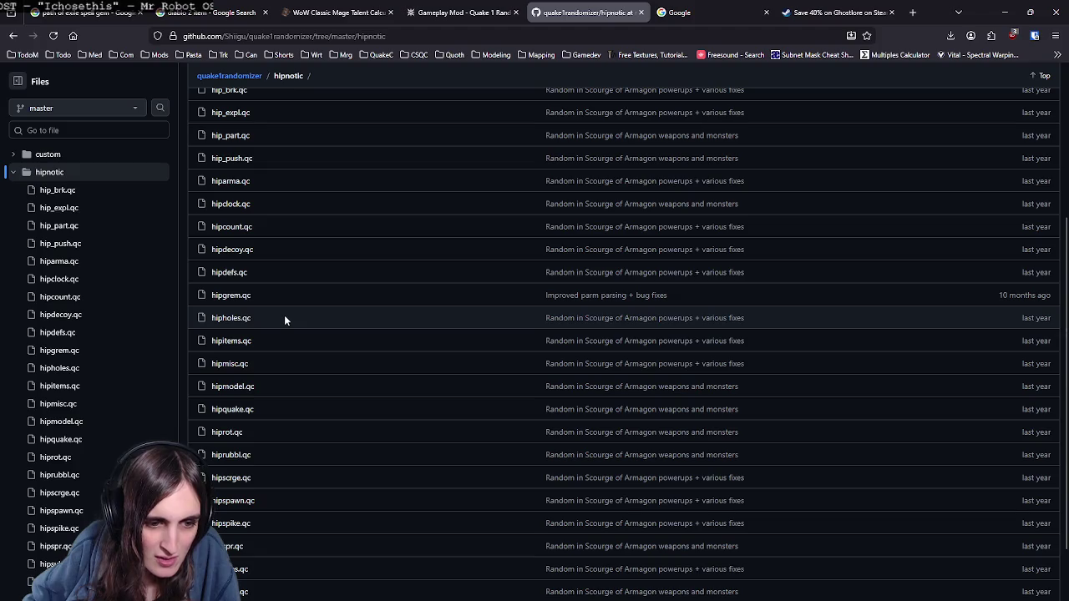
scroll(261, 355, down, 2)
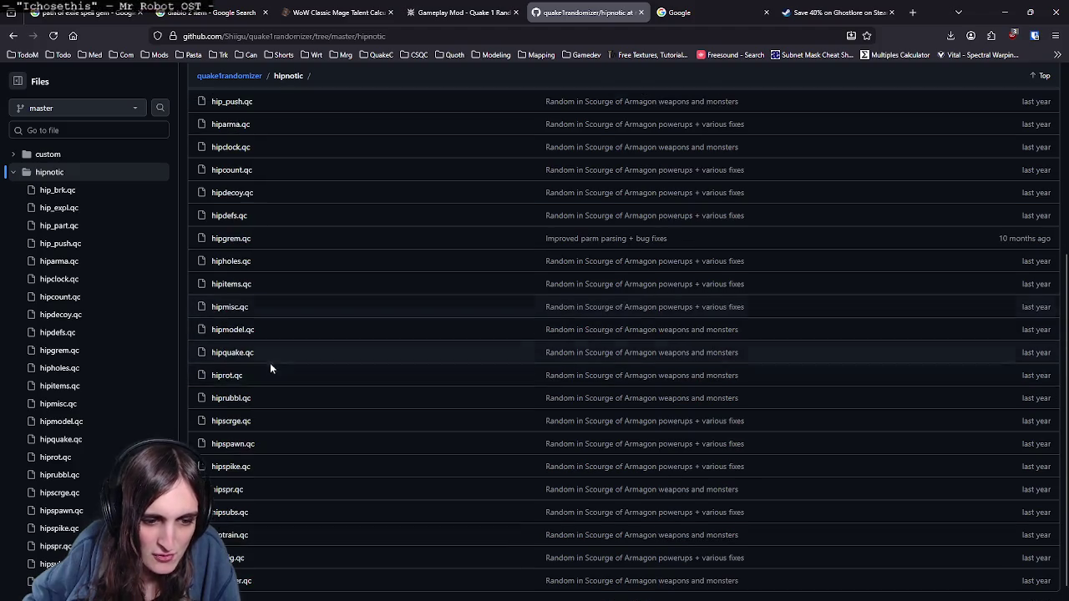
click(239, 457)
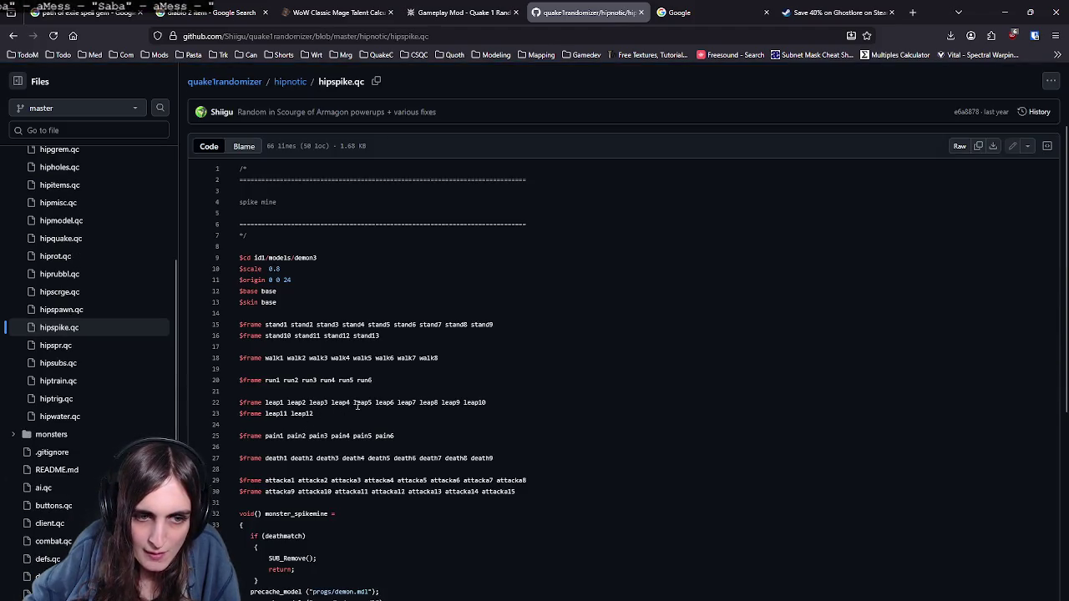
scroll(356, 405, down, 1)
scroll(364, 407, down, 2)
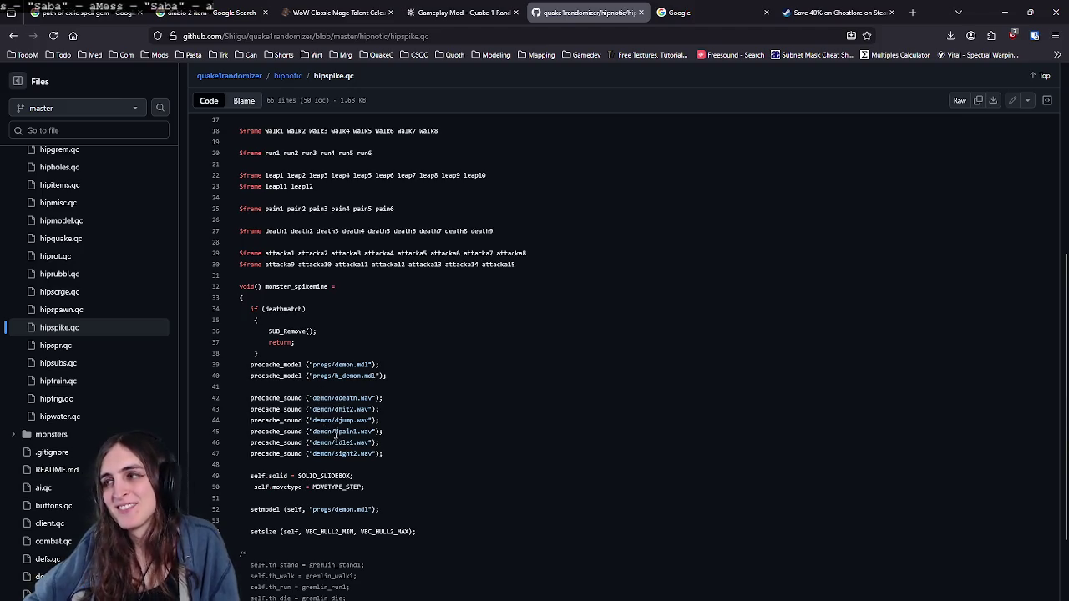
scroll(348, 388, up, 5)
scroll(92, 267, up, 5)
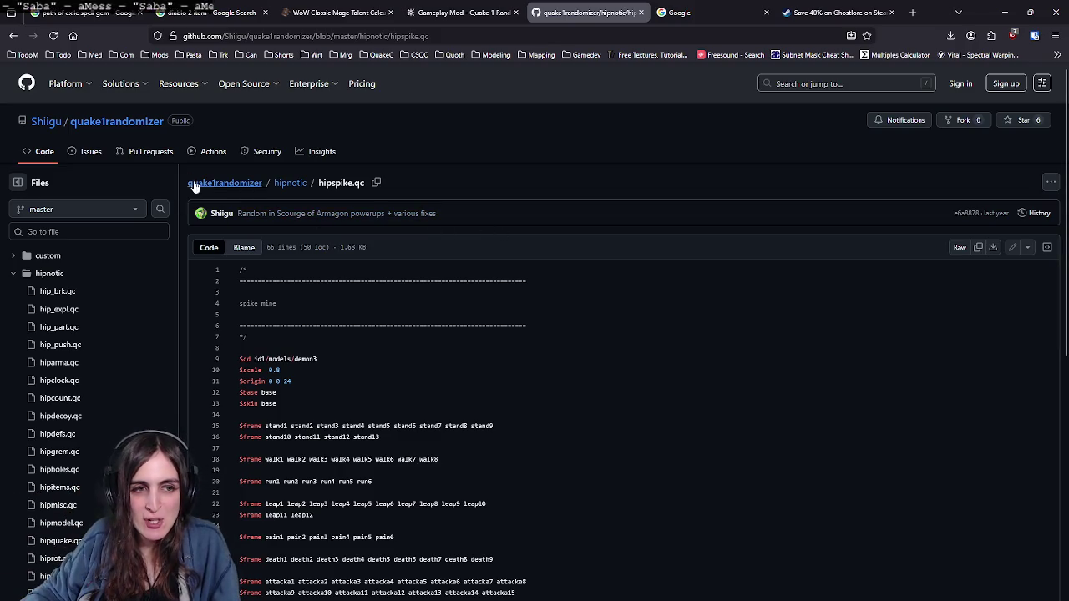
click(106, 123)
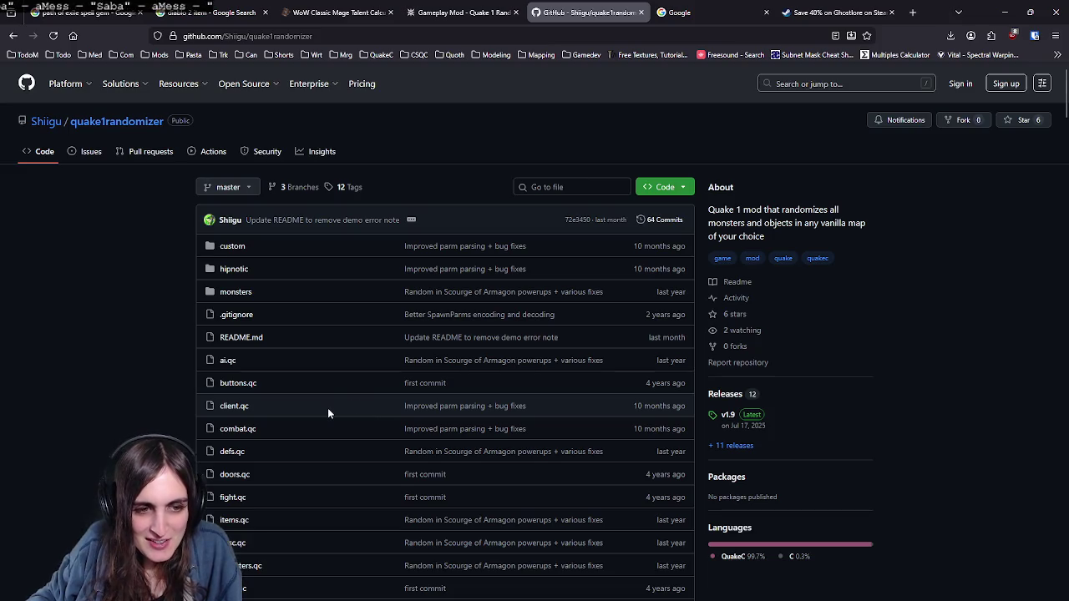
Step: Open custom/randomizer.qc and scroll down to its monster probability tables
click(233, 249)
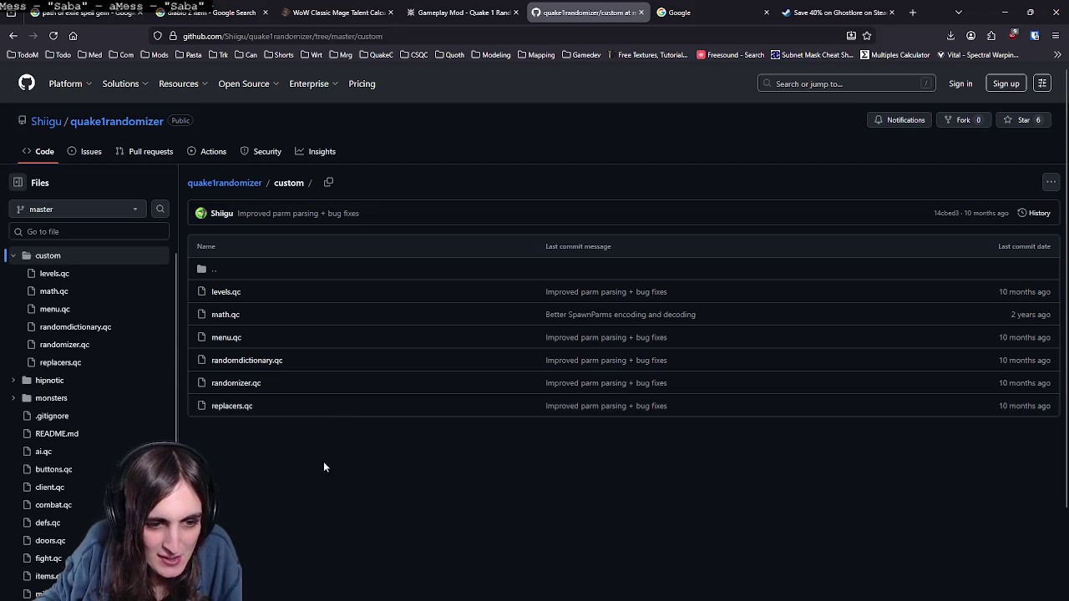
click(243, 384)
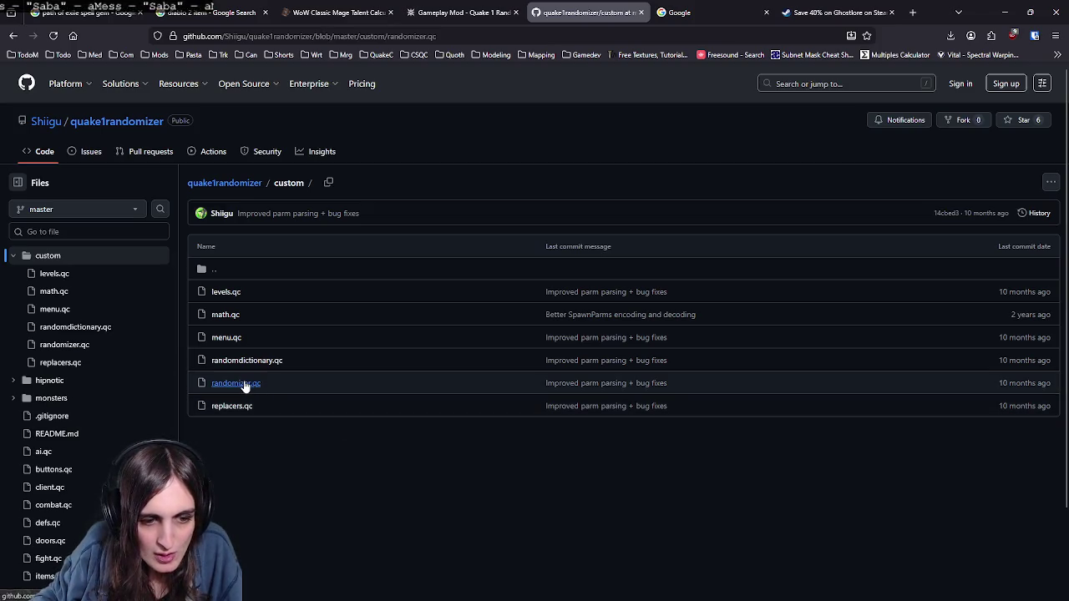
scroll(487, 411, down, 3)
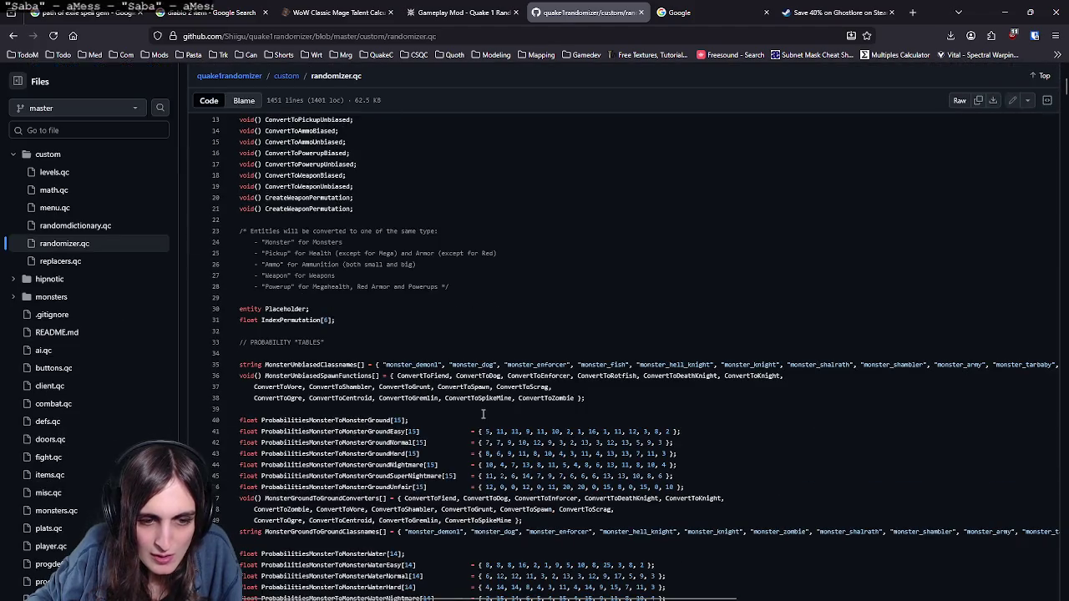
scroll(482, 402, down, 2)
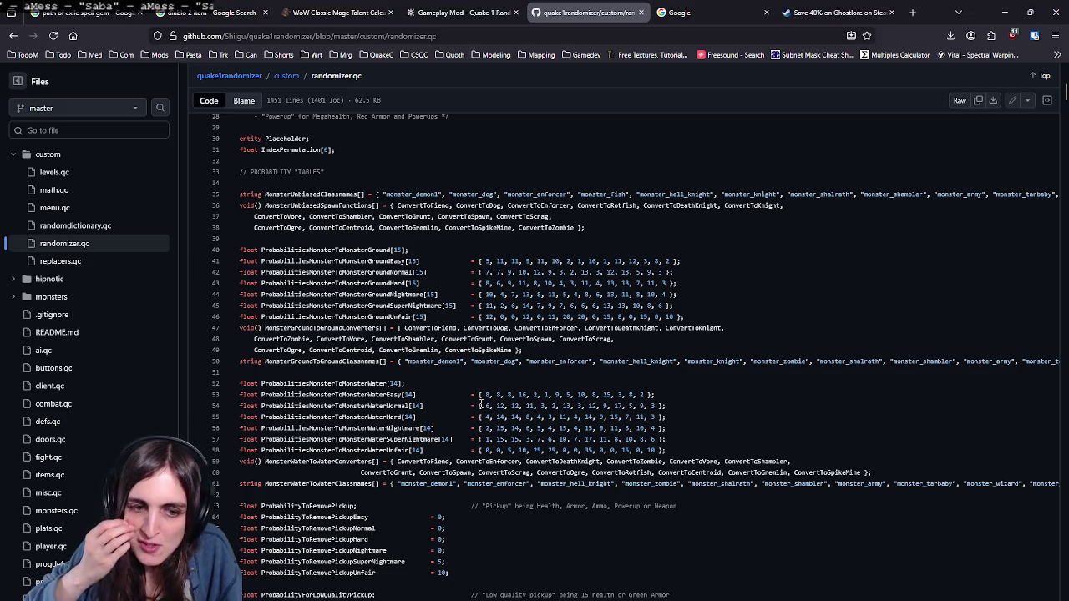
scroll(459, 514, down, 1)
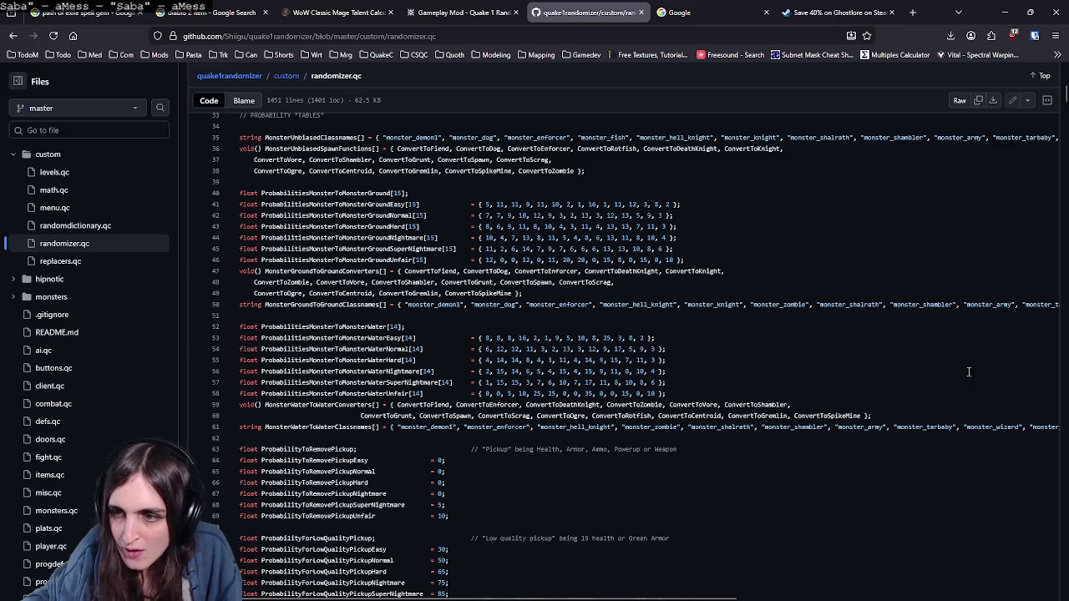
scroll(960, 359, down, 1)
scroll(898, 359, up, 1)
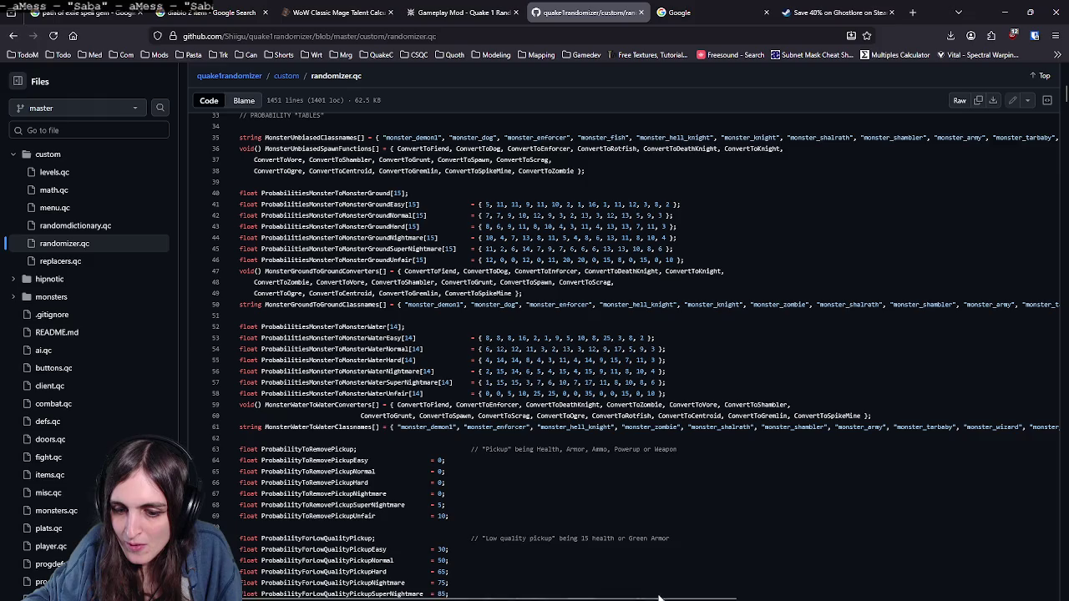
Step: Scan across the wide probability table rows, then go back to the custom folder listing
drag(658, 598, 940, 598)
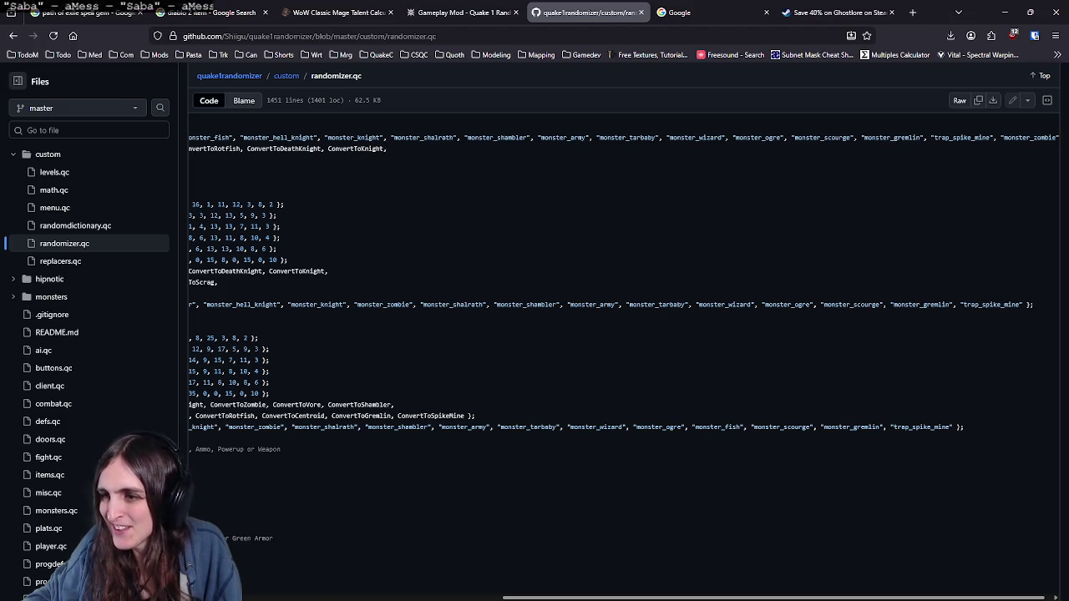
scroll(840, 587, left, 5)
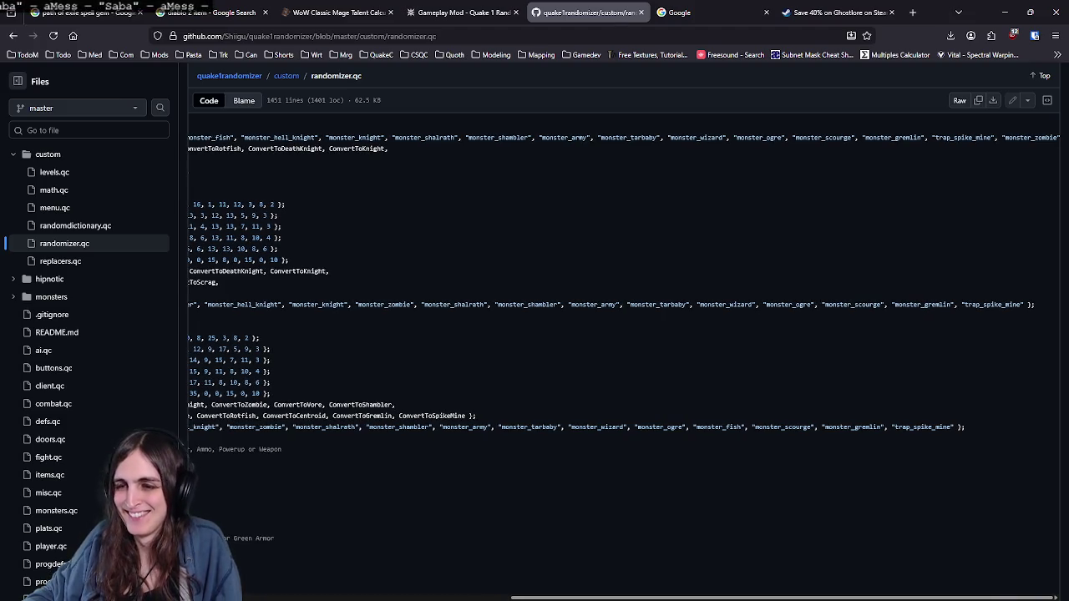
scroll(952, 587, right, 5)
scroll(952, 586, right, 2)
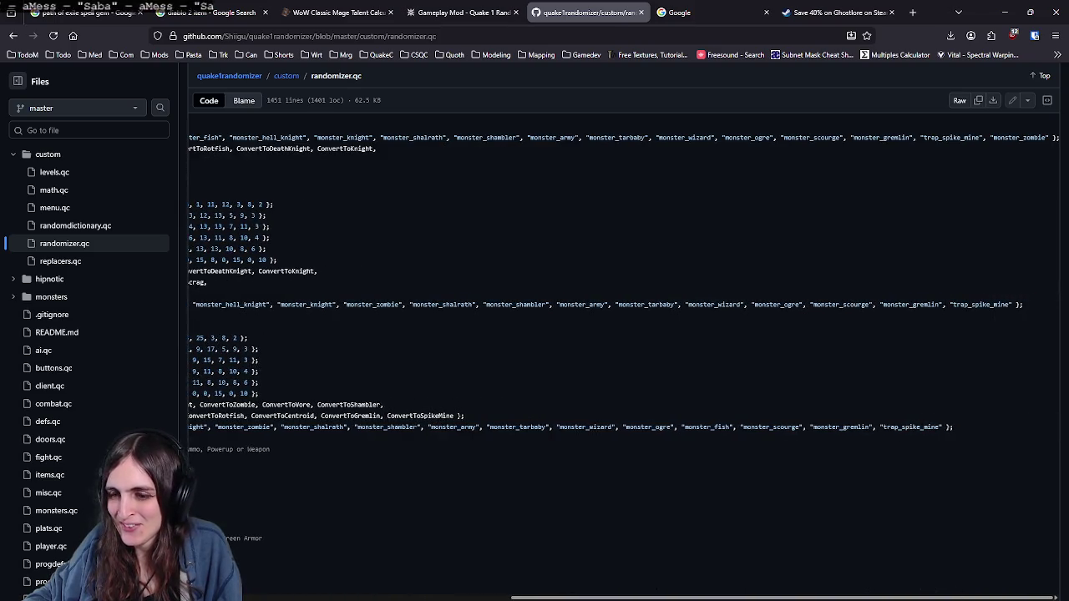
scroll(1061, 490, left, 5)
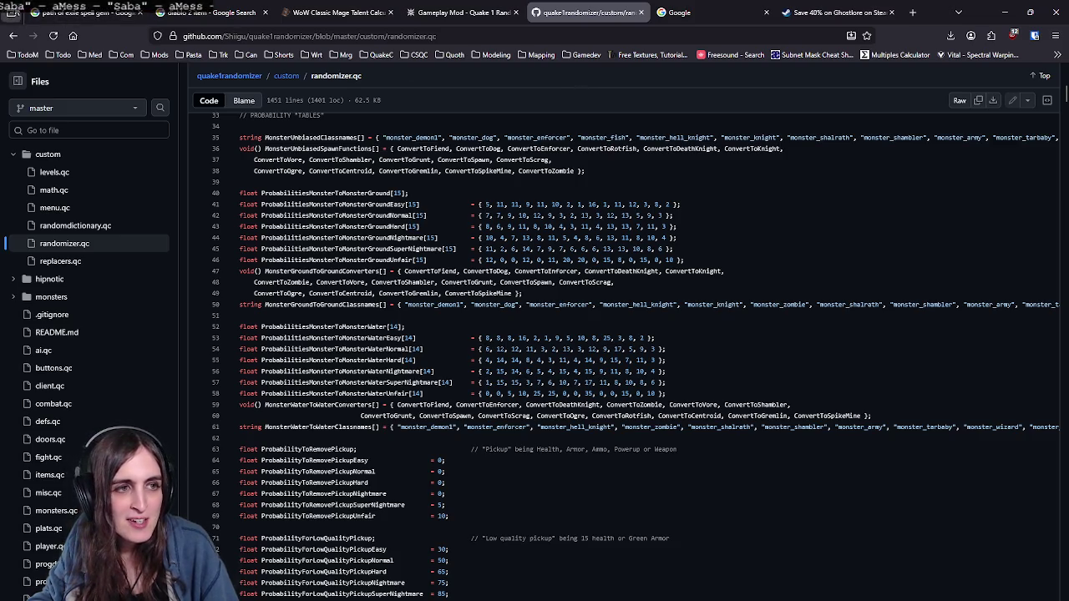
click(14, 35)
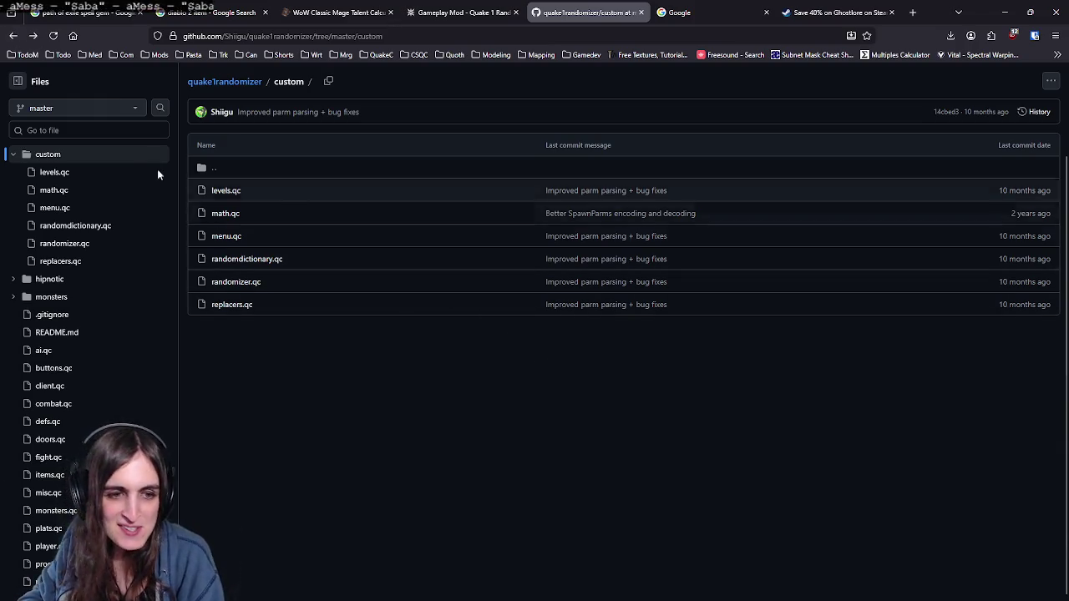
click(468, 13)
Step: Close the GitHub tab, skim the Randomizer mod page again, and switch back to Krita
click(641, 13)
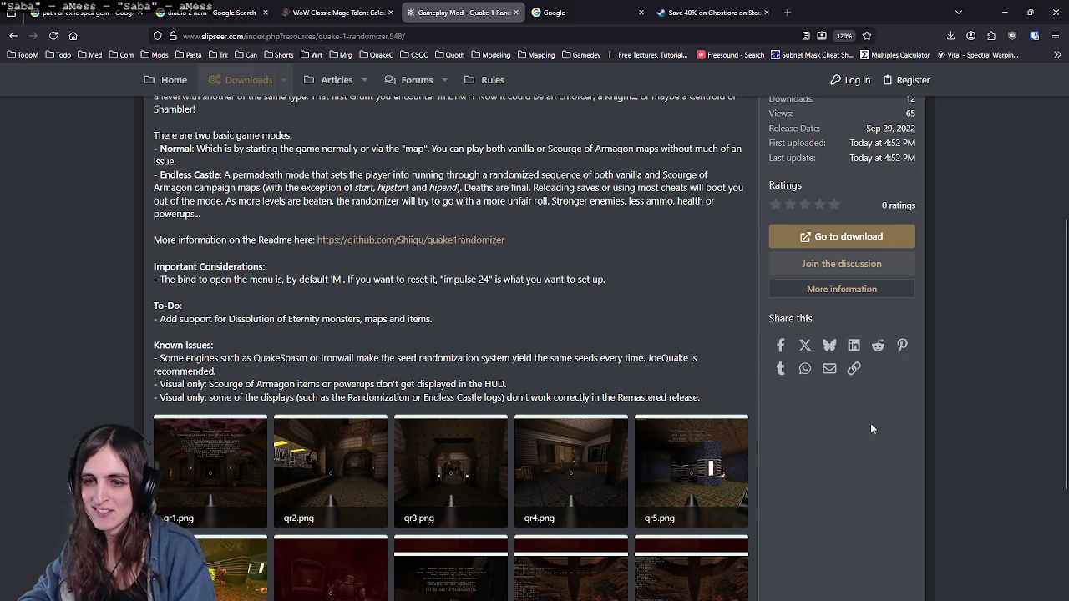
scroll(844, 457, down, 1)
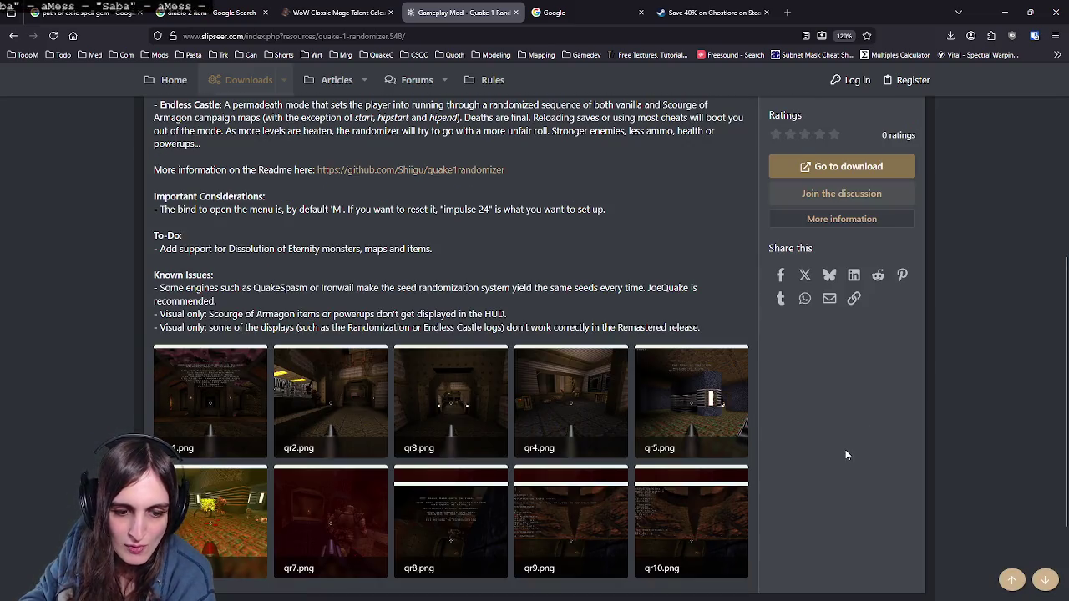
scroll(846, 454, up, 2)
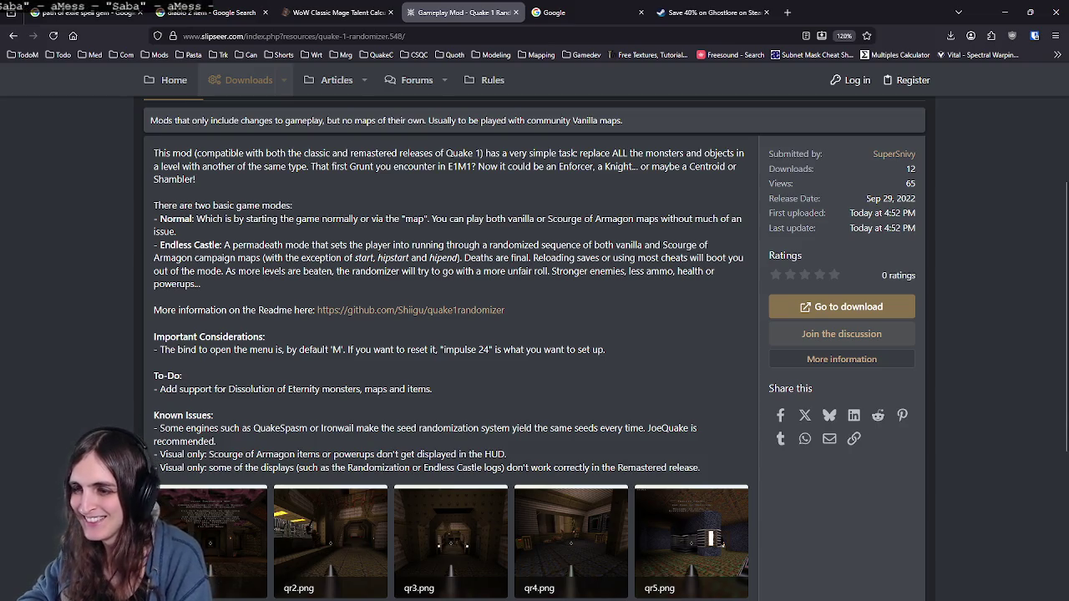
key(alt+Tab)
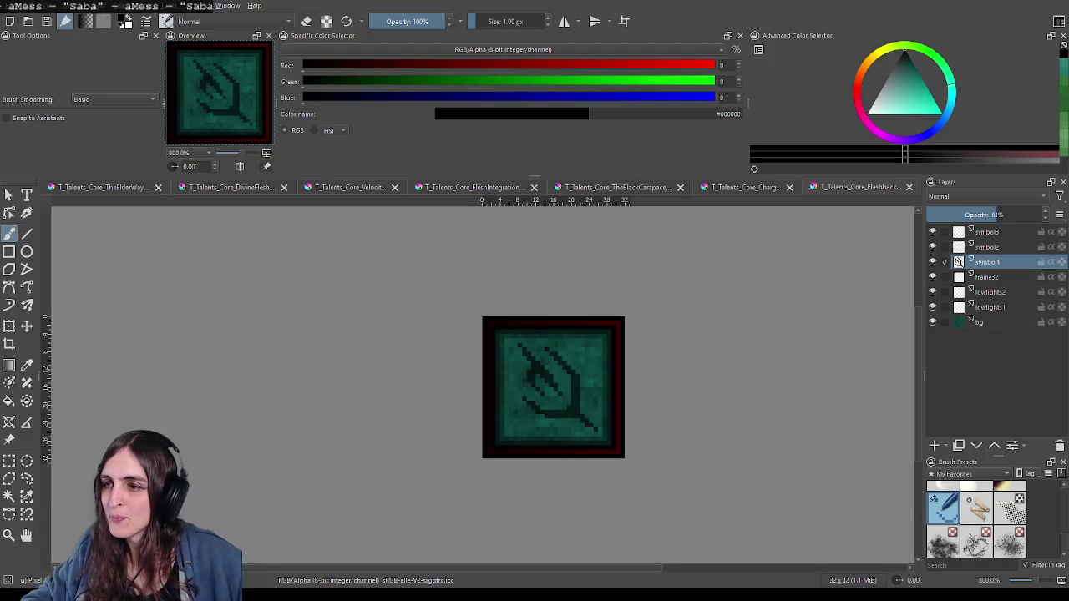
drag(624, 452, 607, 432)
scroll(606, 432, down, 5)
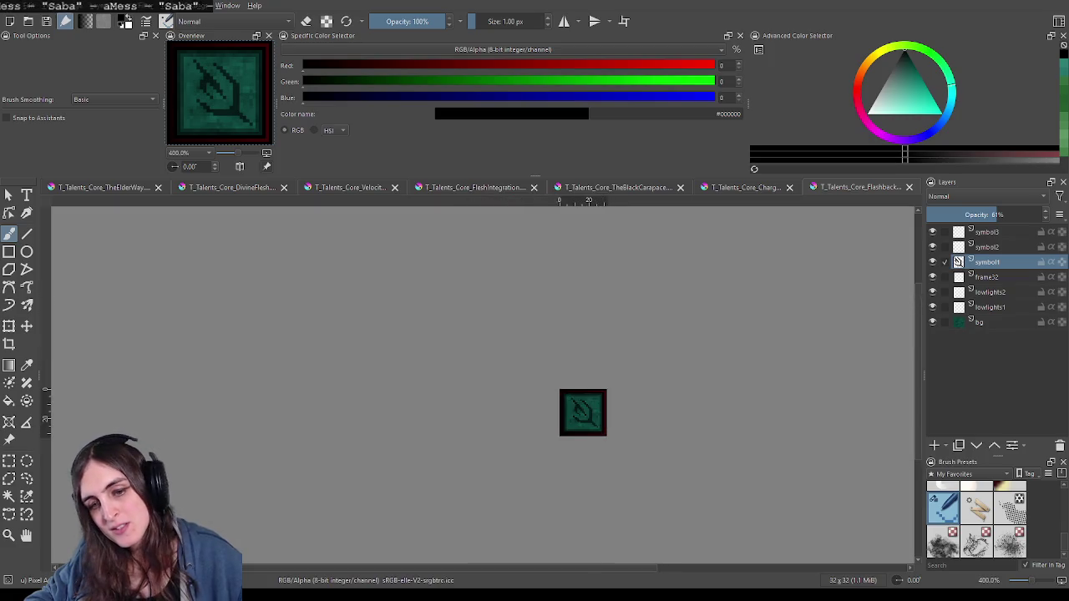
scroll(606, 432, up, 4)
scroll(584, 339, up, 3)
key(e)
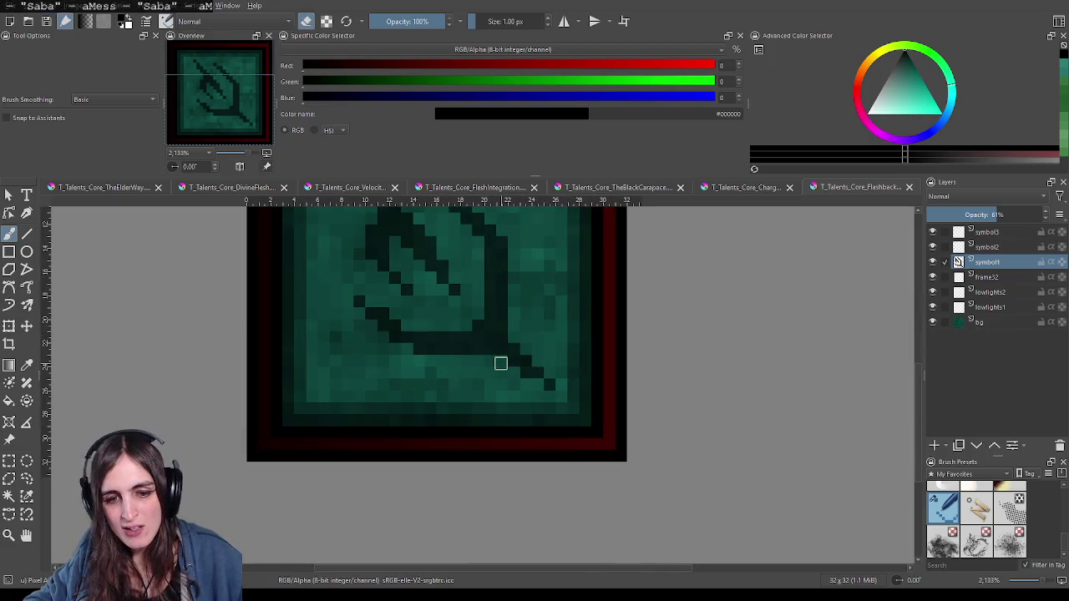
key(e)
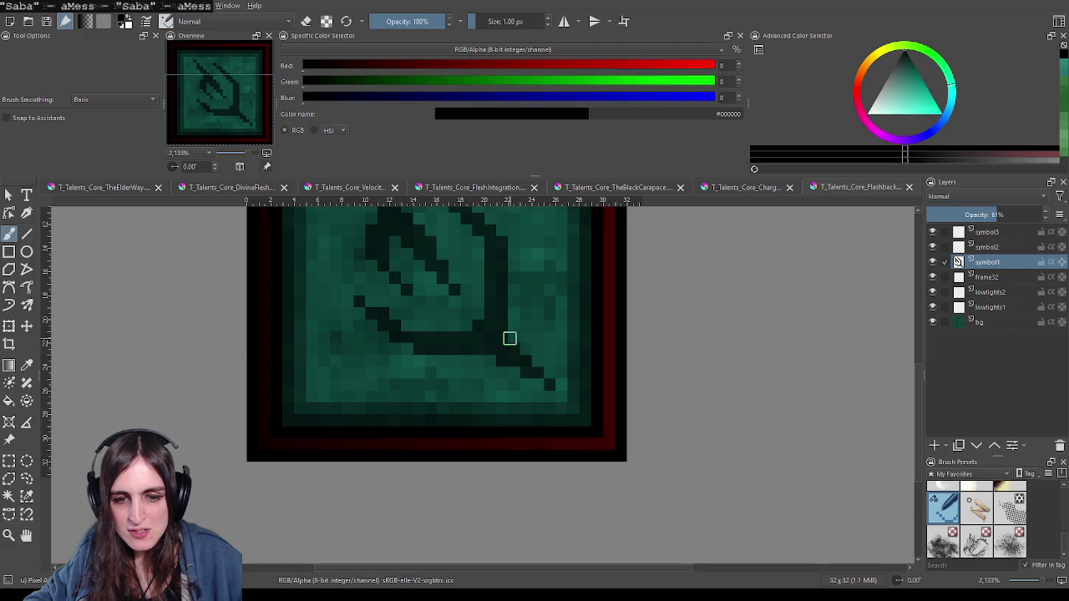
scroll(593, 427, down, 5)
scroll(585, 424, up, 2)
scroll(584, 424, down, 2)
scroll(584, 425, down, 1)
scroll(585, 424, up, 3)
scroll(570, 335, up, 5)
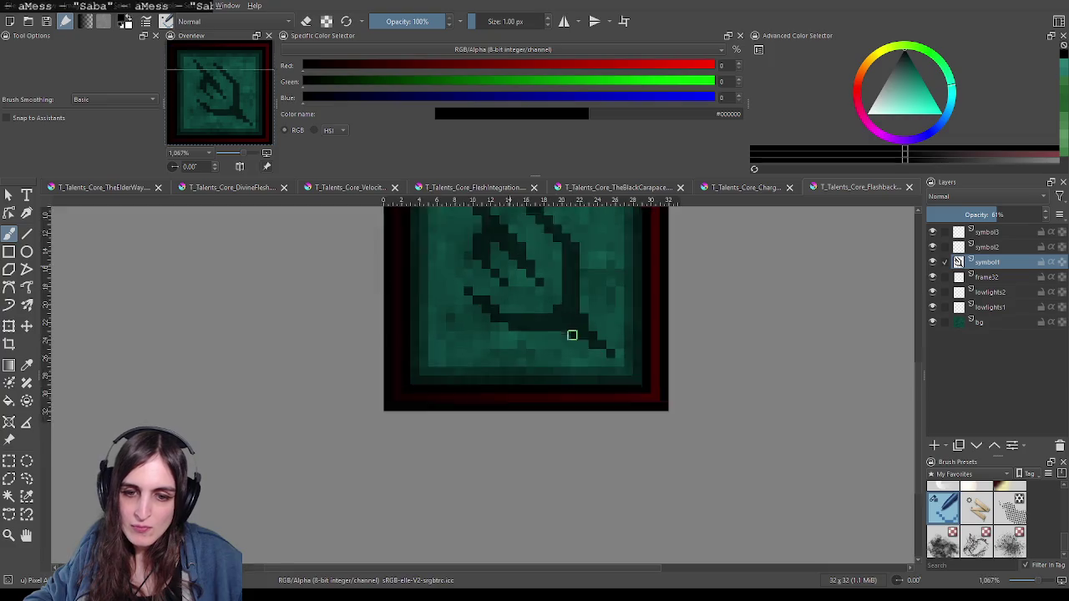
scroll(568, 334, up, 1)
key(e)
key(e)
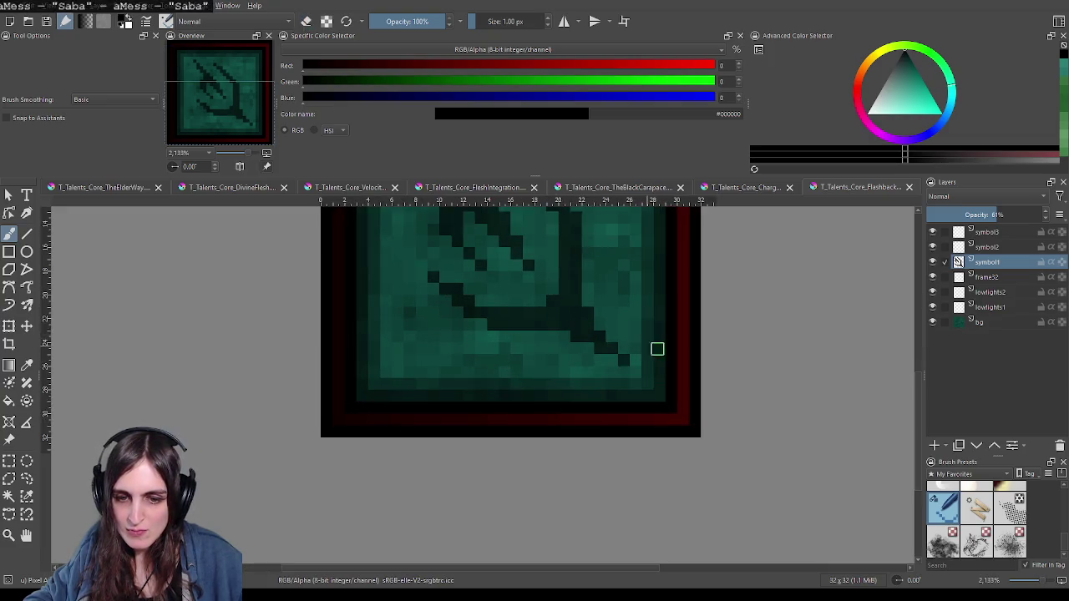
scroll(634, 359, down, 4)
scroll(710, 401, down, 1)
scroll(741, 423, down, 1)
drag(741, 423, 624, 430)
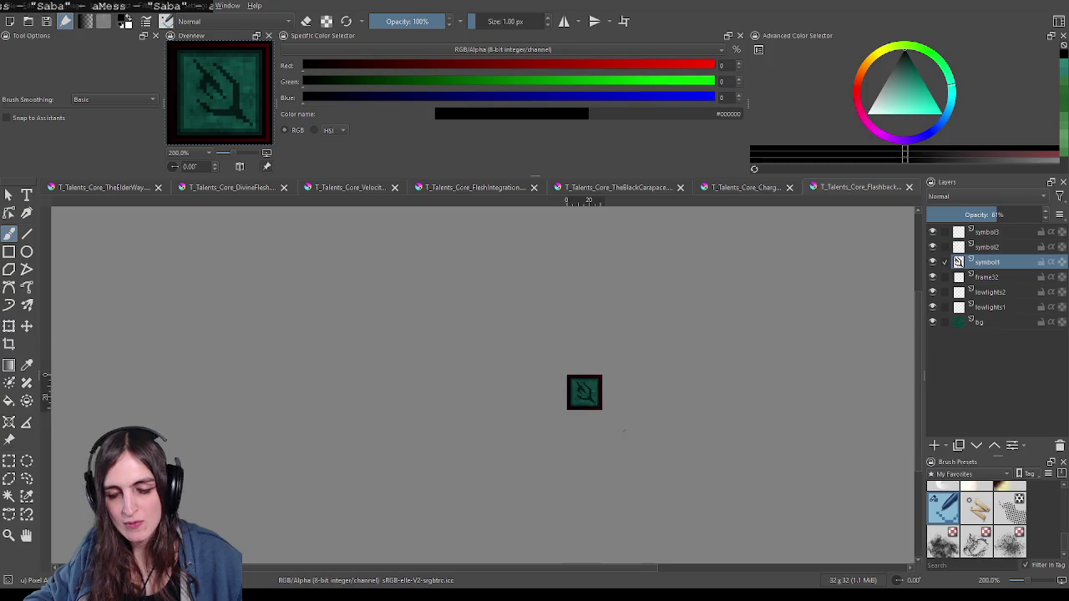
scroll(620, 430, up, 1)
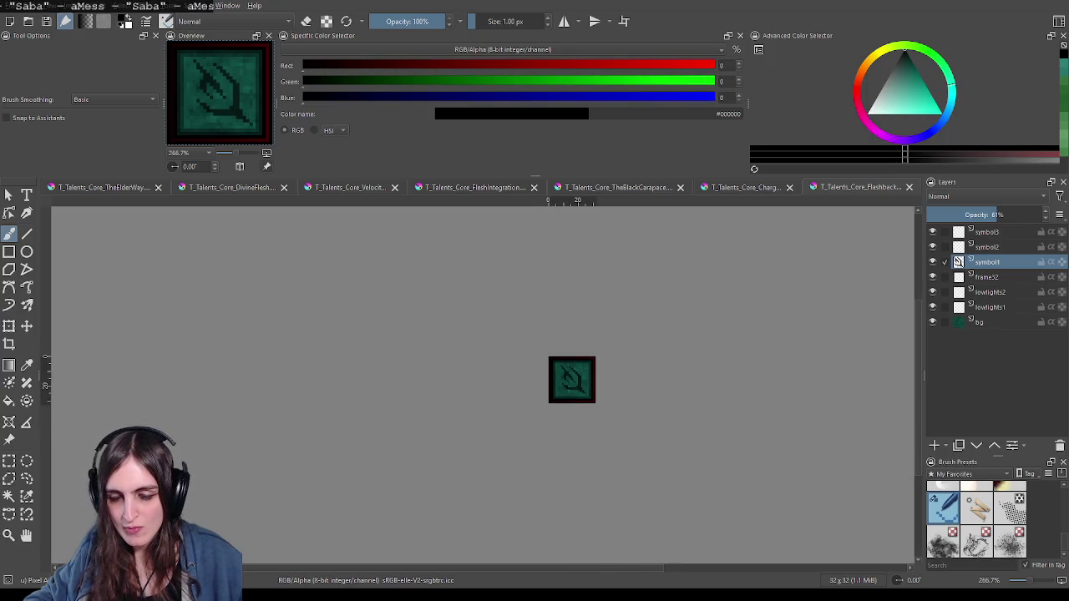
scroll(622, 431, down, 1)
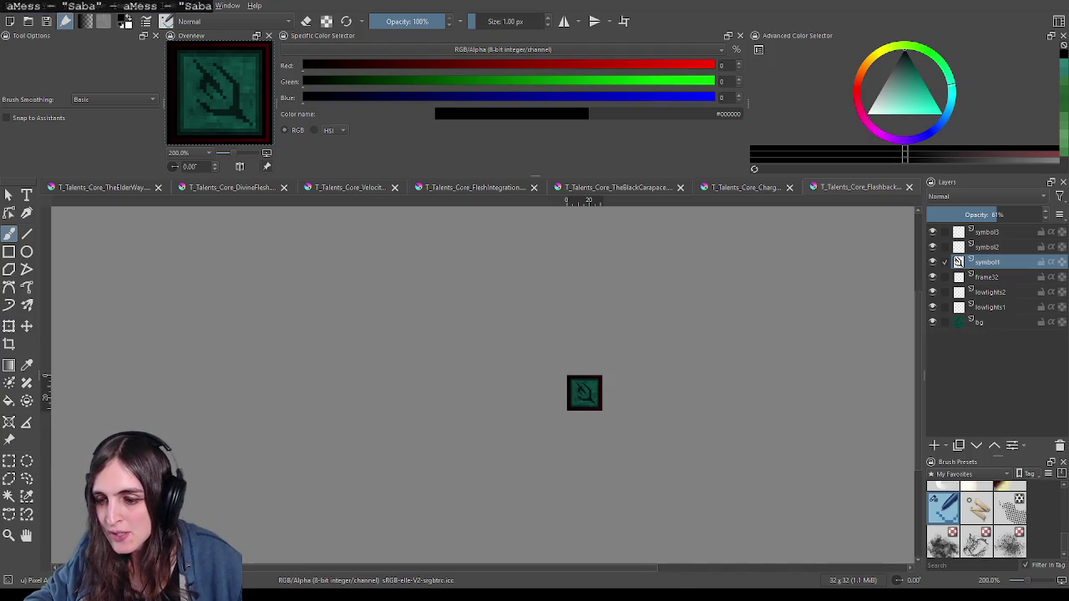
drag(606, 422, 594, 406)
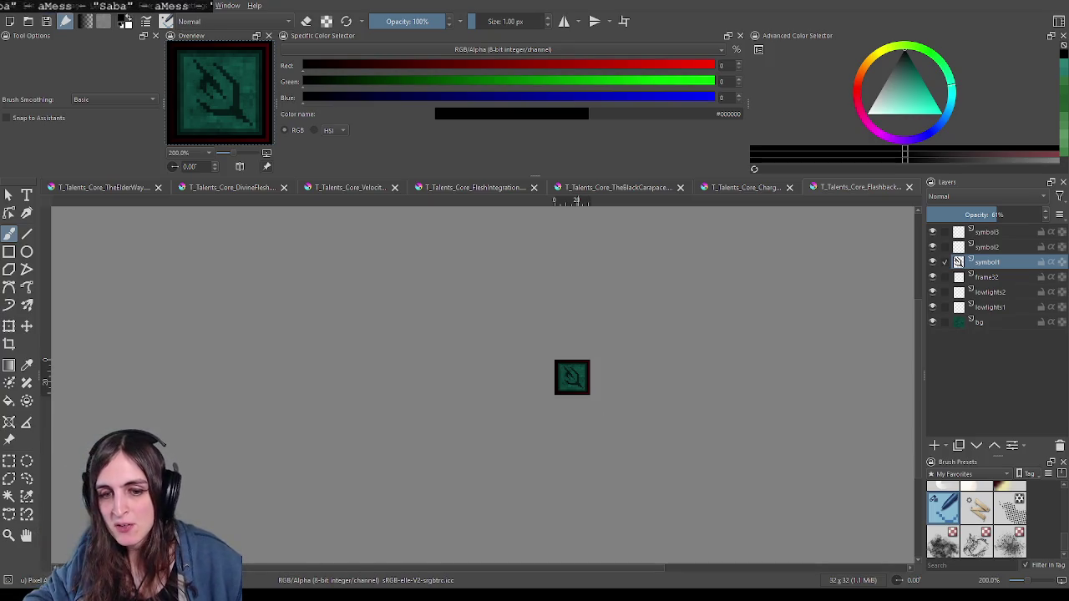
scroll(572, 393, down, 4)
scroll(554, 365, up, 2)
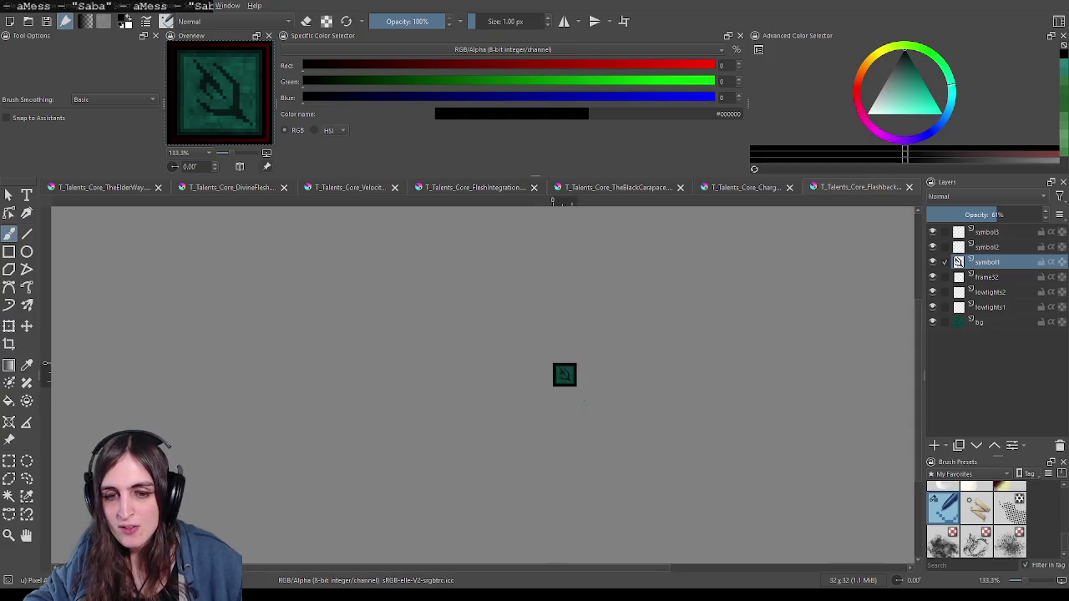
scroll(584, 390, up, 1)
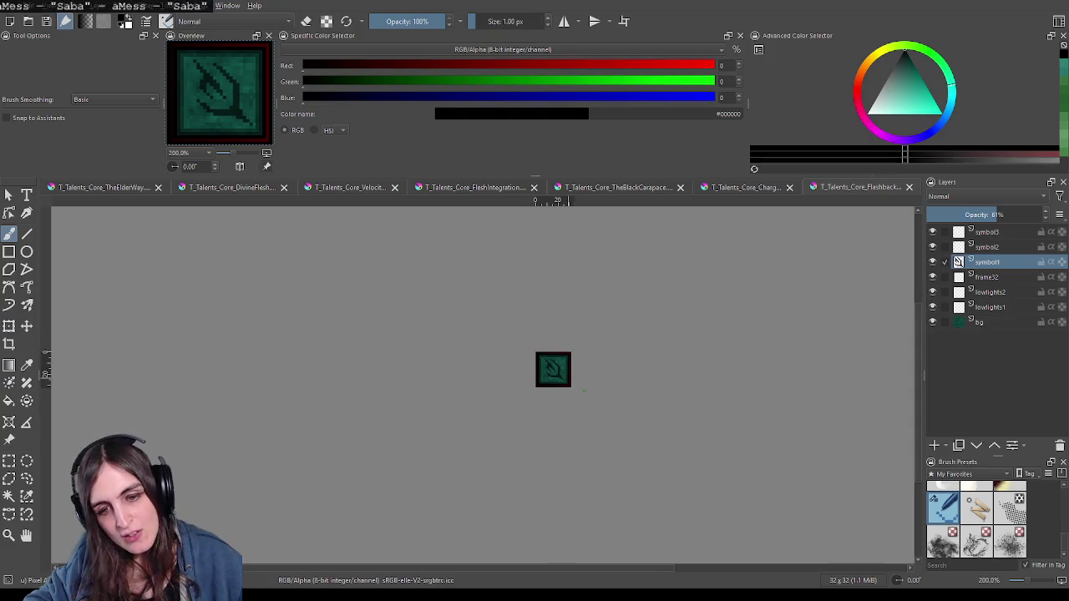
scroll(577, 384, up, 1)
scroll(547, 368, up, 1)
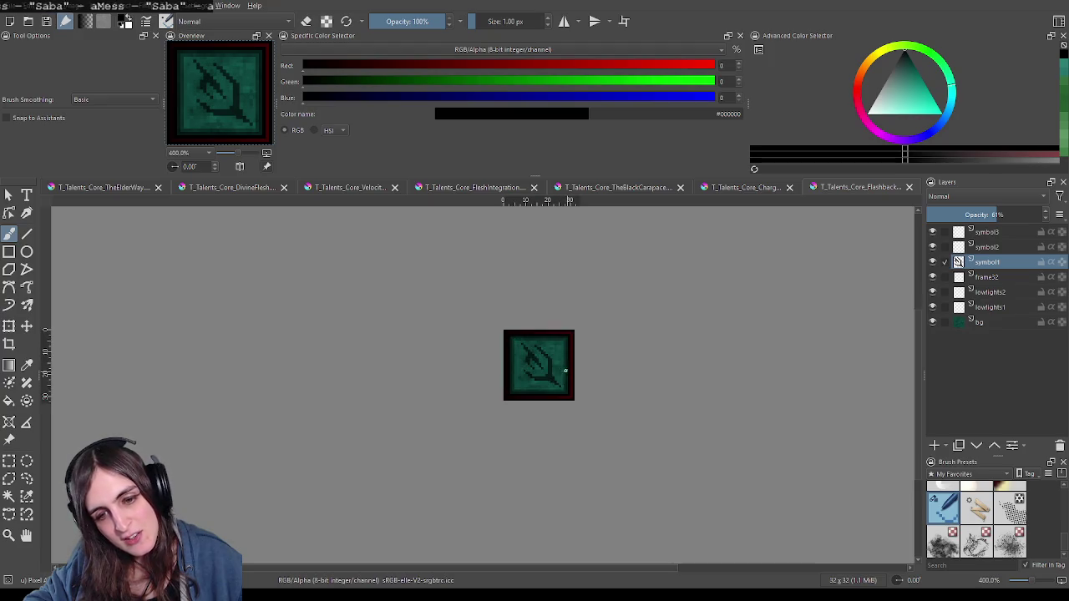
scroll(541, 365, up, 2)
scroll(535, 363, up, 1)
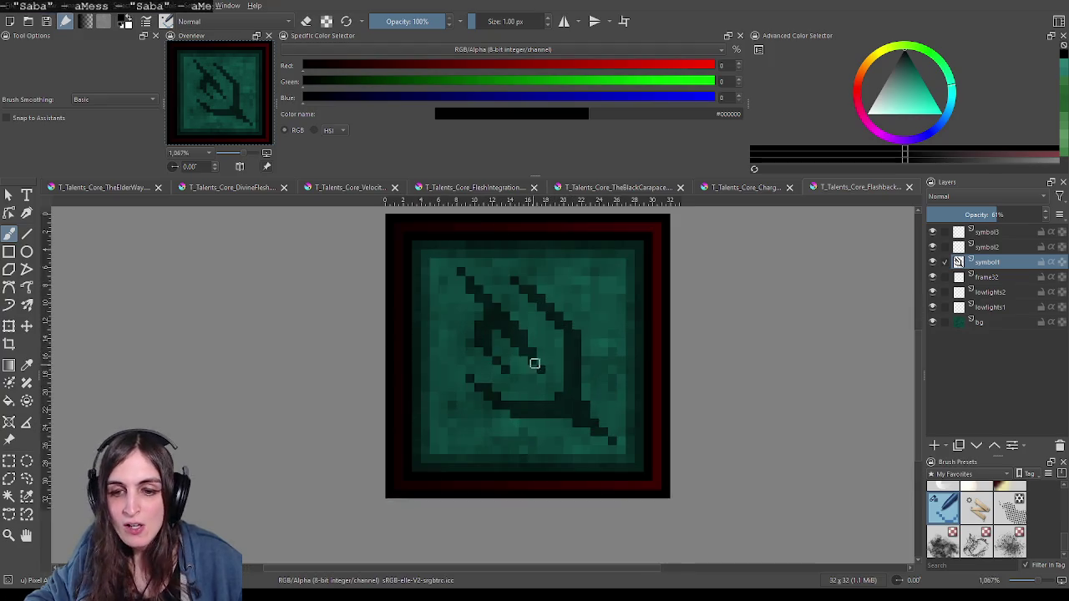
click(988, 249)
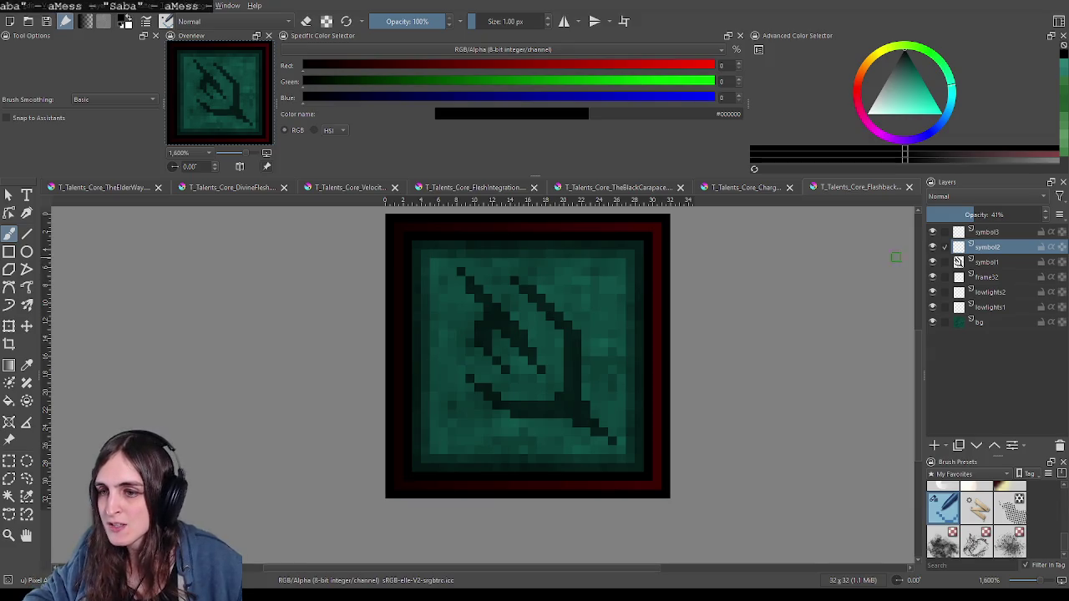
Step: Raise symbol2 to 100% opacity and paint the black lower-curve pixel and base line
drag(992, 216, 1048, 216)
scroll(530, 417, up, 1)
scroll(384, 339, up, 2)
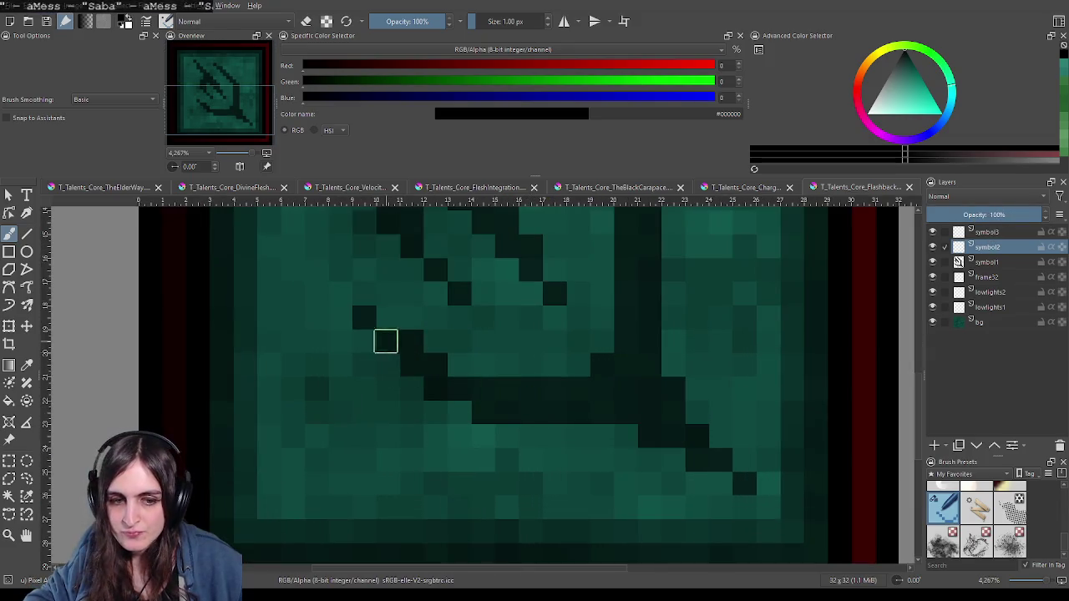
click(366, 316)
scroll(442, 361, down, 2)
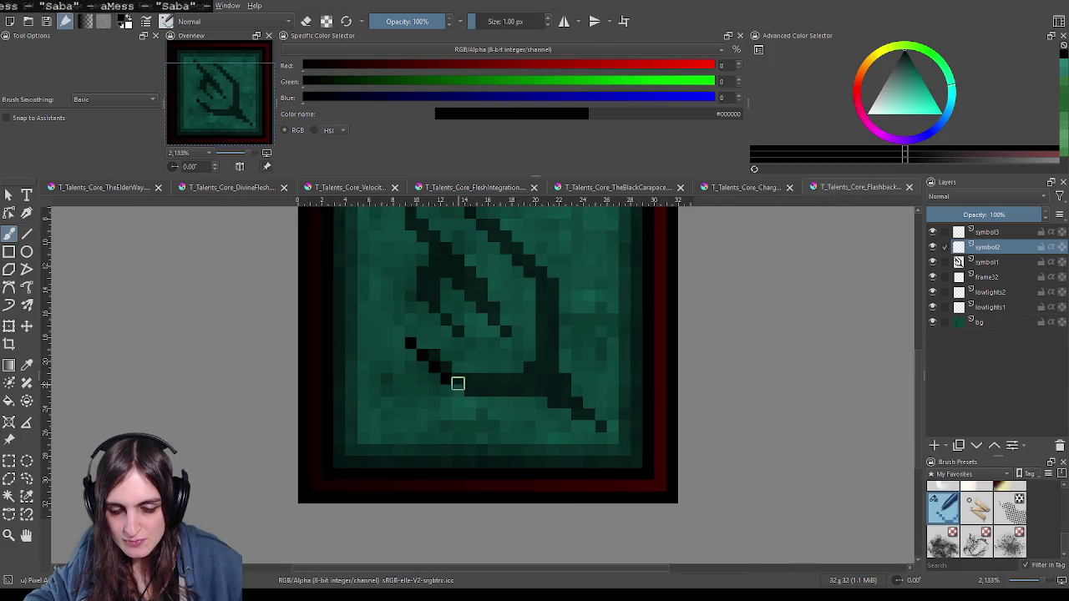
drag(470, 393, 536, 391)
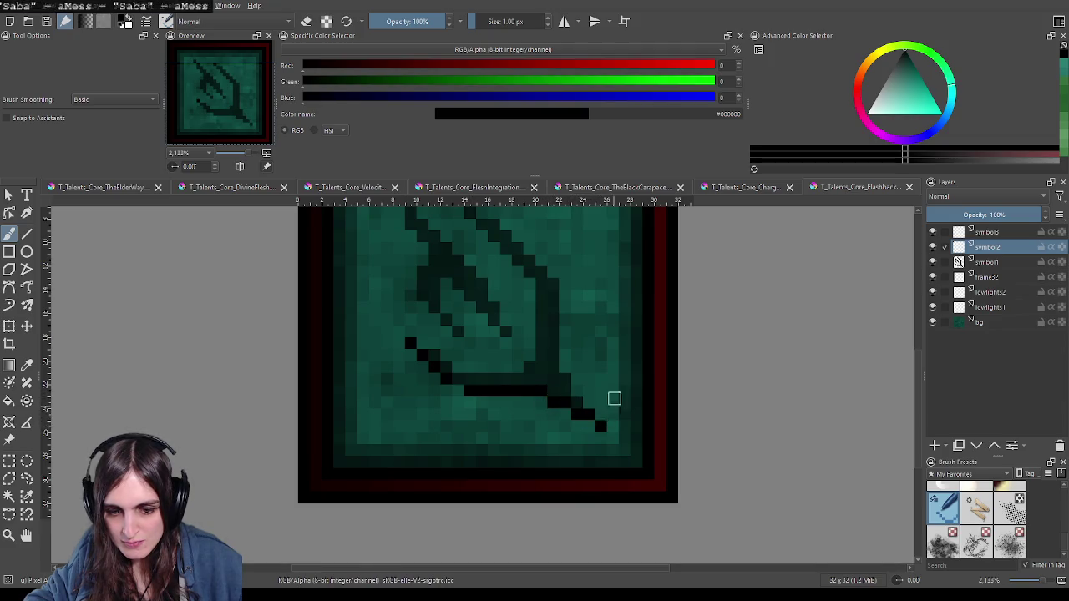
scroll(614, 398, up, 2)
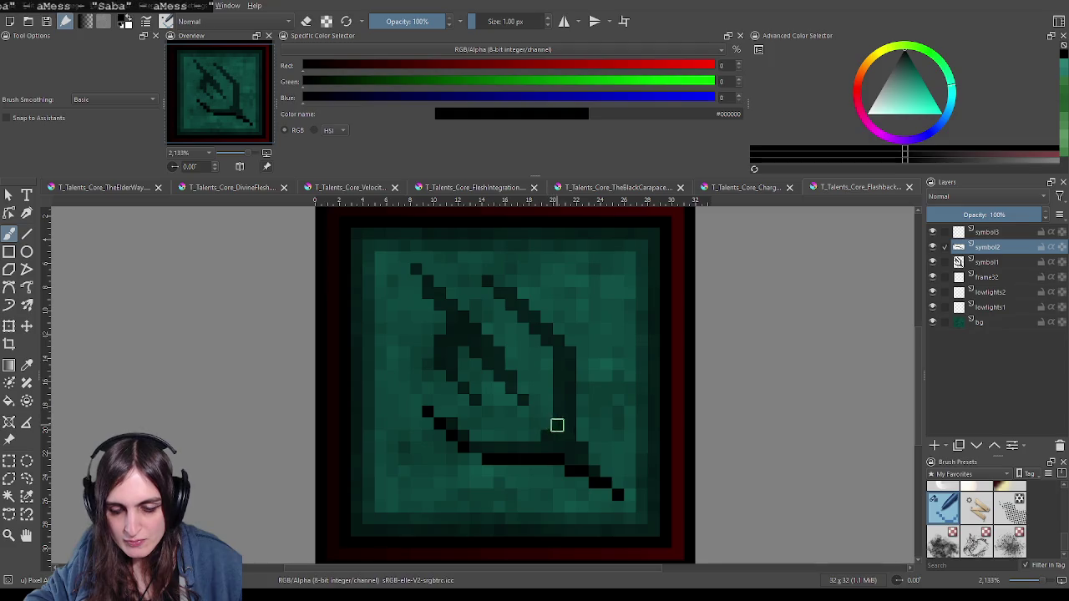
drag(557, 426, 580, 456)
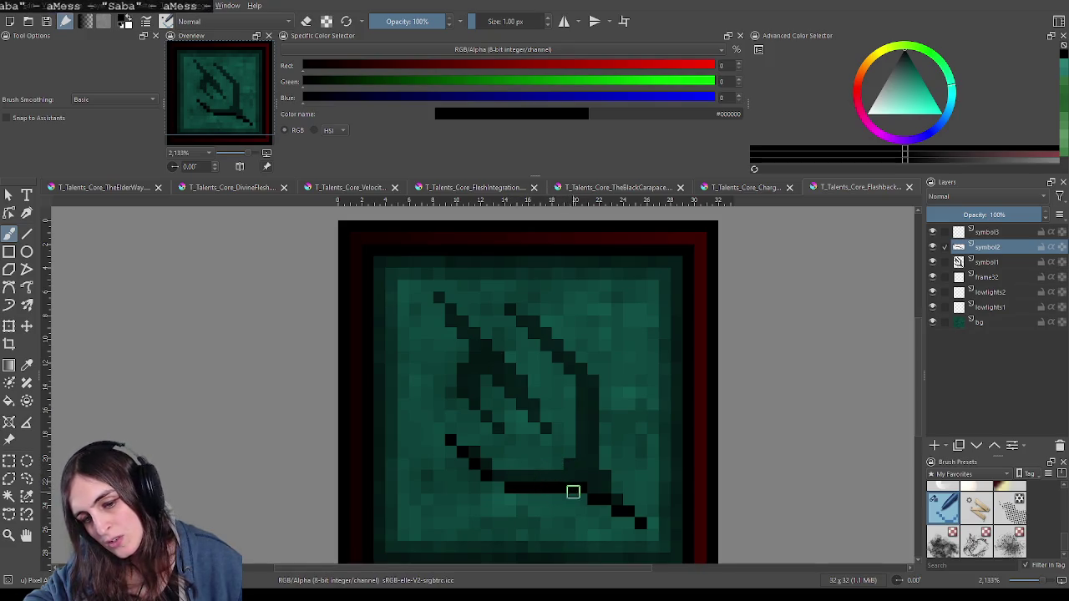
Step: Erase the misplaced black line and redraw the base line in the correct position
mouse_move(603, 488)
mouse_down()
mouse_move(475, 476)
mouse_move(496, 473)
mouse_up()
key(e)
click(495, 473)
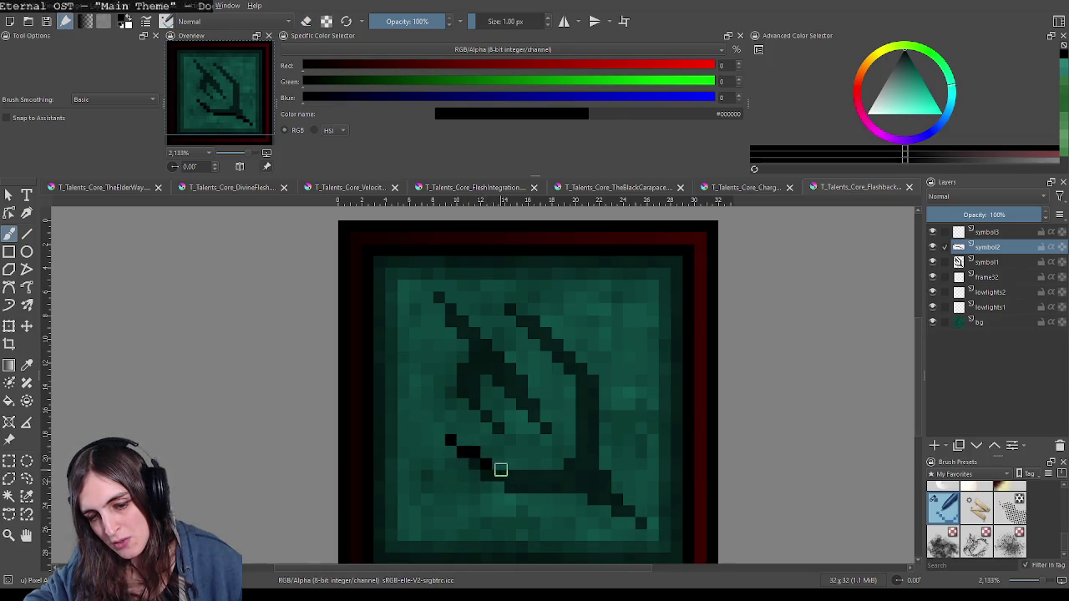
drag(514, 474, 561, 474)
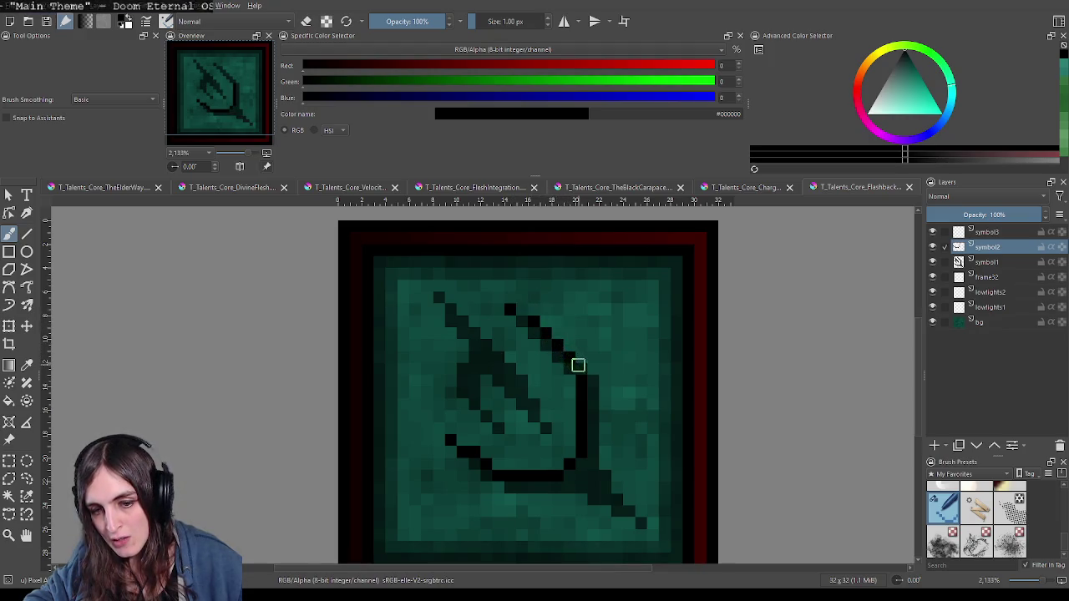
Step: Draw a short black vertical stroke on the figure's left plus an upper-left pixel
key(e)
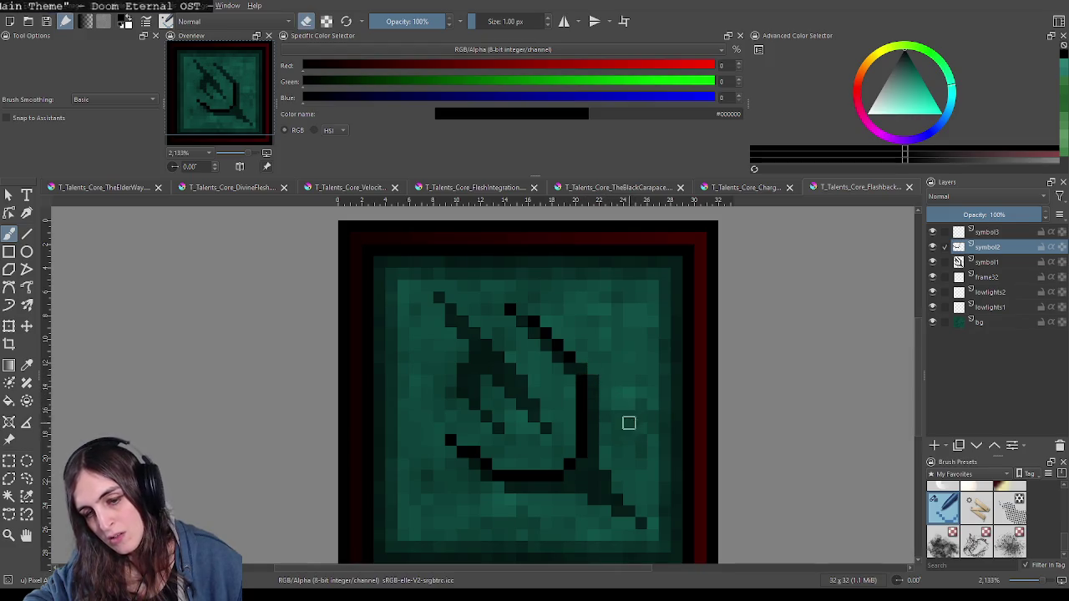
scroll(618, 376, down, 2)
scroll(608, 333, down, 1)
scroll(607, 332, down, 2)
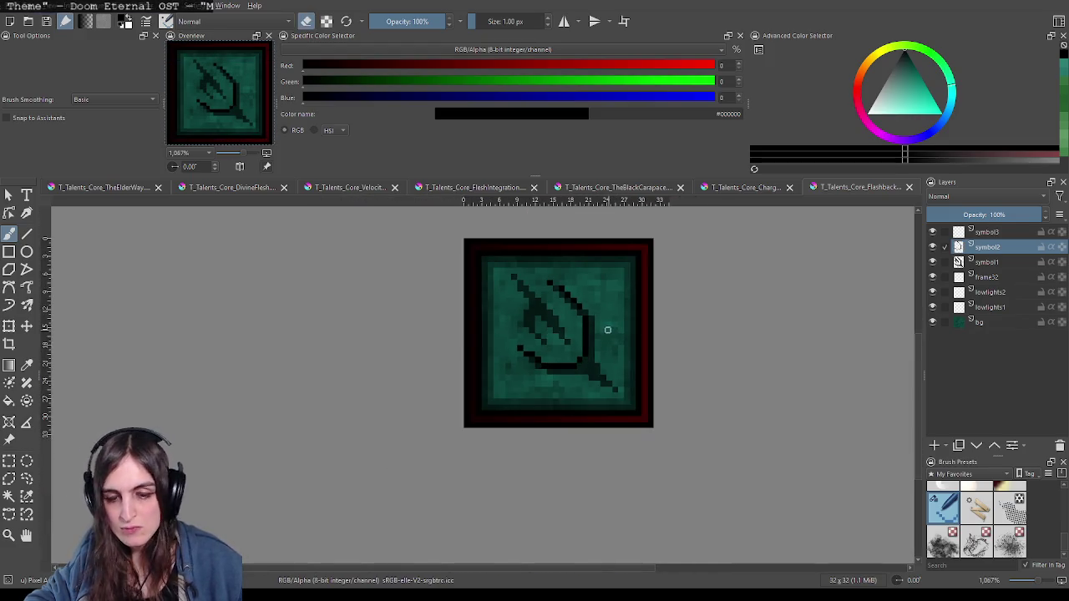
scroll(593, 343, up, 1)
scroll(551, 330, up, 1)
scroll(501, 318, up, 1)
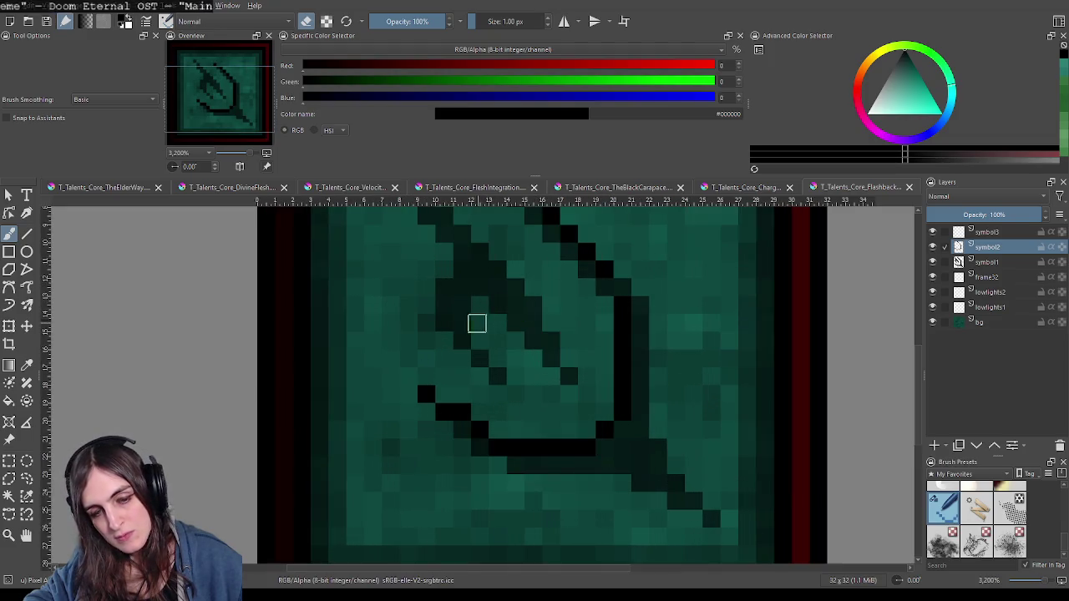
key(e)
drag(449, 290, 448, 327)
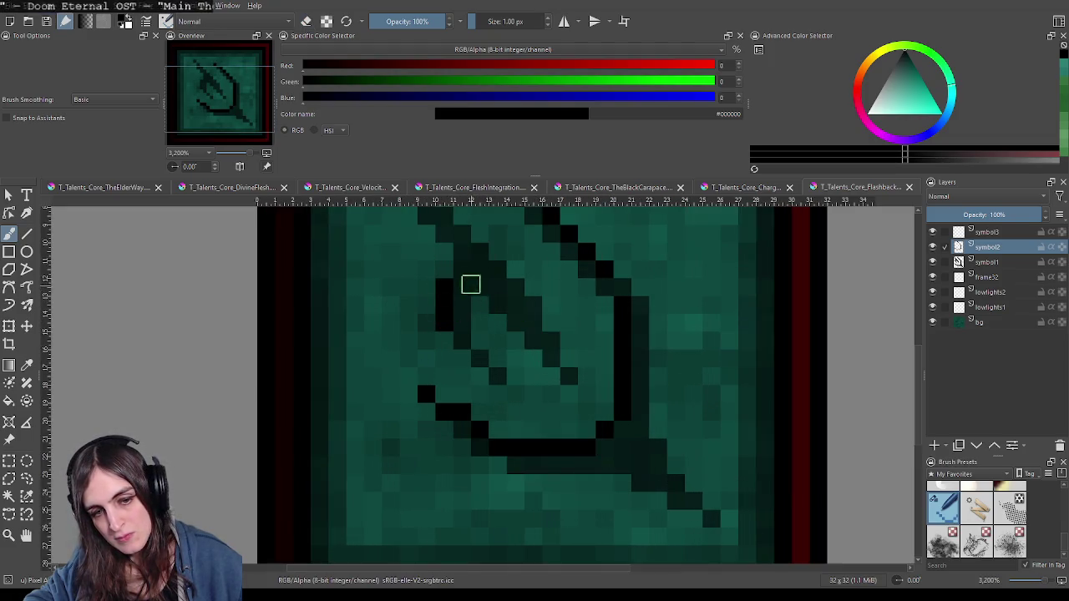
scroll(470, 284, up, 1)
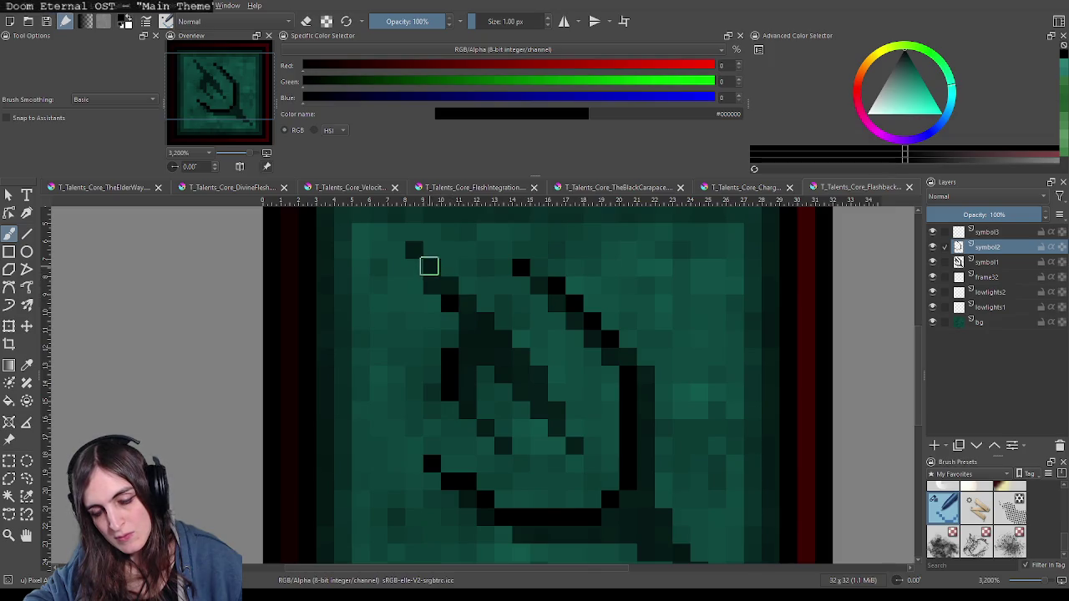
click(433, 274)
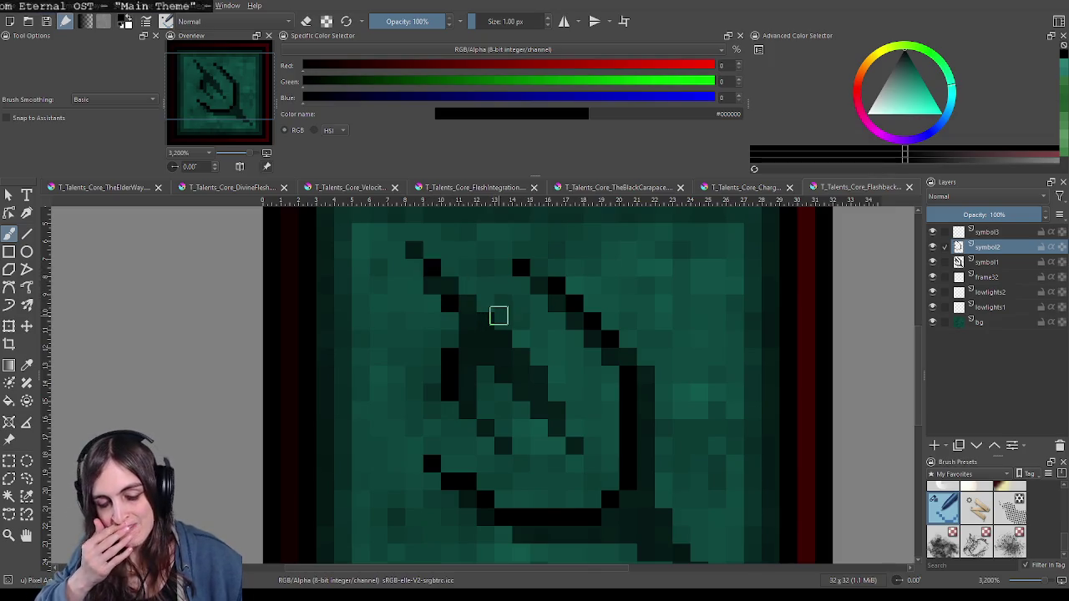
Step: Extend the black diagonal tail down and to the right
scroll(561, 398, down, 1)
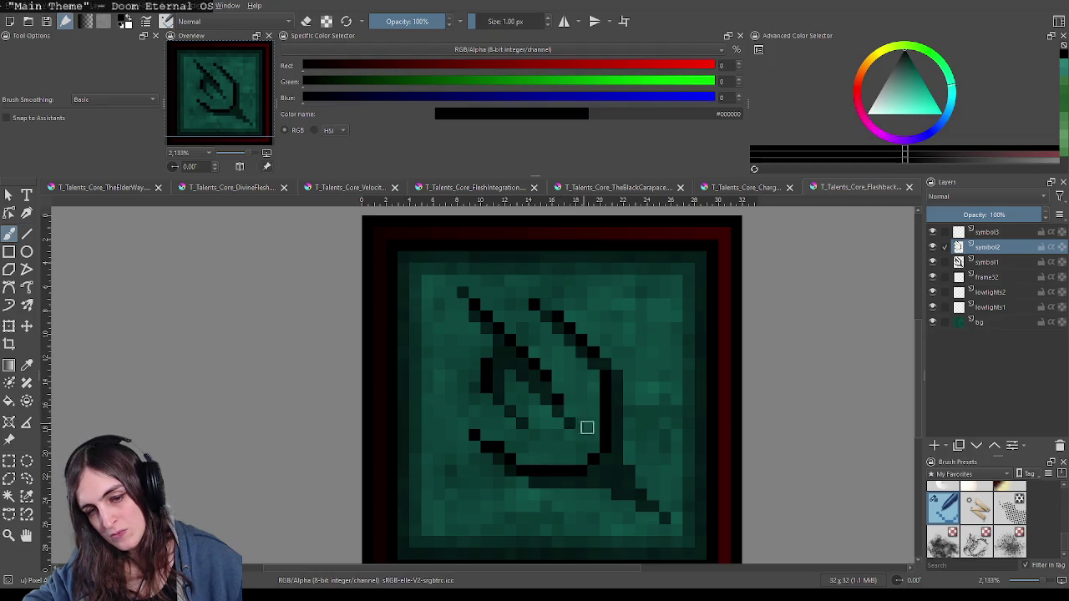
drag(606, 434, 556, 402)
drag(499, 360, 519, 389)
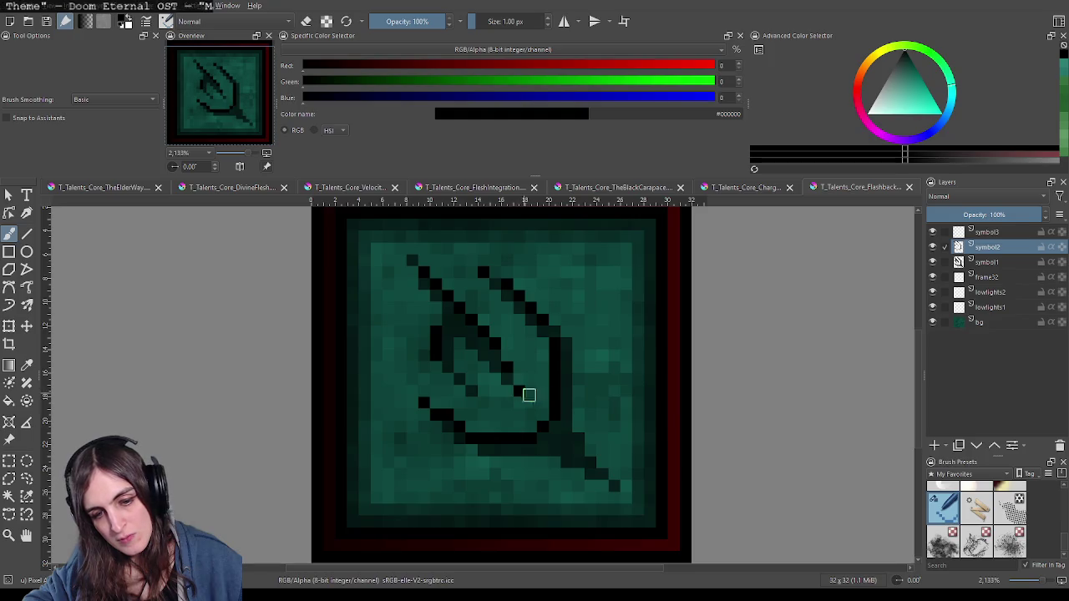
Step: Check the icon at several zoom levels, then make symbol1 the active layer
key(minus)
key(minus)
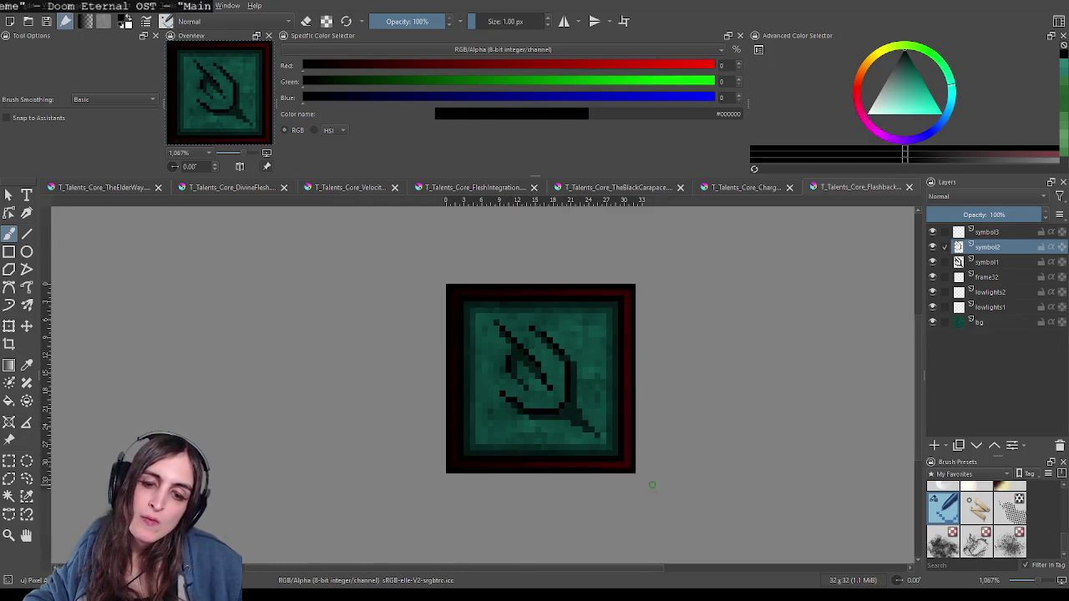
key(plus)
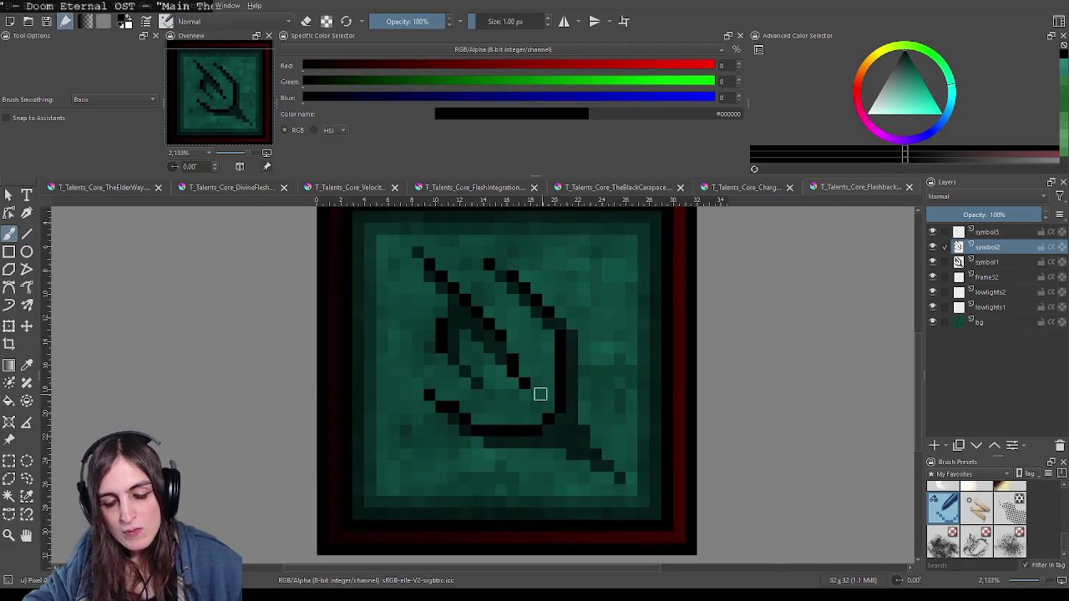
key(plus)
key(minus)
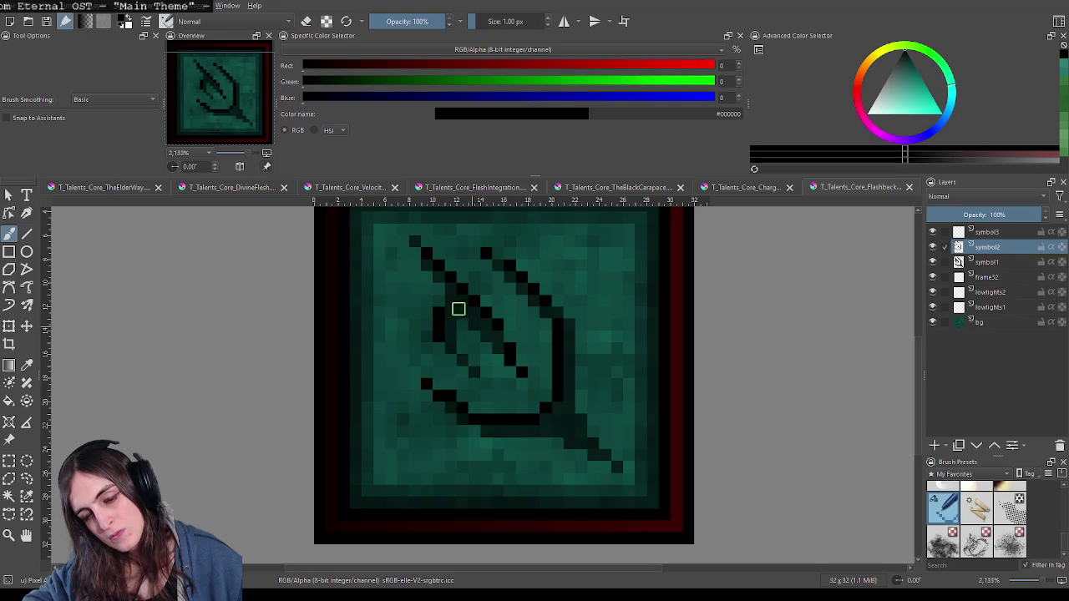
key(minus)
key(minus)
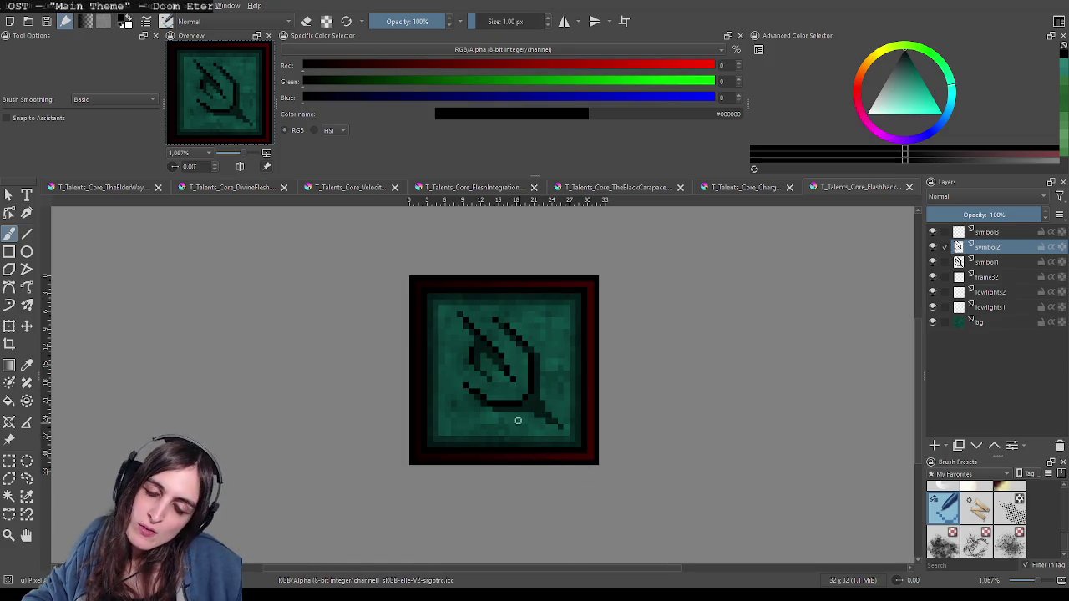
key(plus)
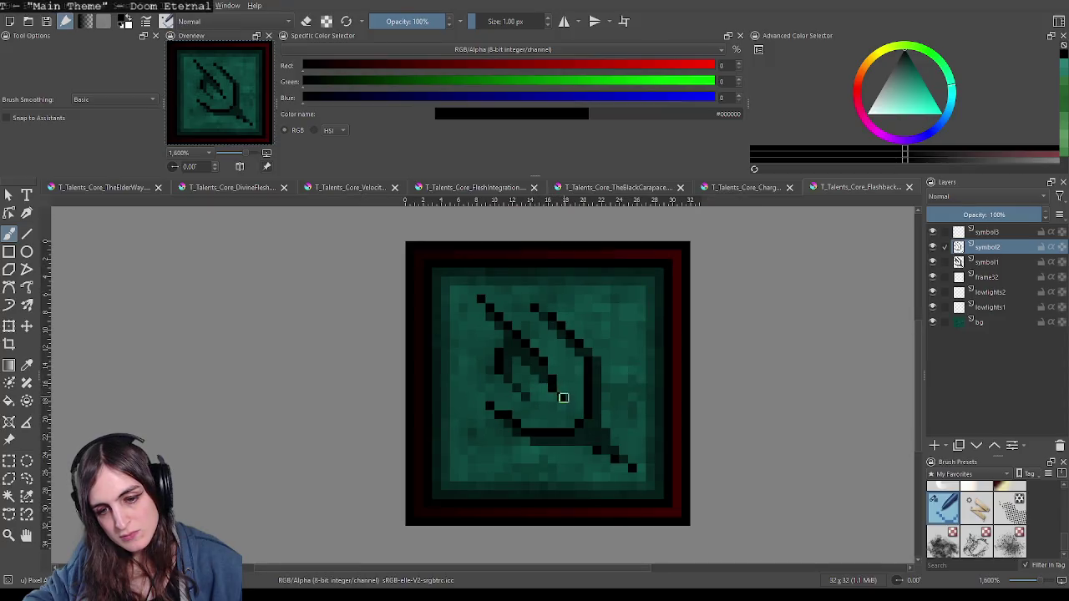
drag(563, 398, 530, 385)
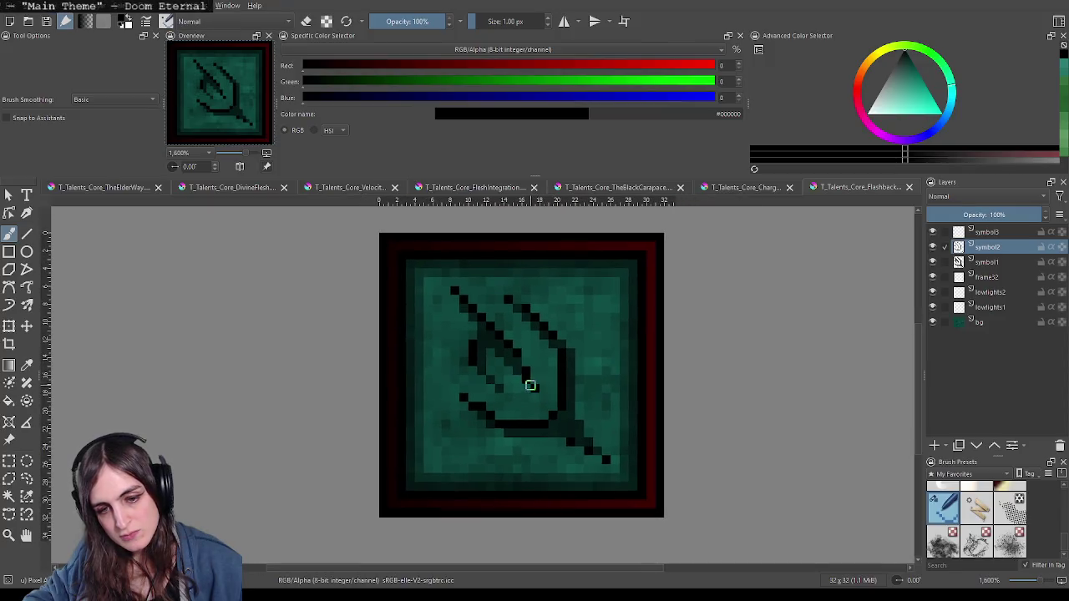
click(994, 262)
Step: Touch up single pixels at the right stroke's top, both bottom-stroke ends, and the tail end
key(e)
scroll(513, 322, up, 4)
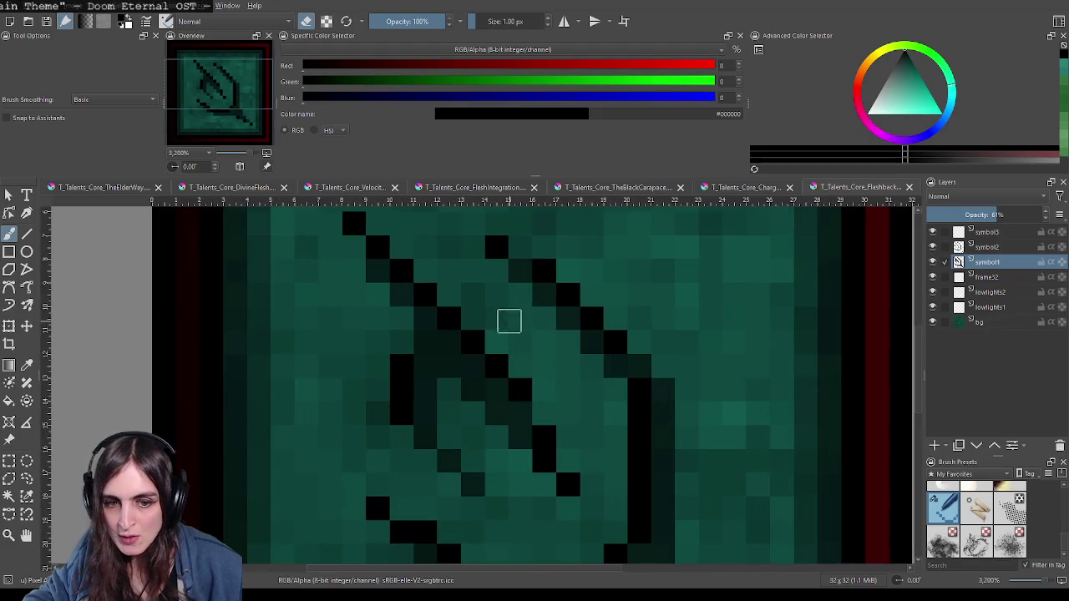
drag(499, 288, 542, 351)
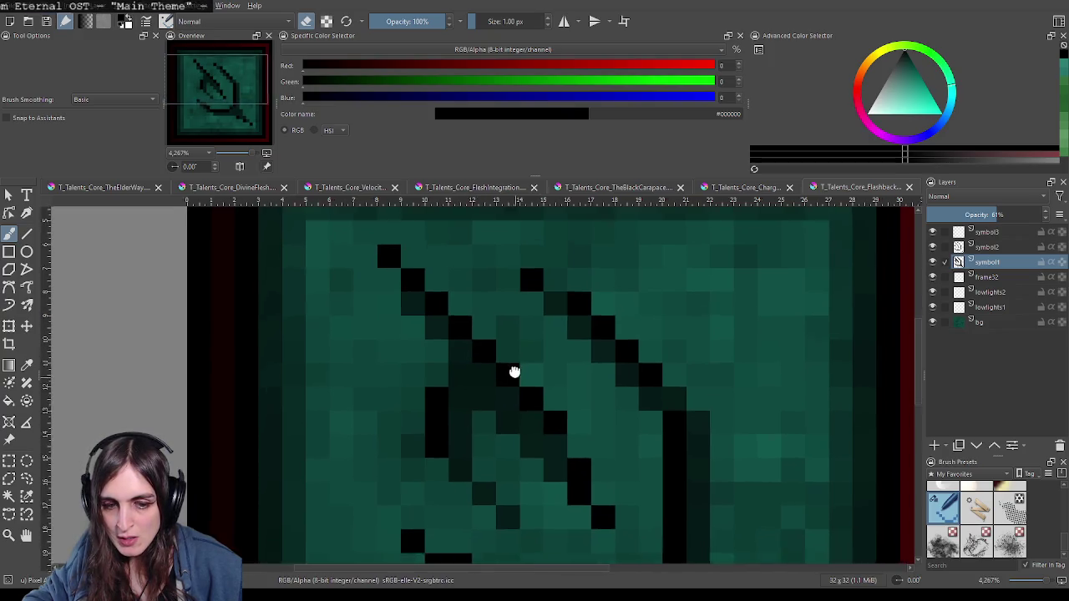
drag(490, 380, 481, 280)
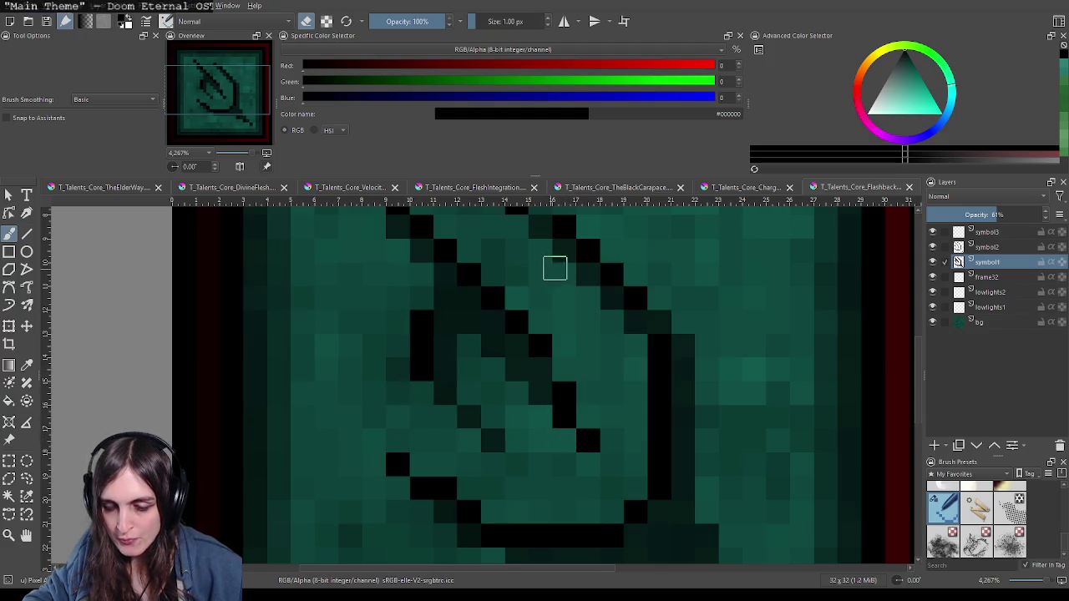
drag(537, 222, 518, 306)
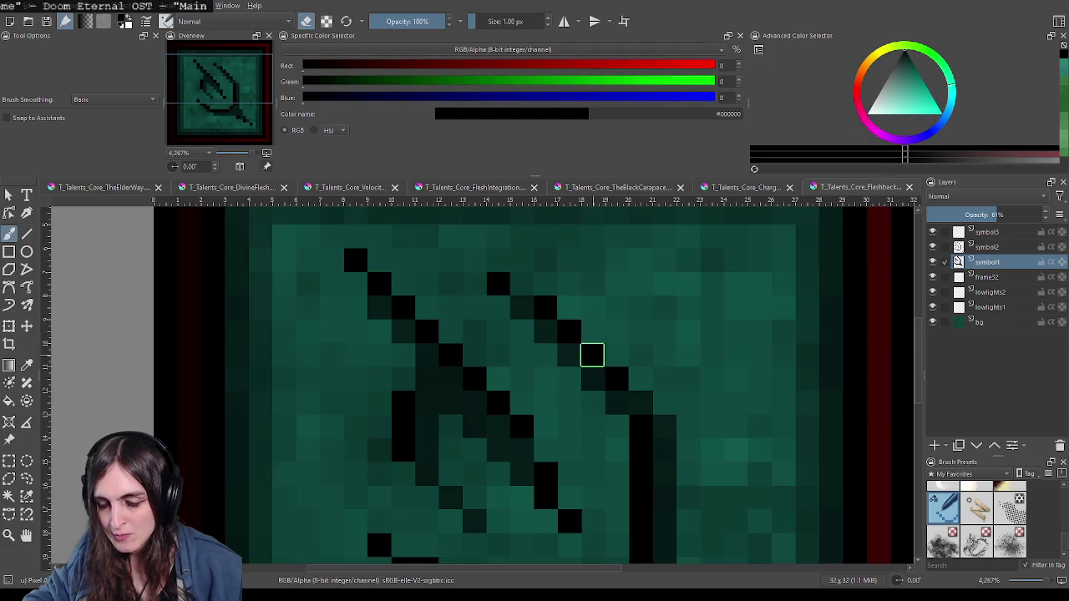
drag(680, 424, 637, 299)
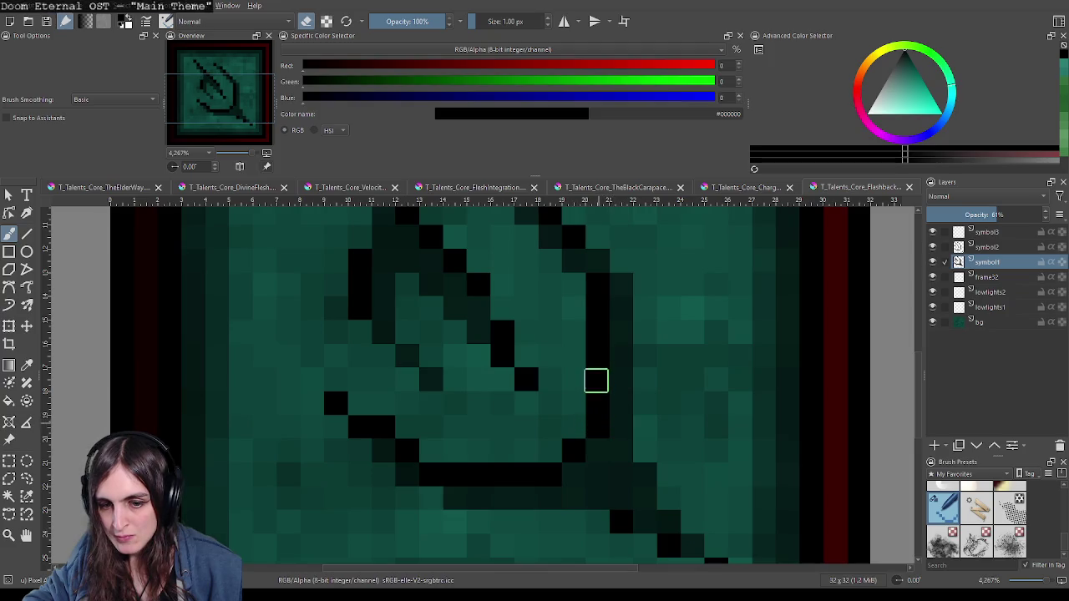
click(598, 289)
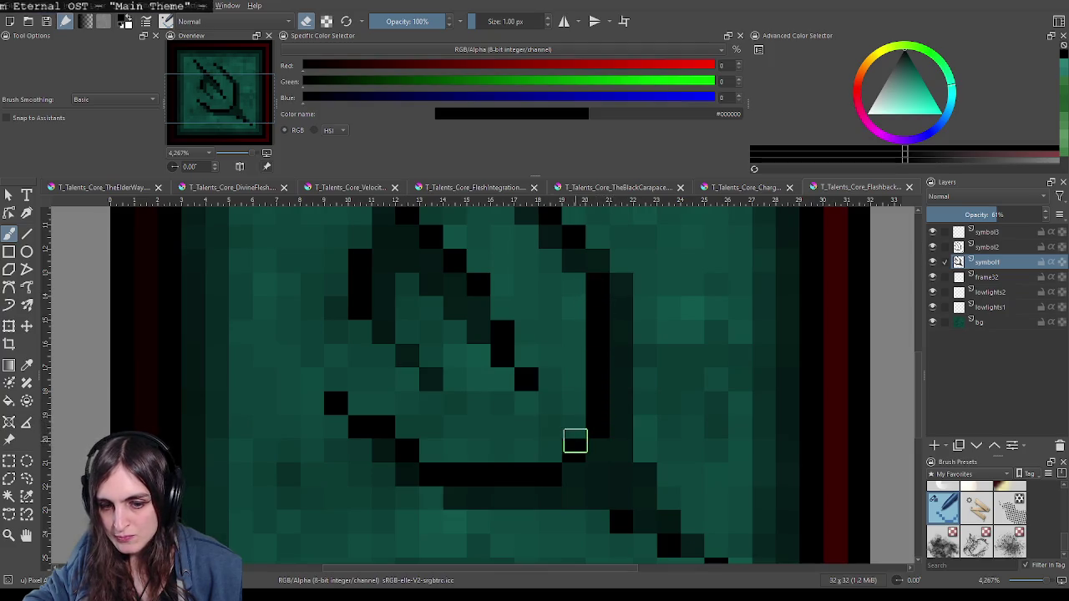
click(556, 469)
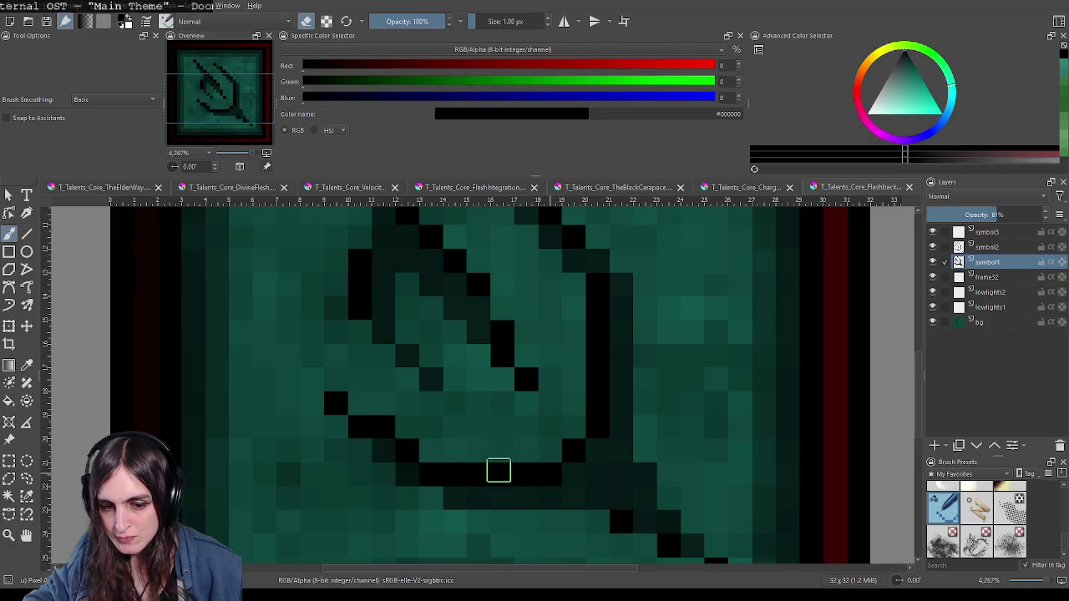
click(430, 474)
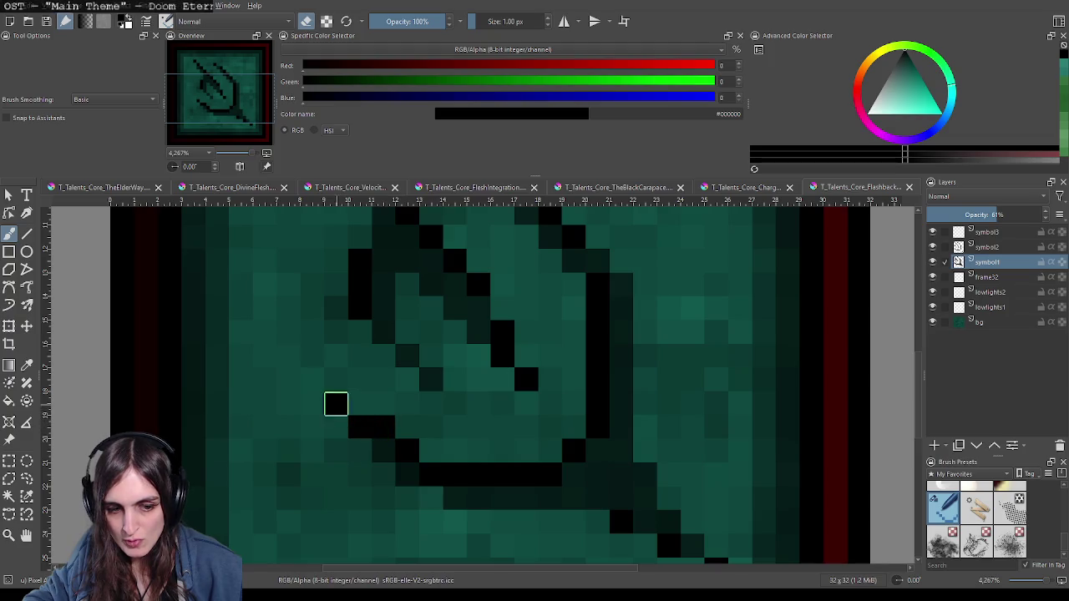
drag(588, 487, 432, 327)
click(465, 363)
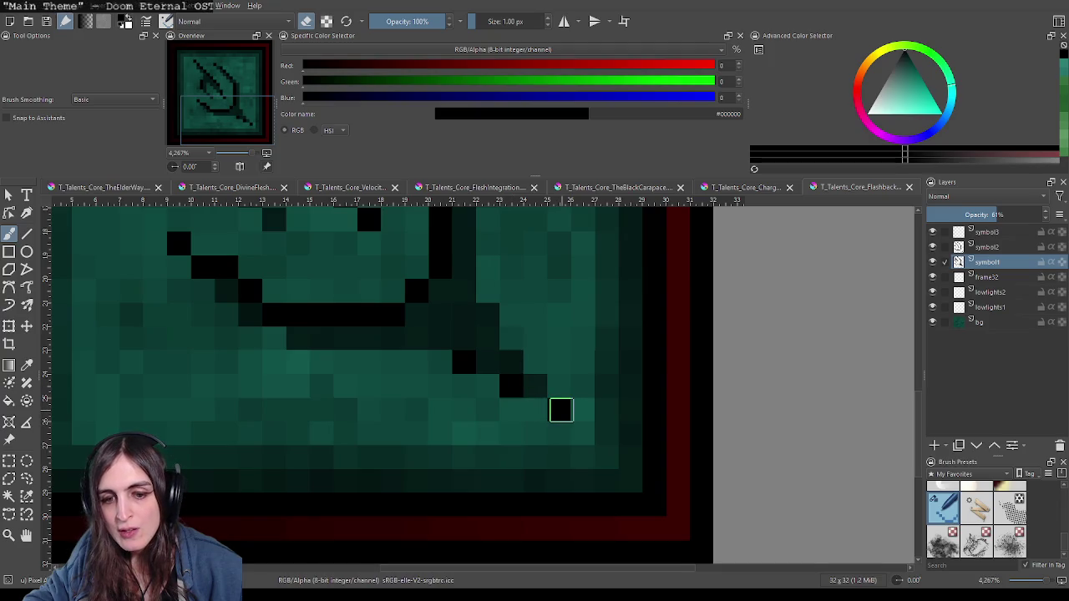
scroll(556, 309, down, 5)
scroll(574, 355, up, 2)
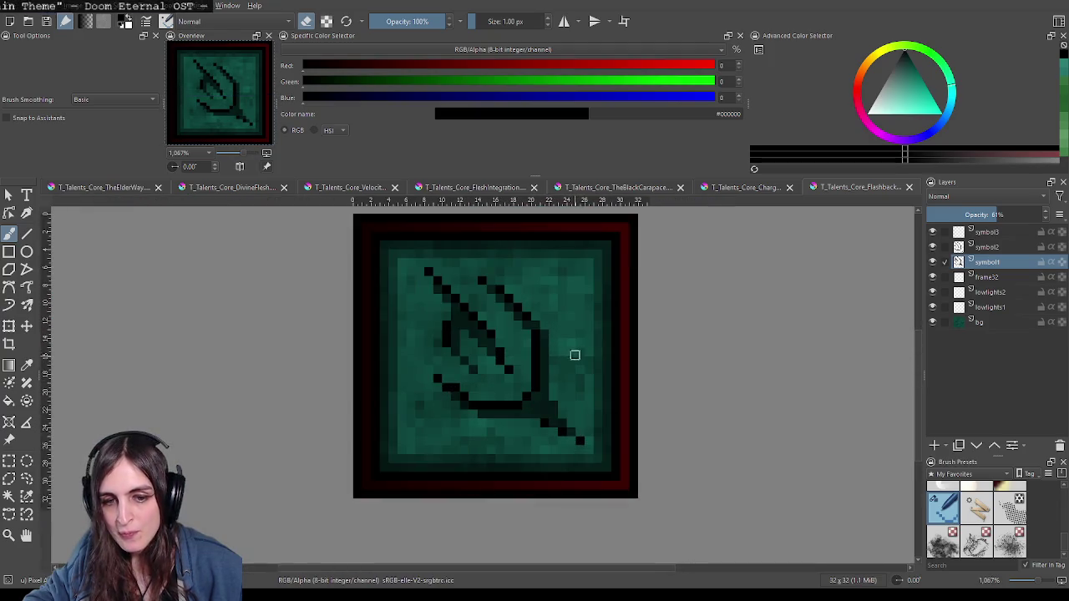
Step: Toggle symbol2's visibility to compare the figure, then make symbol3 the active layer
click(933, 247)
click(933, 247)
click(933, 247)
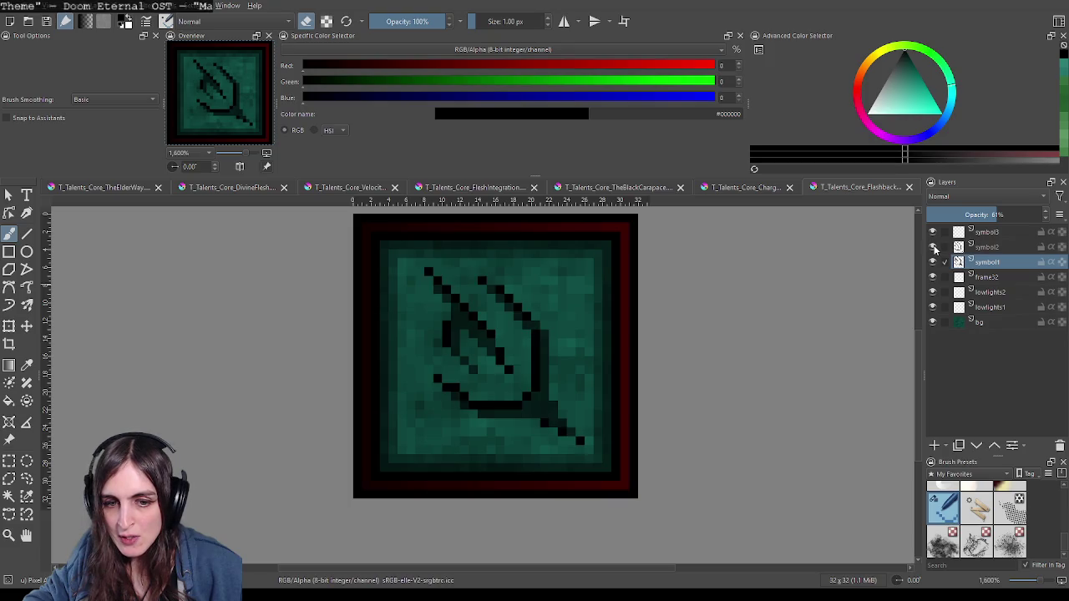
click(933, 248)
click(932, 247)
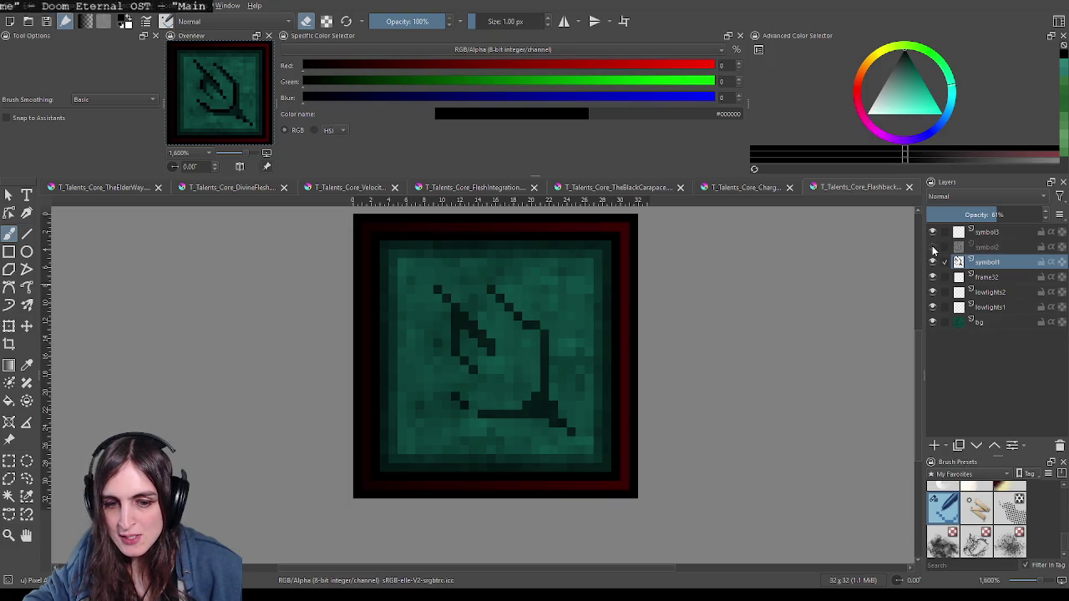
click(1000, 234)
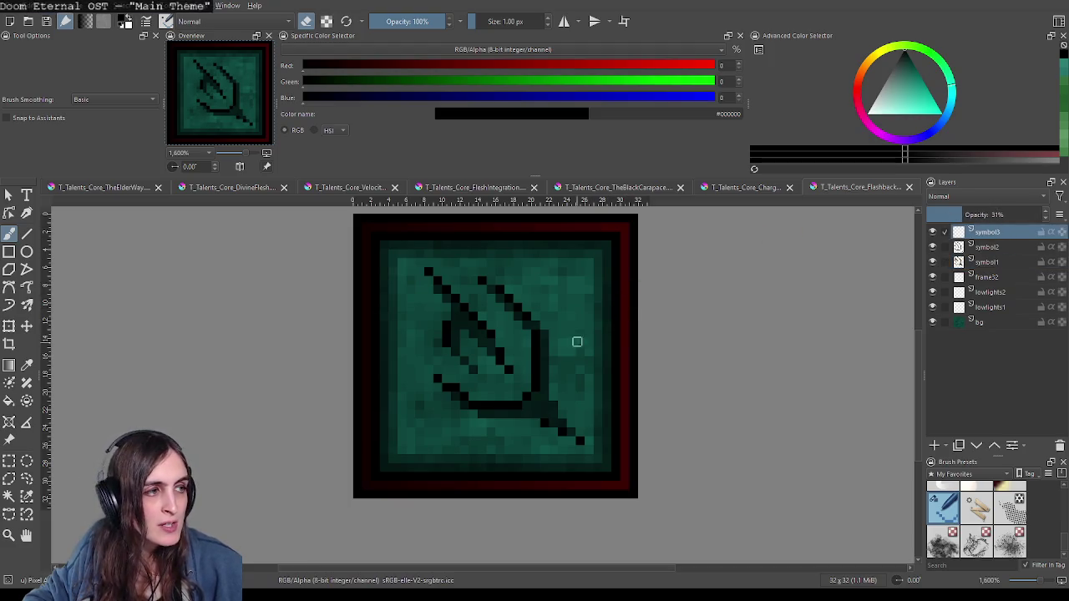
drag(520, 351, 501, 349)
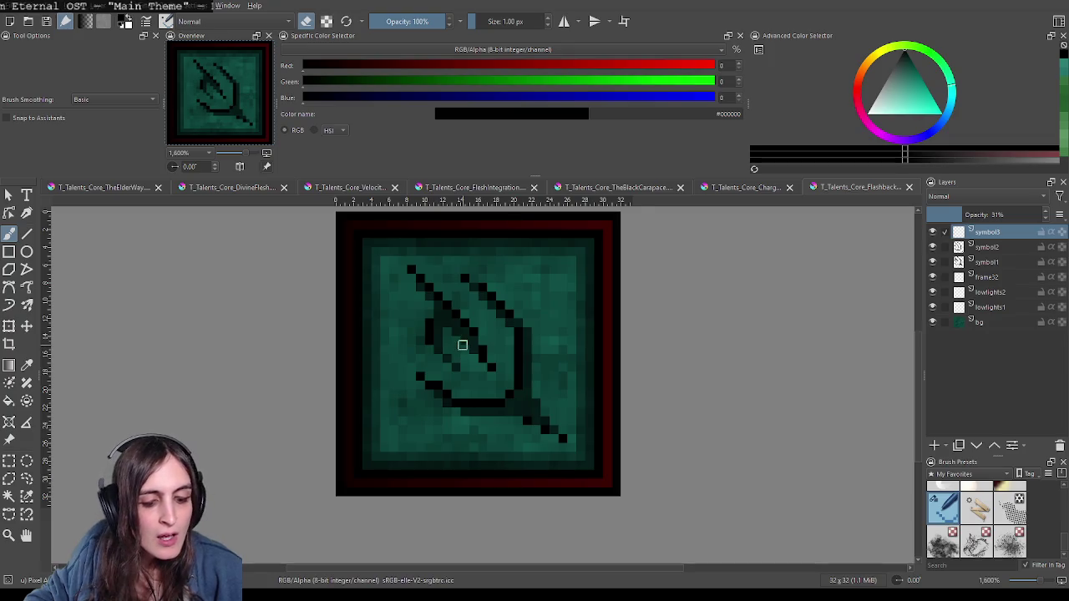
Step: Sample the dark teal from the icon with the colour picker
key(p)
scroll(441, 338, up, 2)
scroll(470, 289, up, 1)
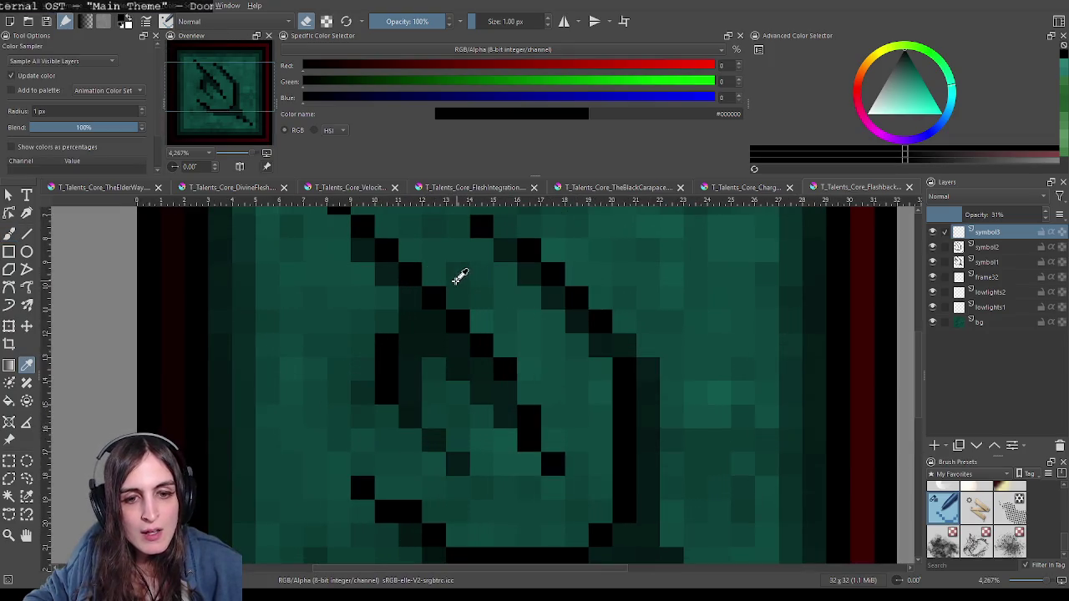
click(445, 273)
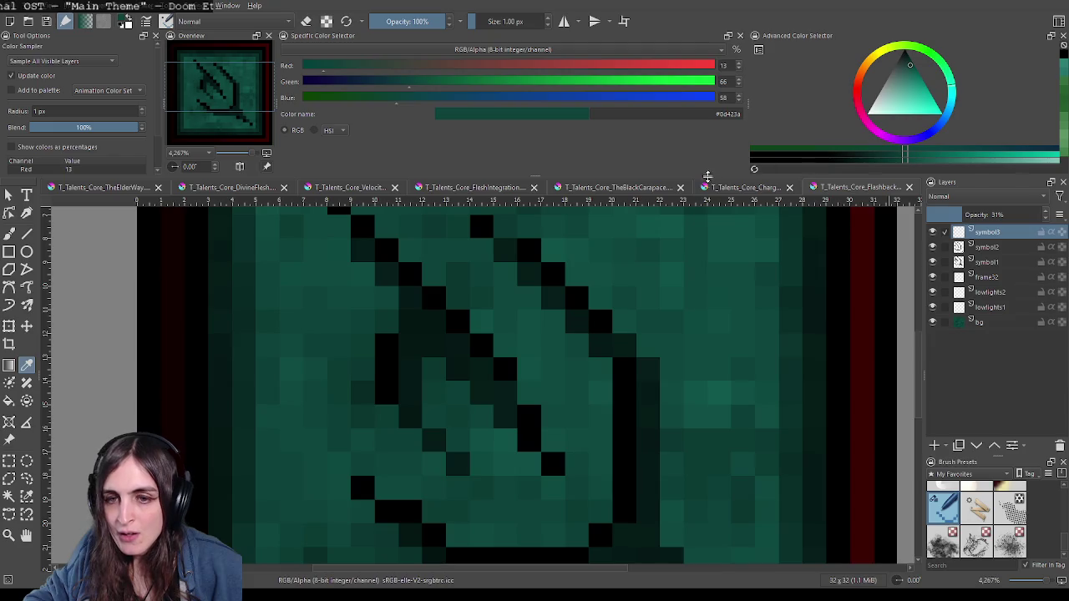
key(1)
key(b)
scroll(635, 365, up, 3)
scroll(668, 370, up, 3)
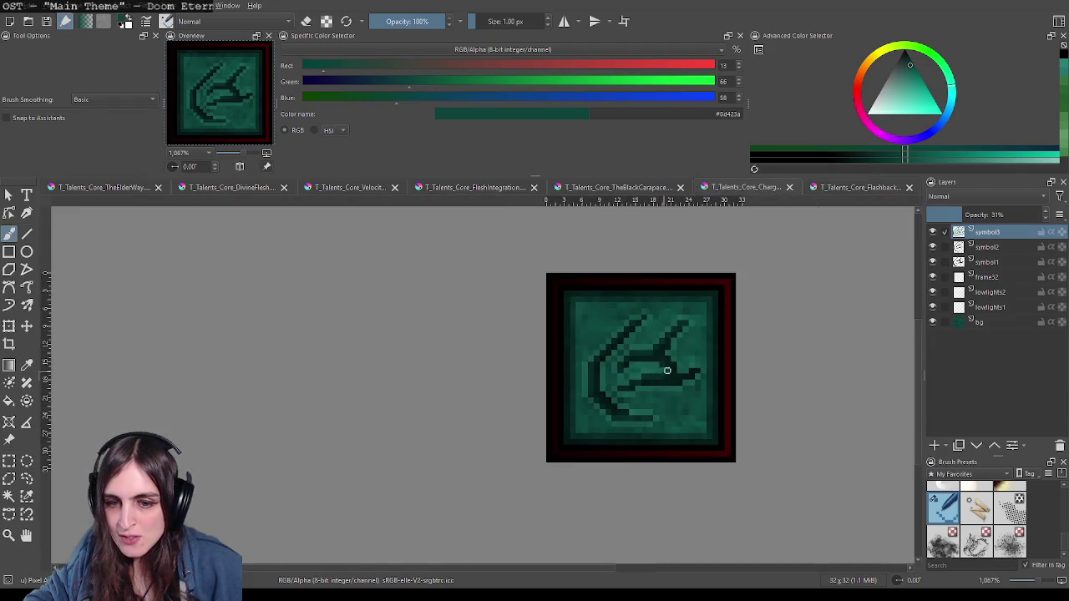
scroll(667, 370, up, 2)
Step: Pick the light highlight teal (45, 128, 115) at full symbol3 opacity, then restore 31%
key(p)
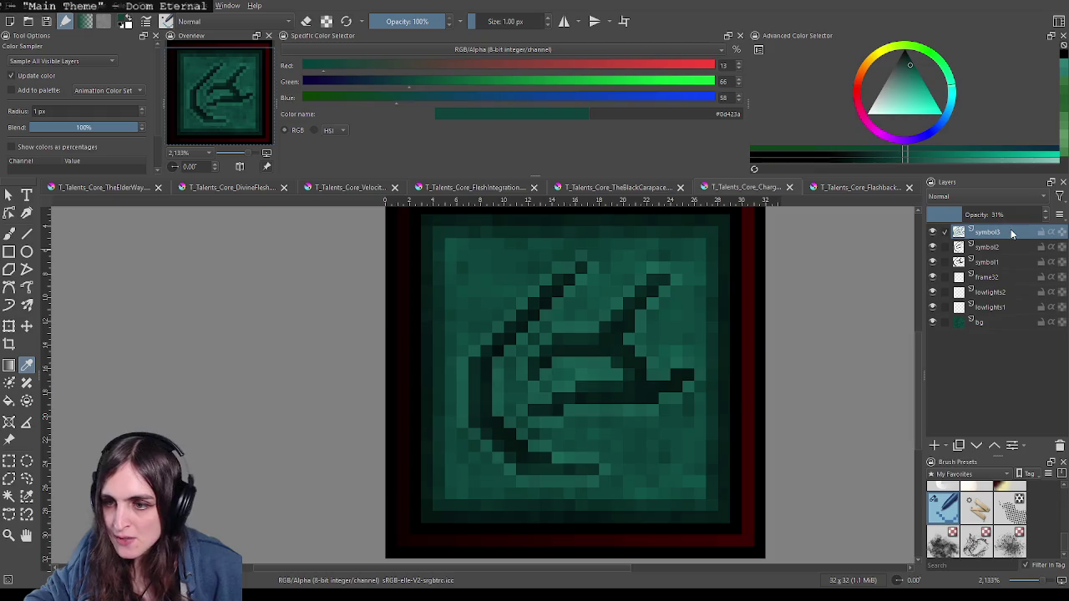
drag(994, 216, 1044, 216)
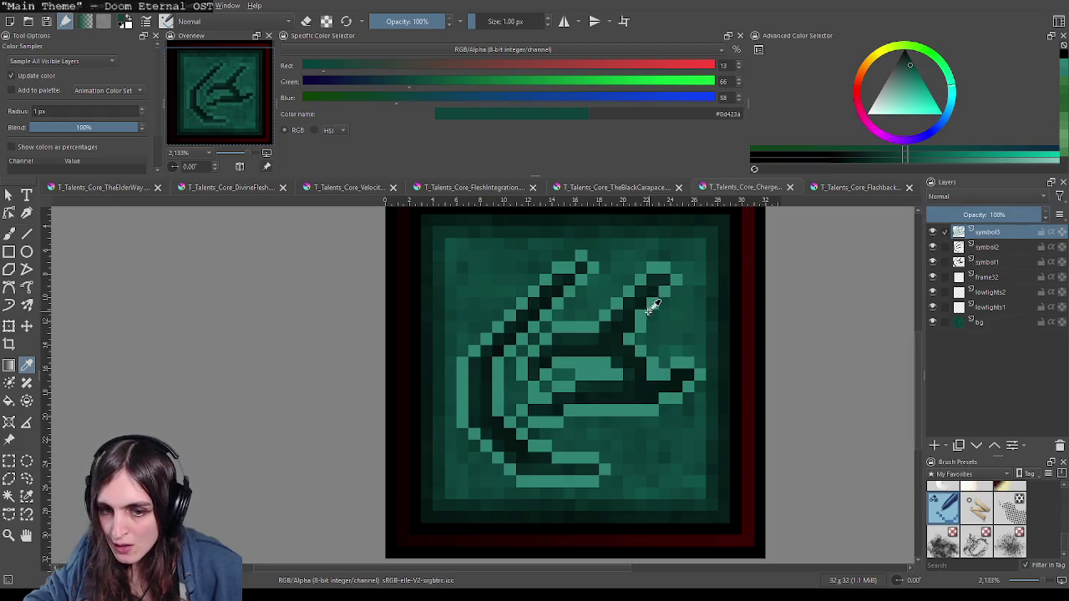
click(635, 284)
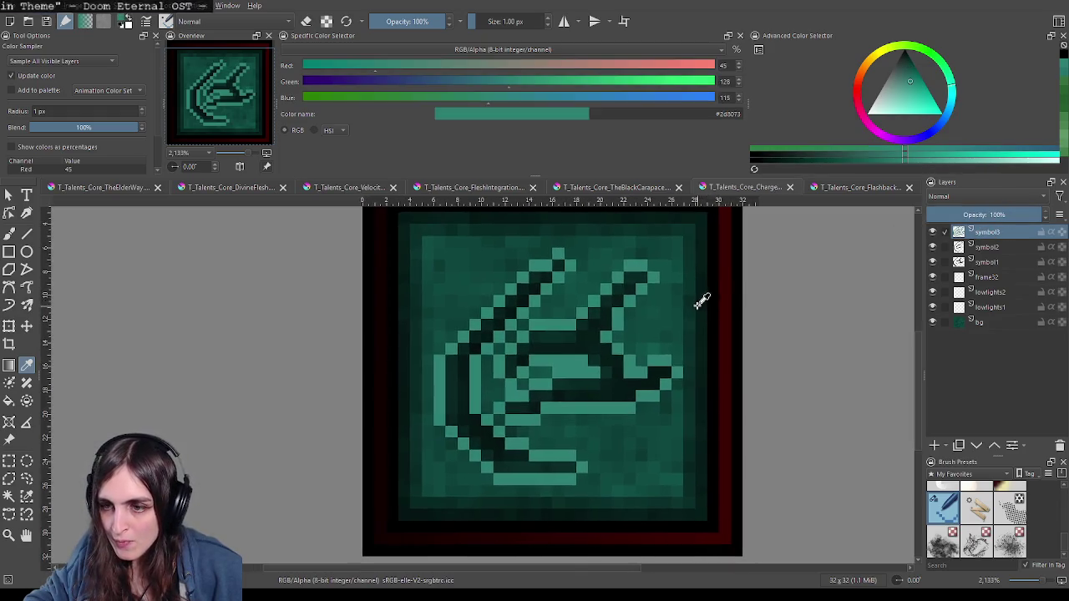
key(ctrl+z)
drag(763, 312, 681, 320)
click(835, 188)
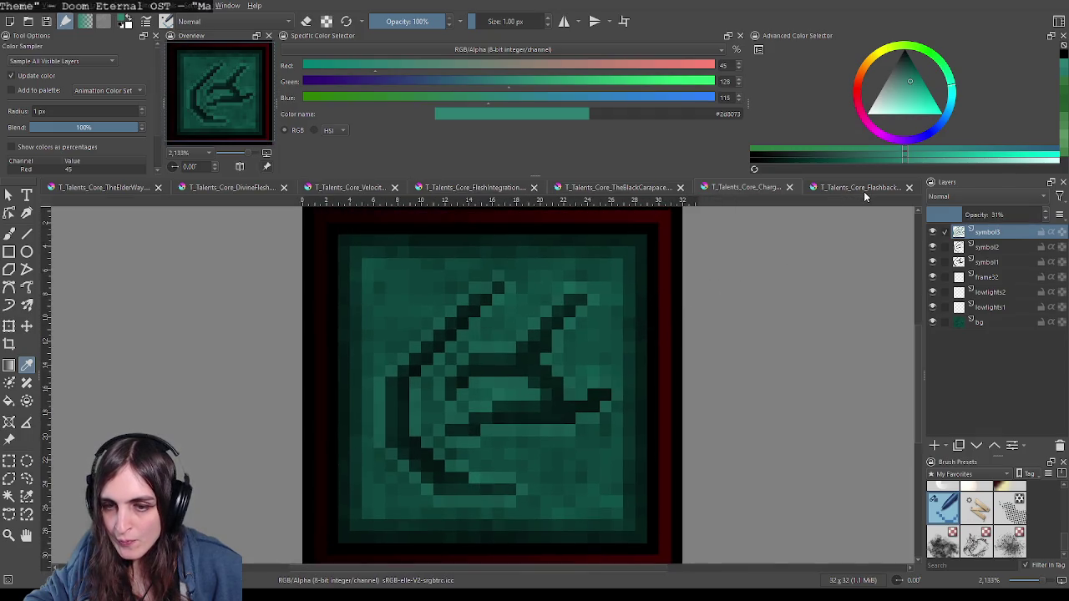
scroll(625, 300, up, 1)
Step: Paint teal highlight pixels along the rune's main diagonal and lower curved stroke on symbol3
key(b)
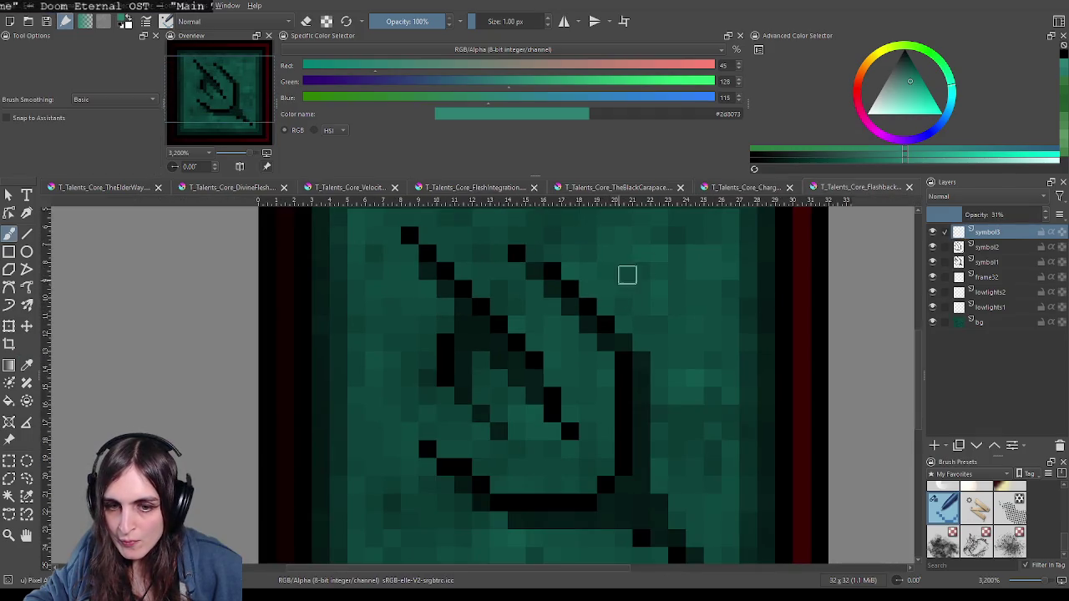
click(766, 190)
click(871, 191)
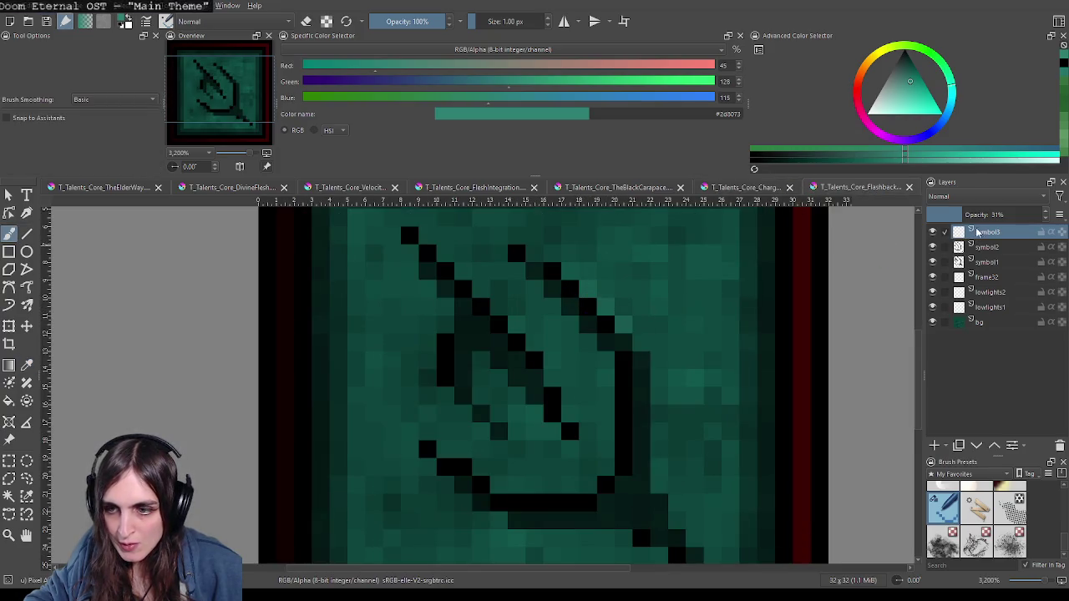
mouse_move(588, 289)
mouse_down()
mouse_move(659, 372)
mouse_move(660, 476)
mouse_up()
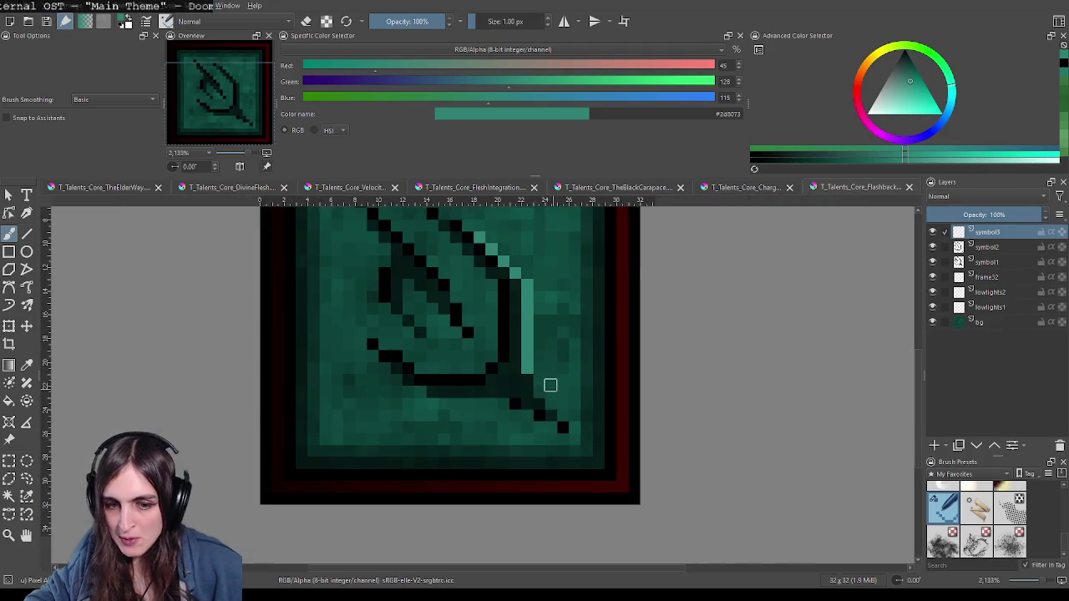
click(541, 380)
click(552, 404)
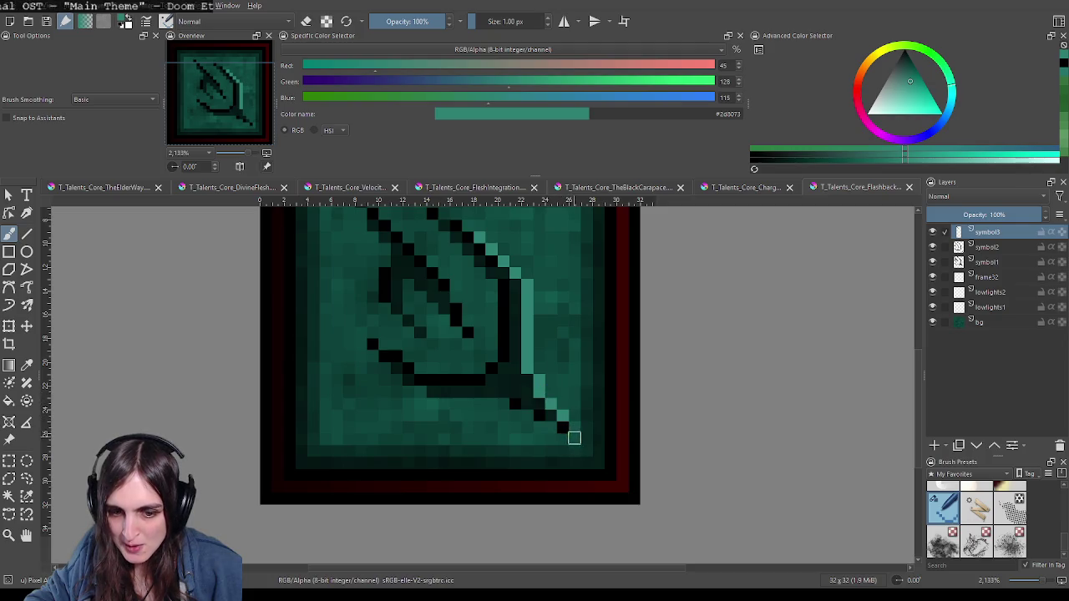
click(577, 434)
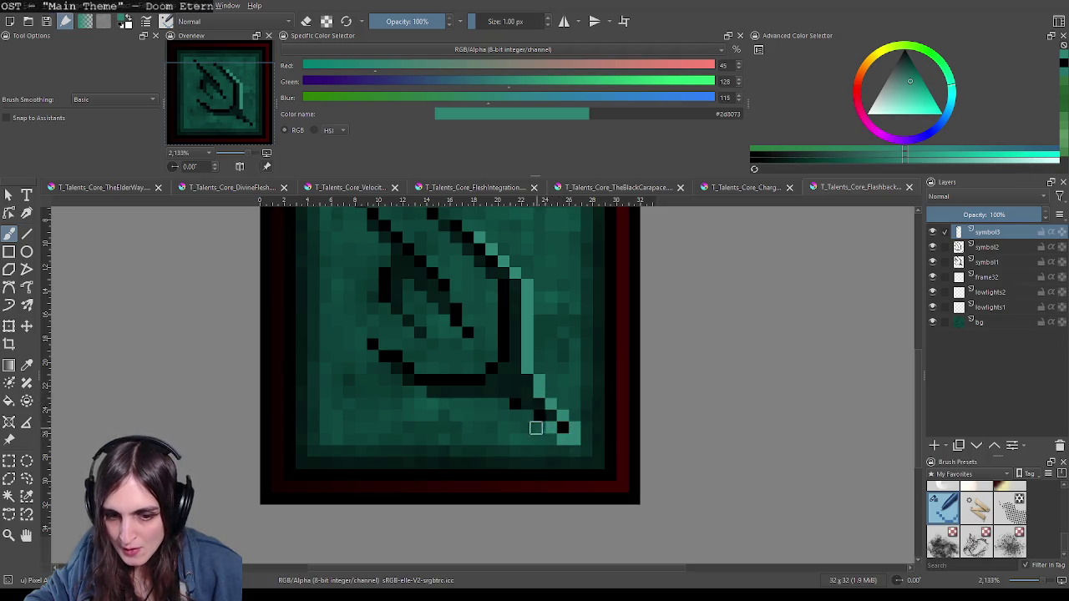
click(529, 415)
click(504, 404)
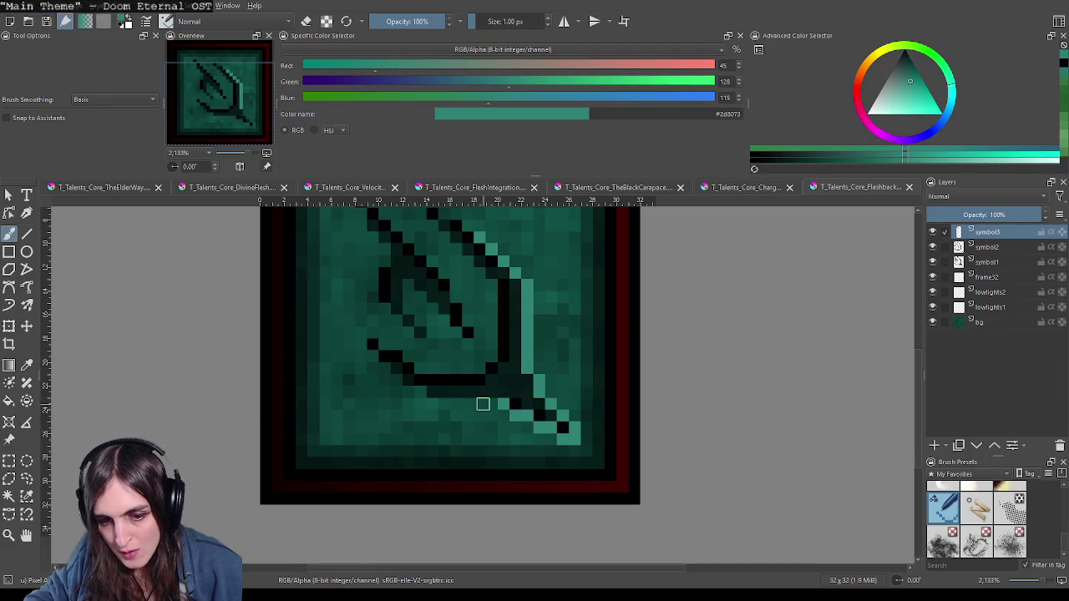
mouse_move(499, 404)
mouse_down()
mouse_move(448, 404)
mouse_move(385, 369)
mouse_up()
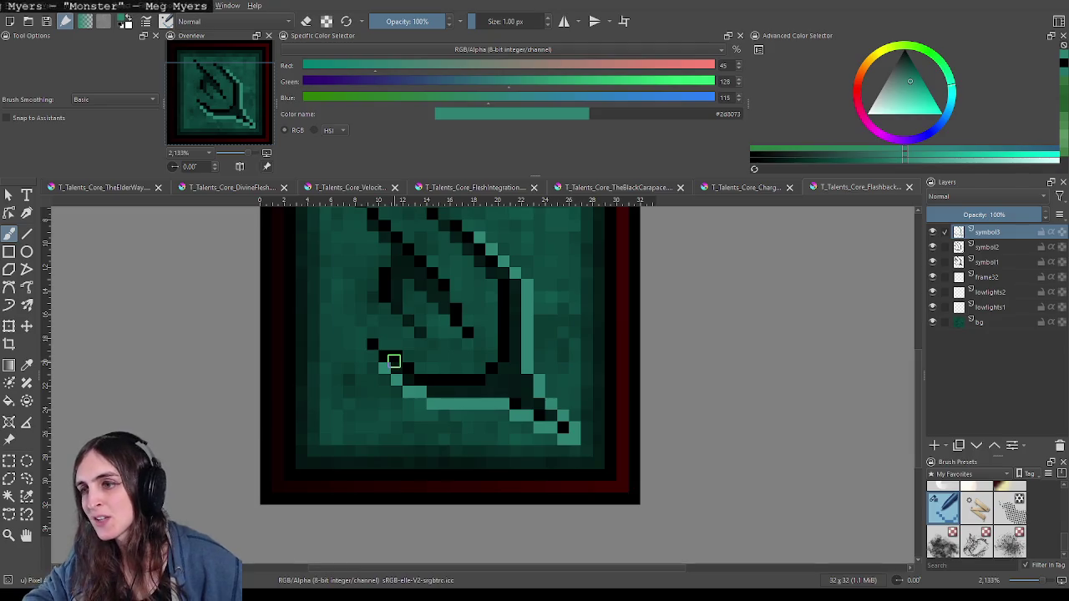
Step: Add teal highlight pixels around the upper-left stroke and beneath the horizontal black stroke
scroll(351, 358, up, 3)
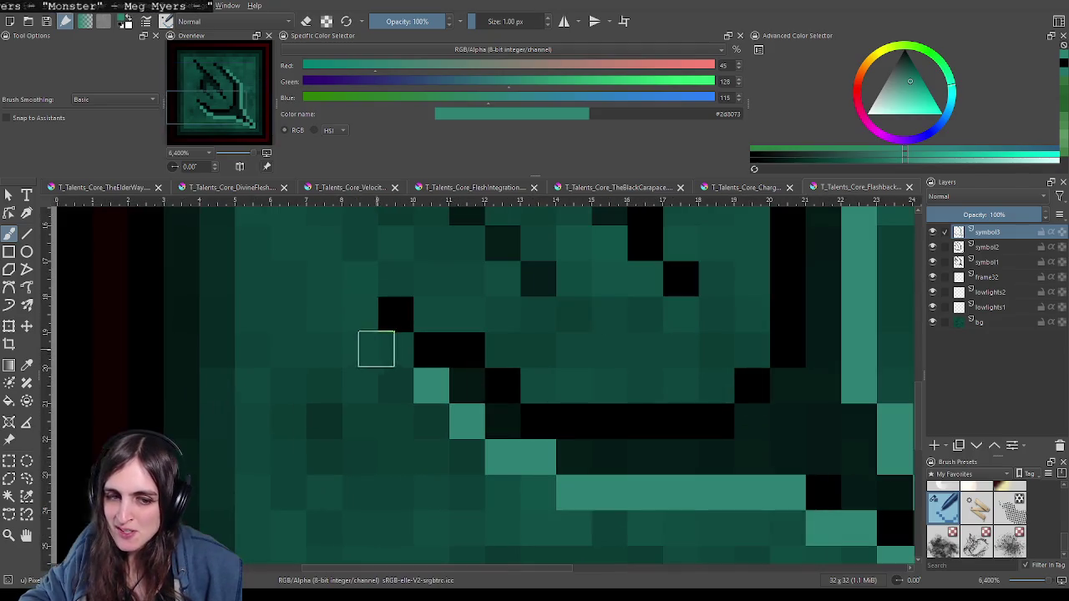
click(359, 314)
click(355, 276)
click(392, 280)
click(429, 312)
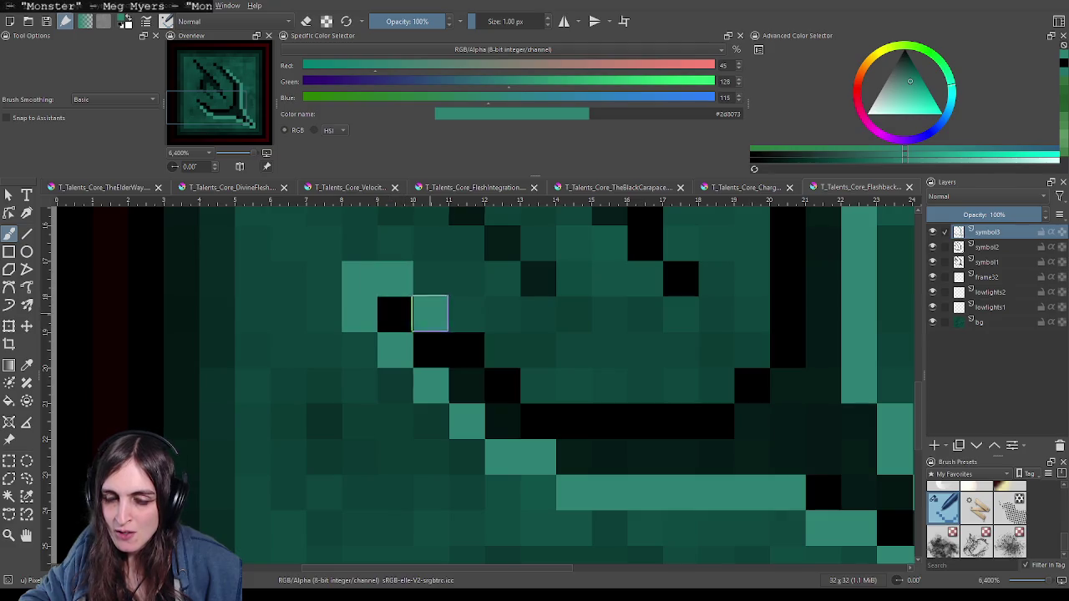
drag(466, 321, 503, 348)
mouse_move(538, 385)
mouse_down()
mouse_move(697, 386)
mouse_move(735, 353)
mouse_move(744, 286)
mouse_move(662, 397)
mouse_move(662, 336)
mouse_move(594, 242)
mouse_move(657, 273)
mouse_up()
Step: Trace a light teal column up the inner diagonal, left of the black stroke
scroll(749, 318, down, 3)
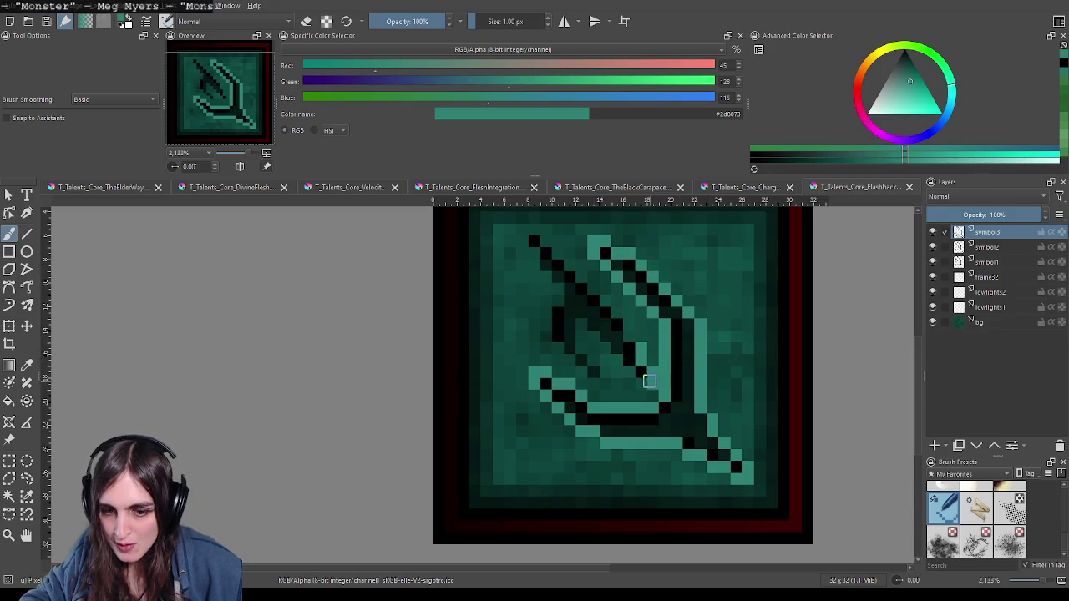
drag(599, 345, 580, 326)
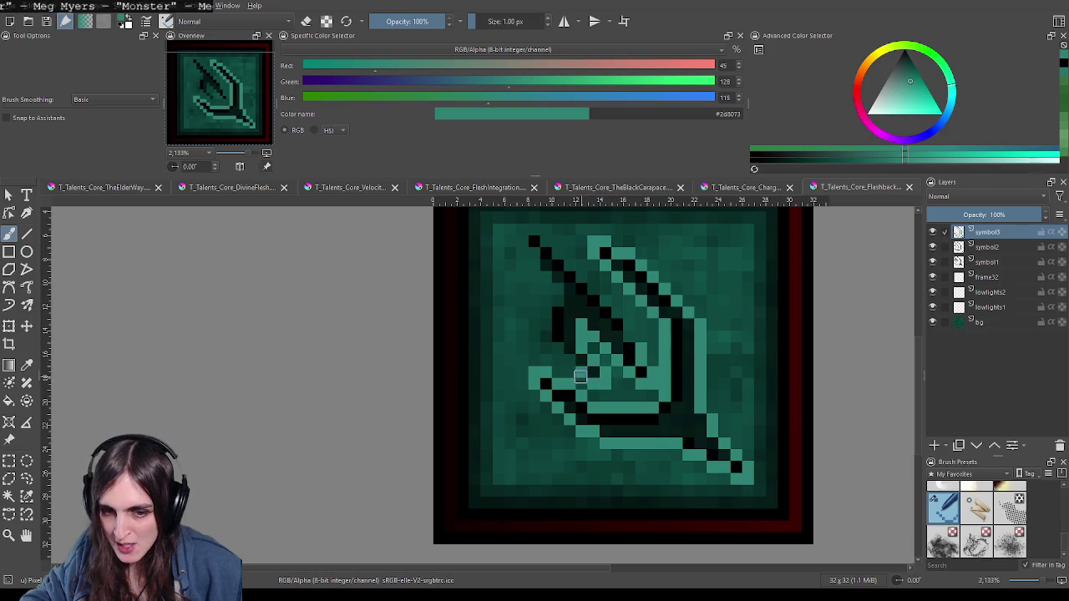
mouse_move(569, 362)
mouse_down()
mouse_move(542, 341)
mouse_move(558, 284)
mouse_move(534, 257)
mouse_move(543, 238)
mouse_up()
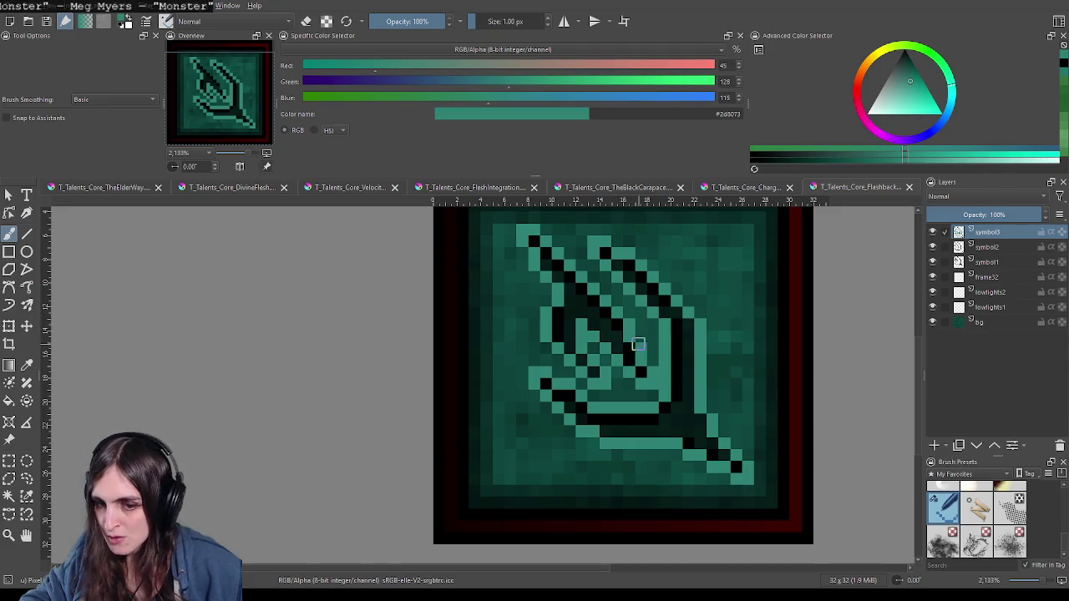
scroll(746, 408, down, 1)
scroll(748, 418, down, 3)
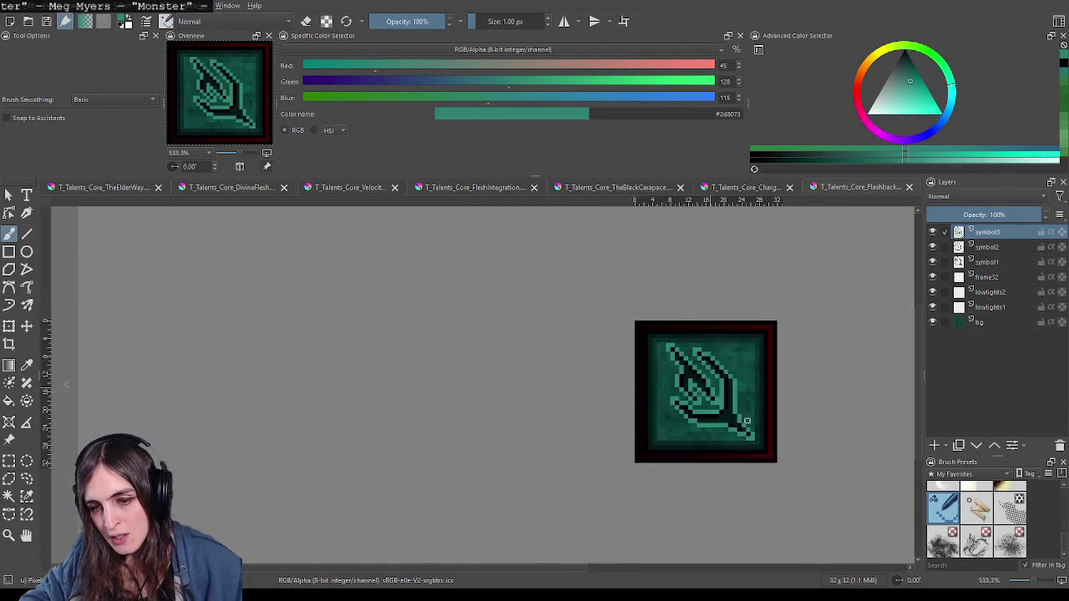
scroll(747, 419, up, 3)
scroll(751, 415, down, 2)
drag(754, 412, 686, 389)
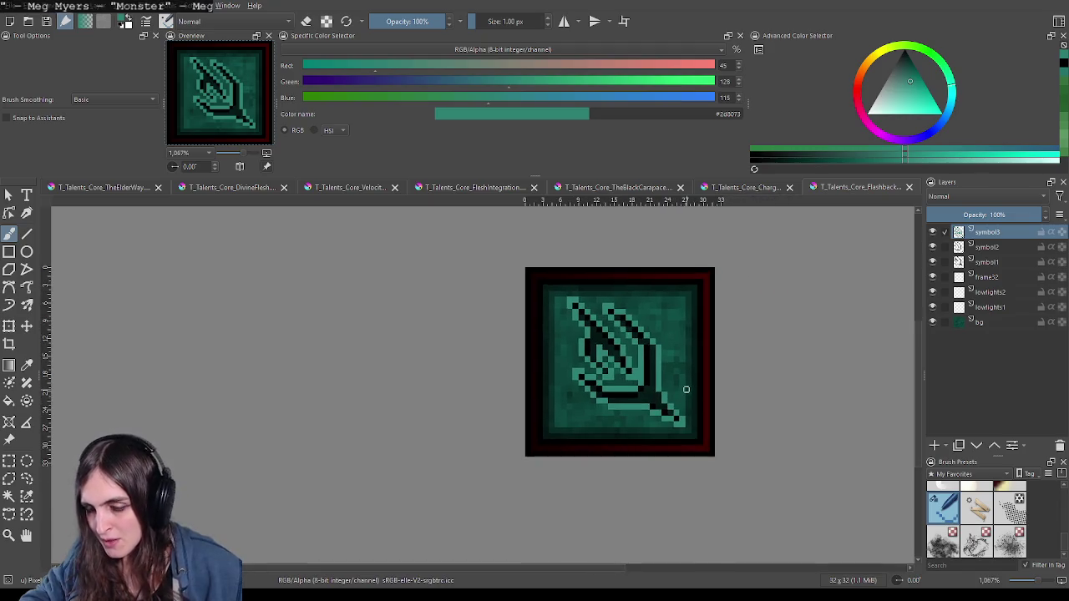
scroll(685, 390, up, 1)
scroll(634, 382, down, 1)
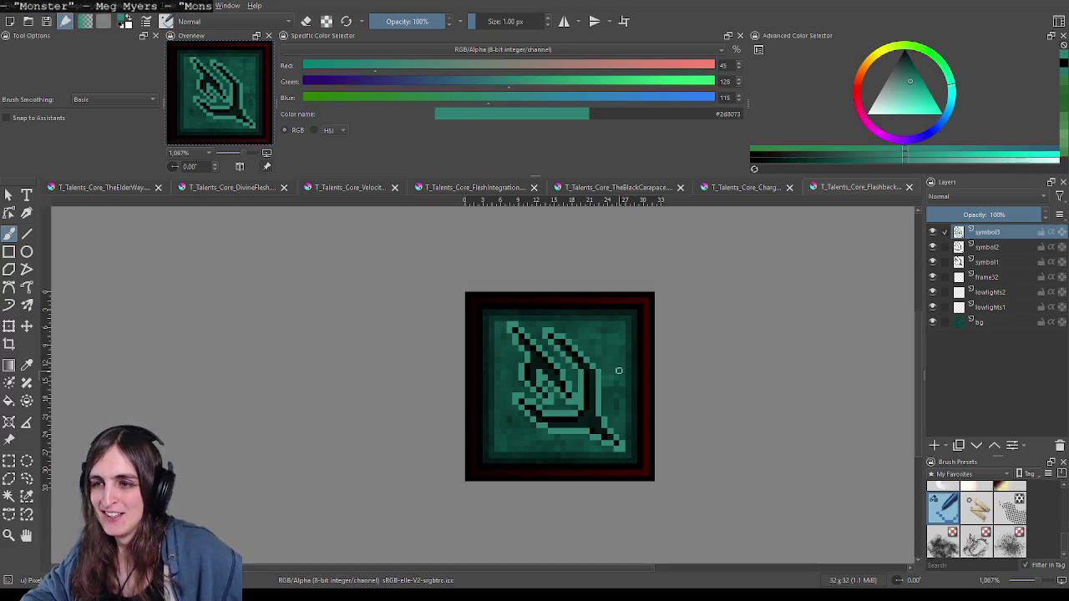
scroll(599, 370, right, 1)
scroll(584, 389, down, 2)
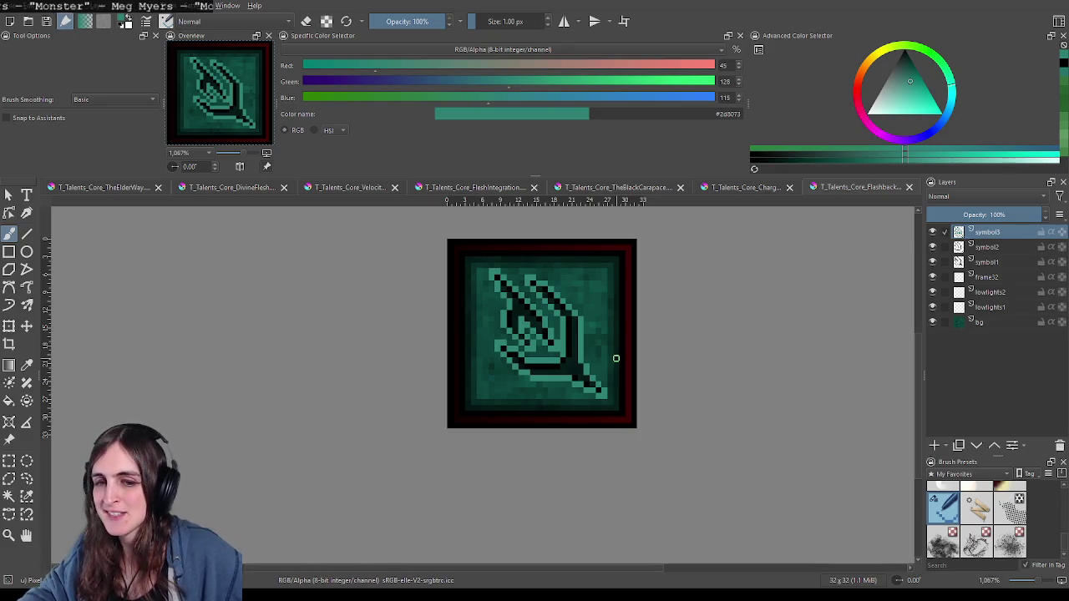
scroll(575, 335, up, 1)
click(993, 248)
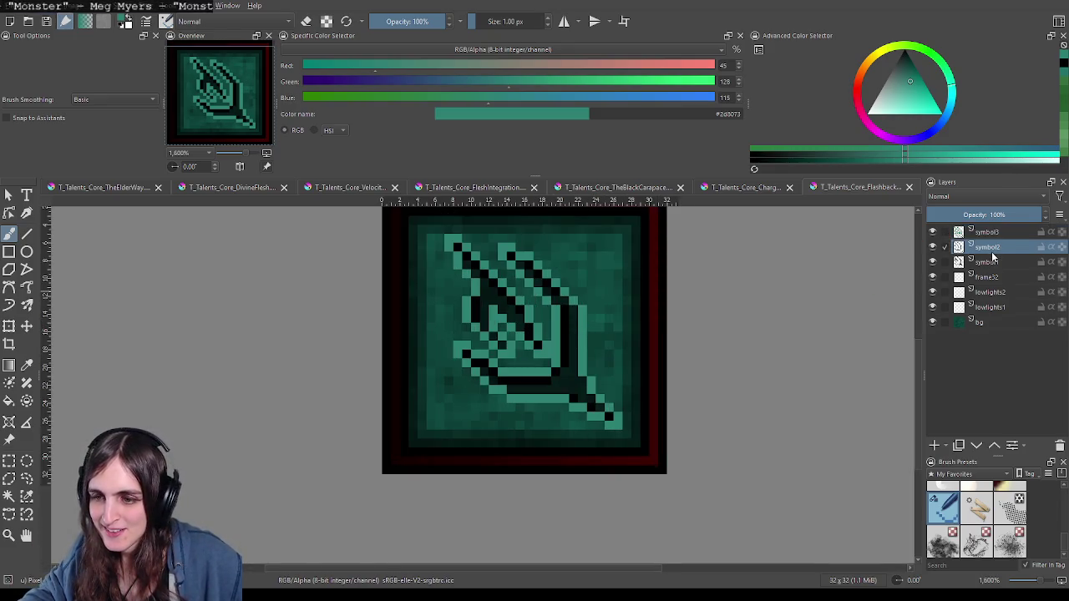
Step: Set the symbol2 layer opacity to 41% and the symbol3 layer to 31%
text(41)
key(Return)
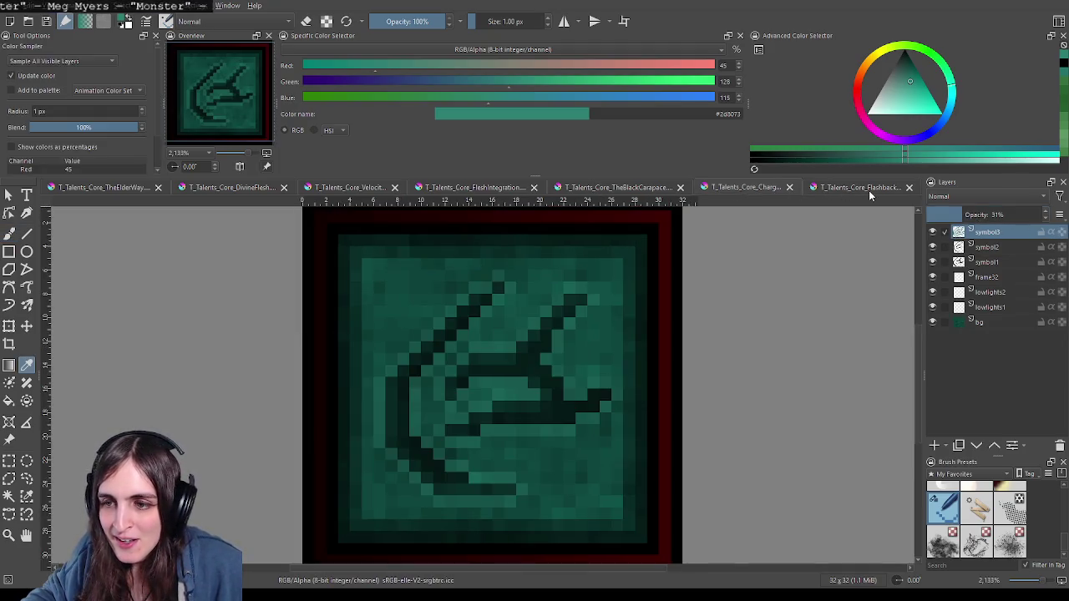
click(998, 234)
click(998, 215)
text(31)
key(Return)
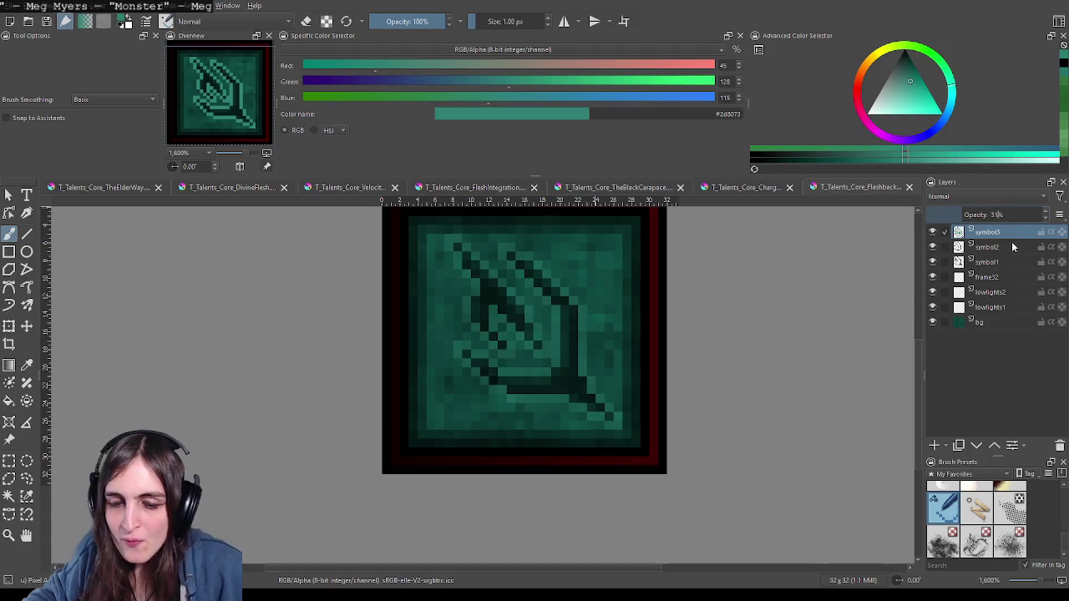
Step: Zoom out on the current icon and switch to the Charge icon document
scroll(585, 375, down, 3)
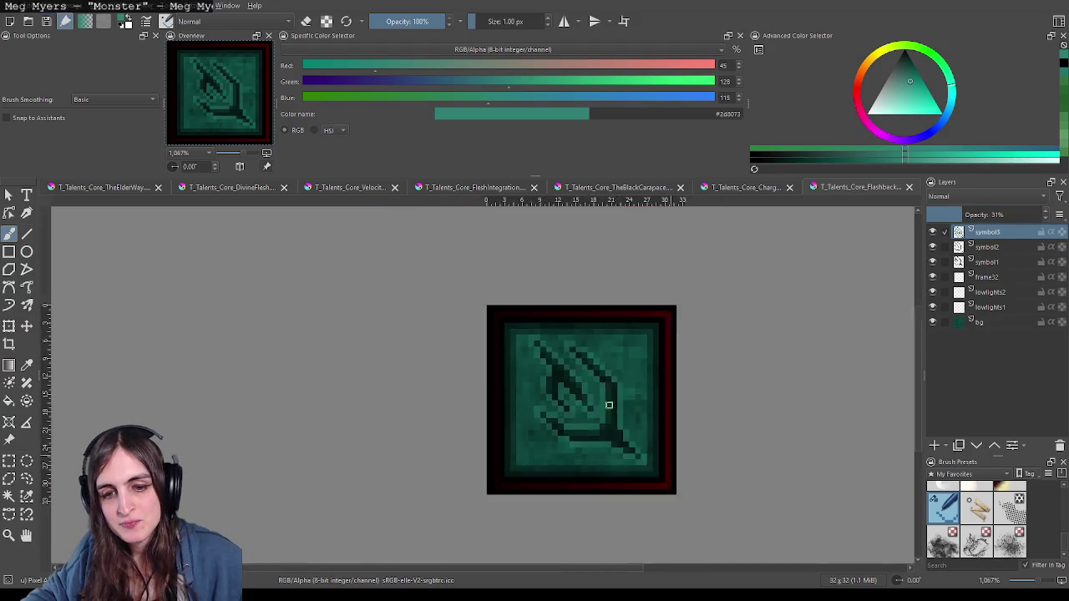
scroll(613, 406, down, 2)
scroll(656, 437, down, 2)
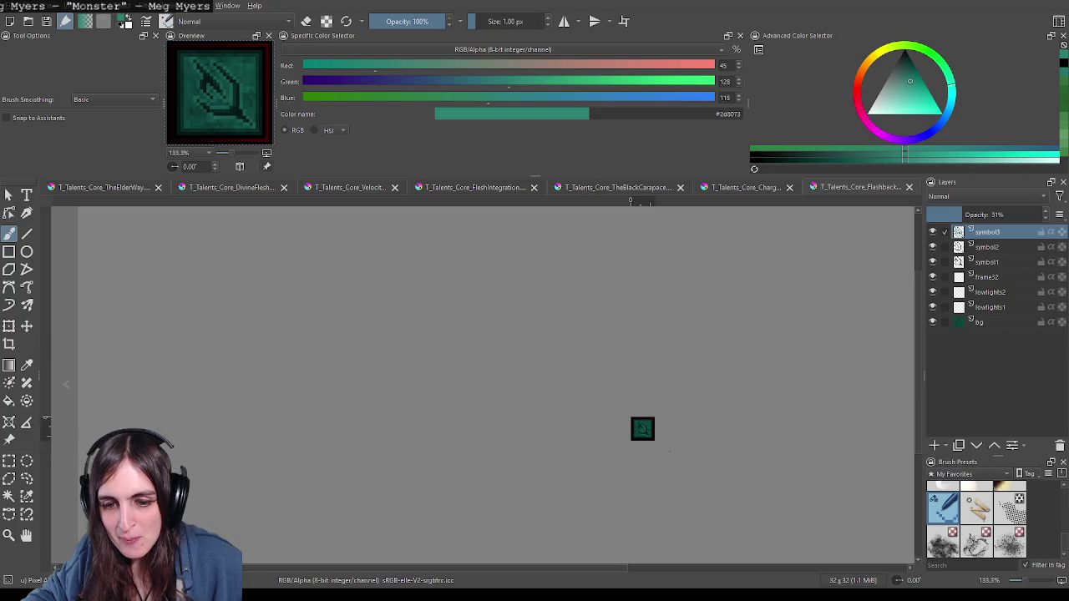
mouse_move(654, 434)
mouse_down()
mouse_move(640, 409)
mouse_move(652, 390)
mouse_up()
scroll(654, 393, down, 1)
click(770, 191)
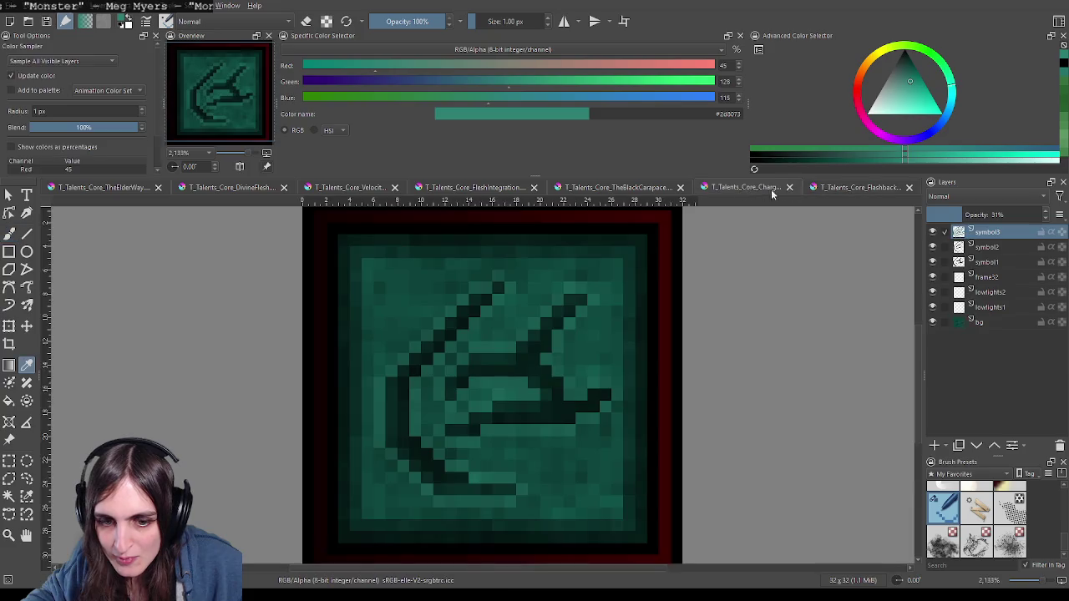
scroll(759, 351, down, 5)
scroll(766, 353, down, 2)
scroll(773, 356, down, 2)
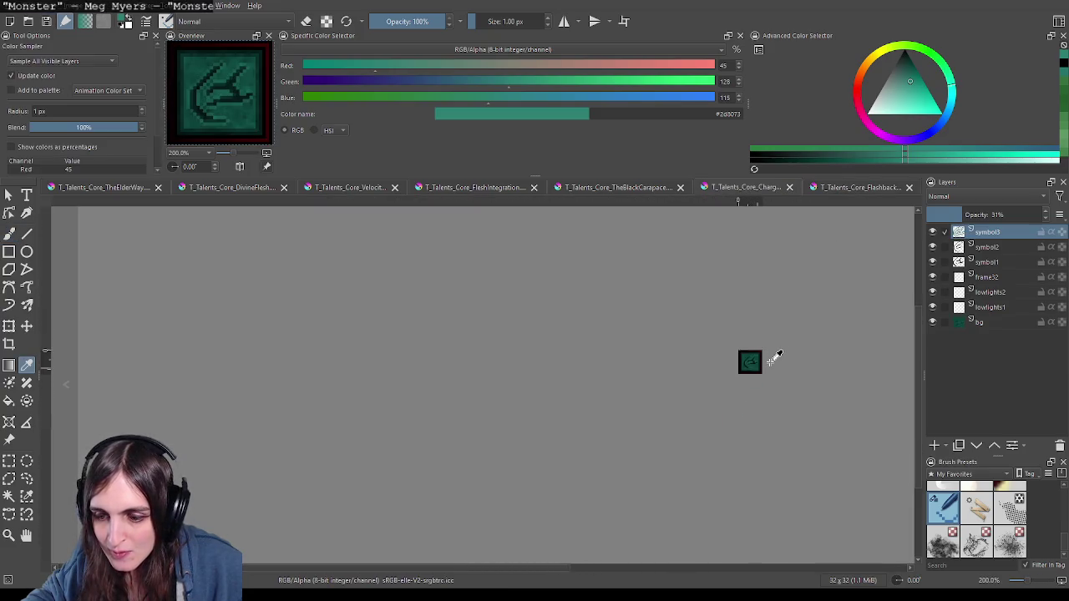
mouse_move(770, 359)
mouse_down()
mouse_move(697, 353)
mouse_move(625, 370)
mouse_up()
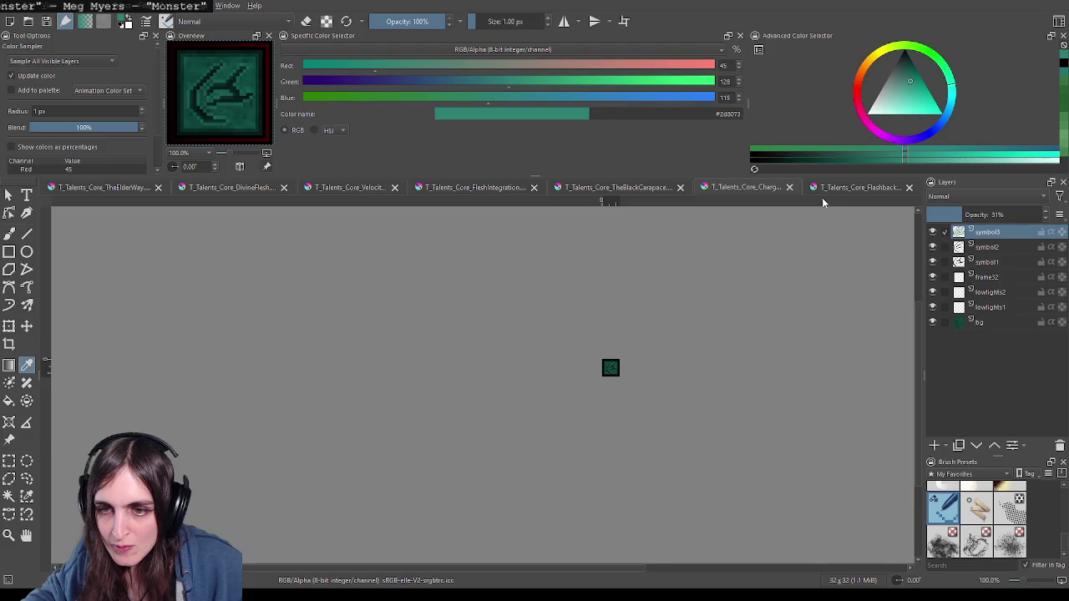
Step: Flip through the other open icon tabs for comparison, settling back on Charge
click(760, 188)
click(754, 191)
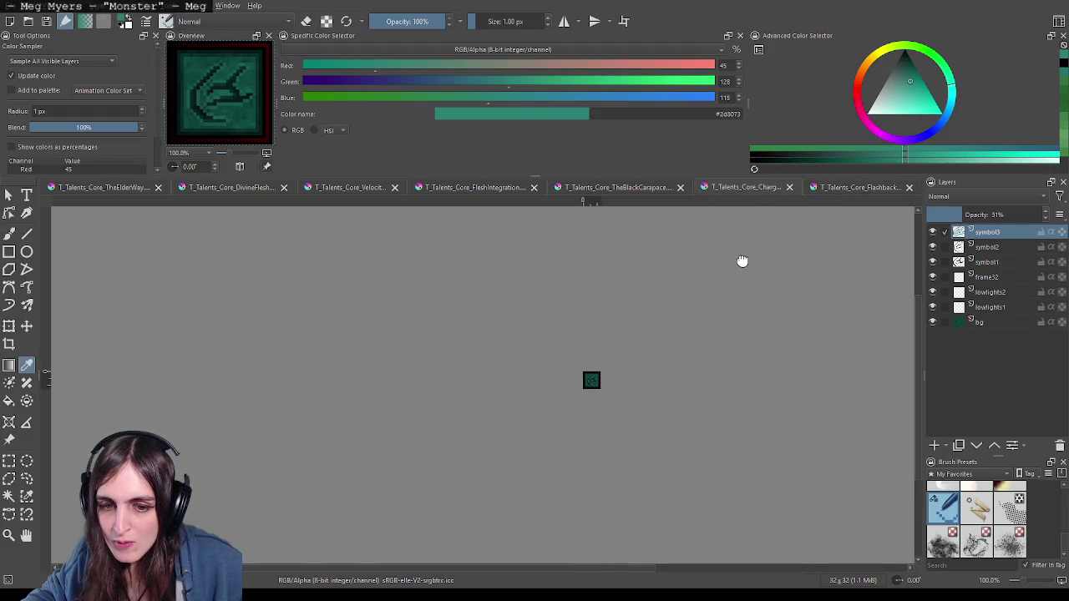
click(837, 191)
click(754, 191)
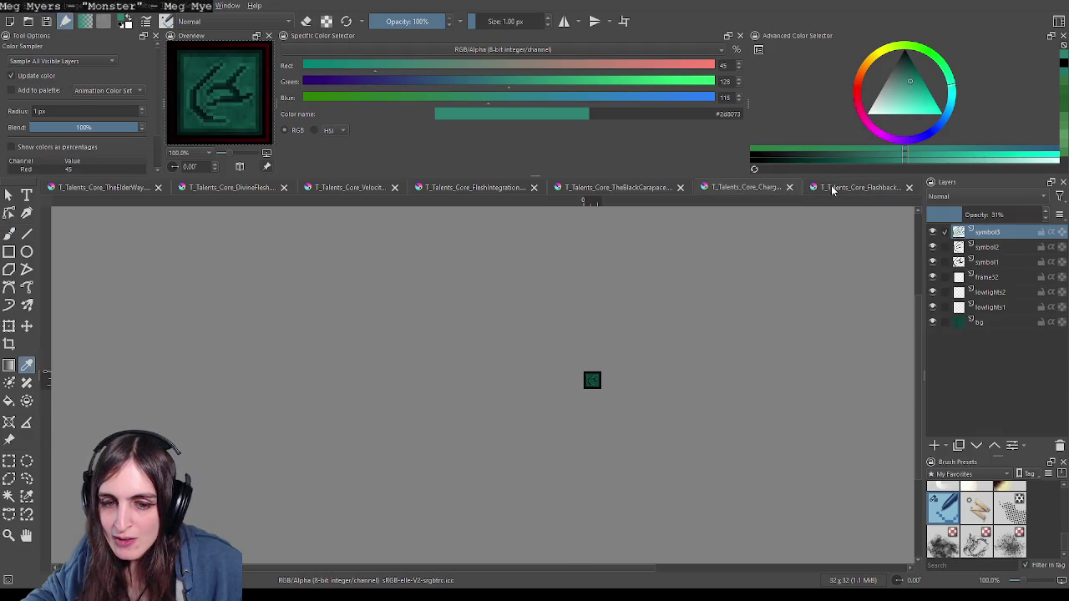
click(837, 191)
click(773, 190)
click(778, 190)
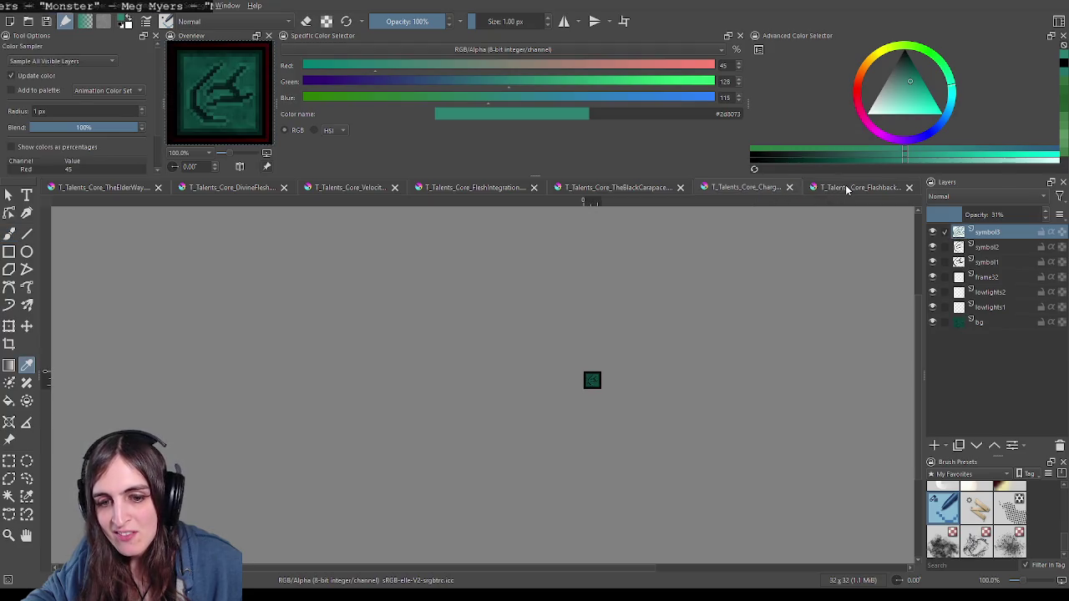
click(847, 190)
click(728, 187)
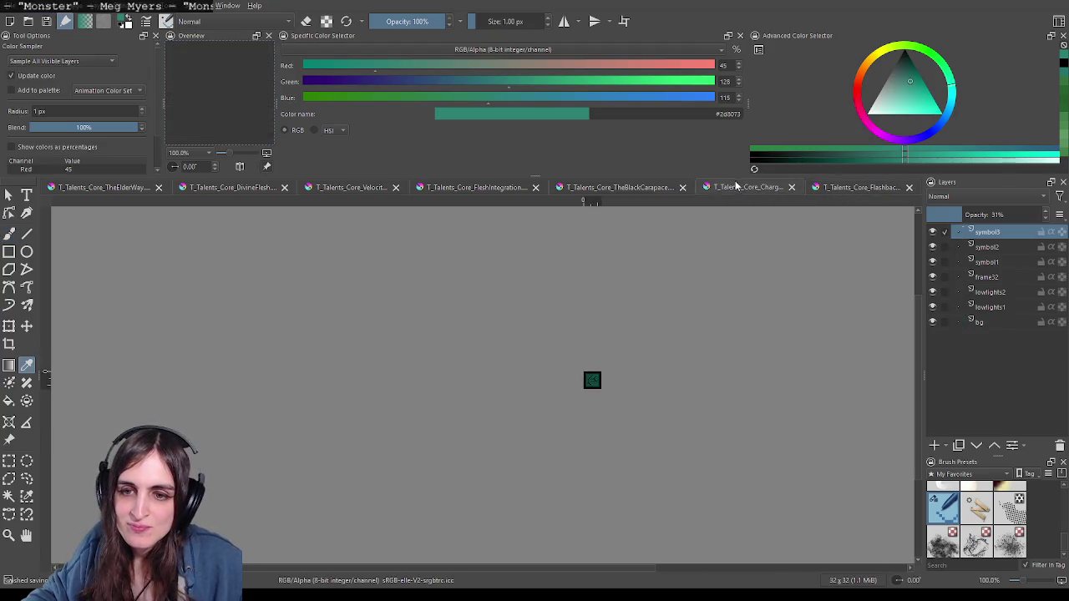
scroll(614, 401, up, 3)
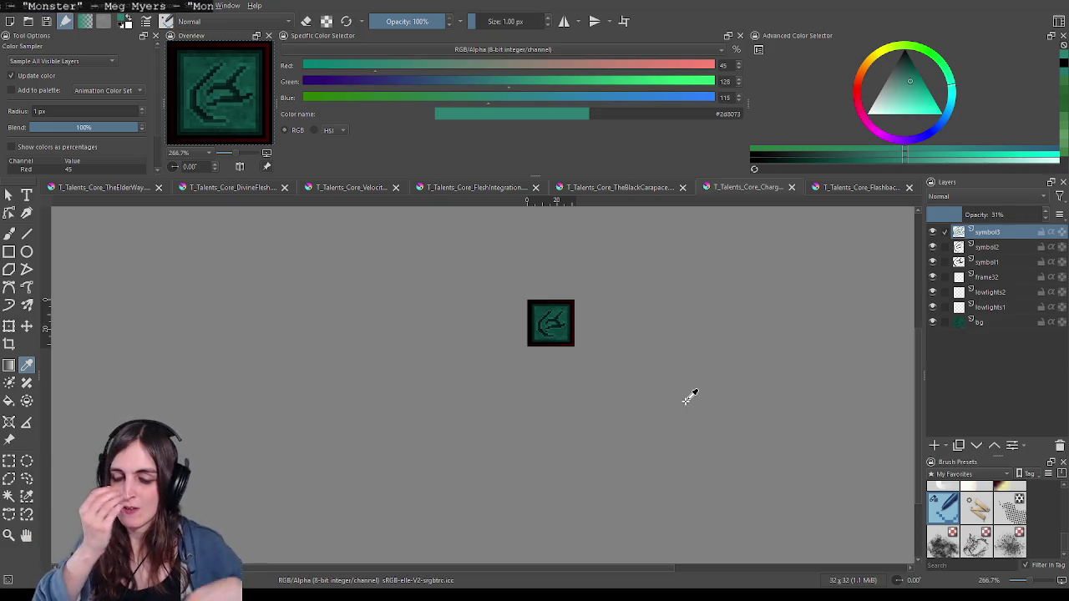
Step: Bring the Flashback icon document back on screen and save it with Ctrl+S
click(825, 186)
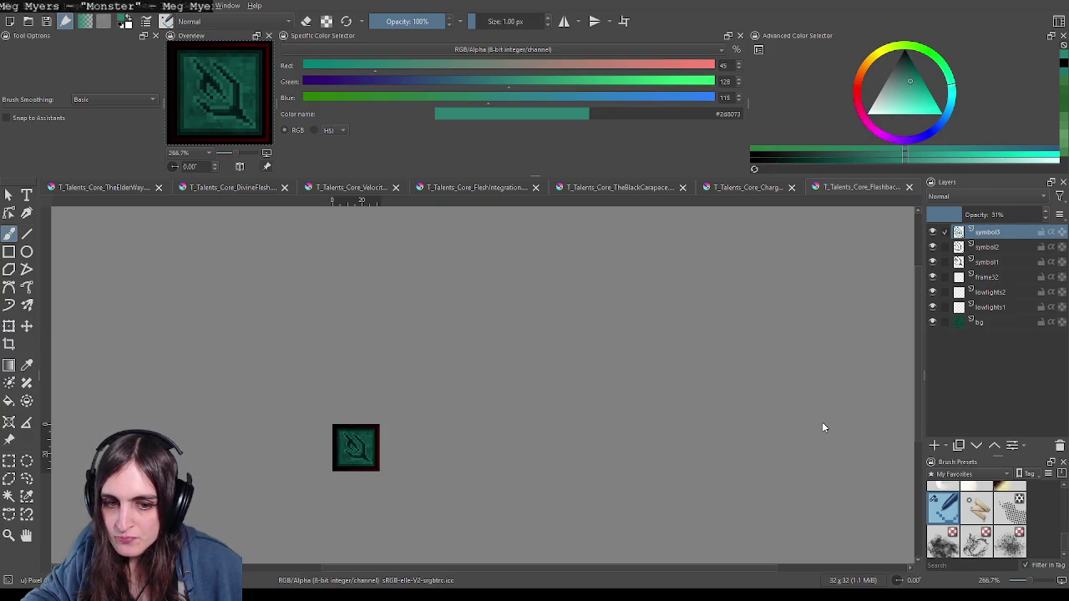
key(ctrl+s)
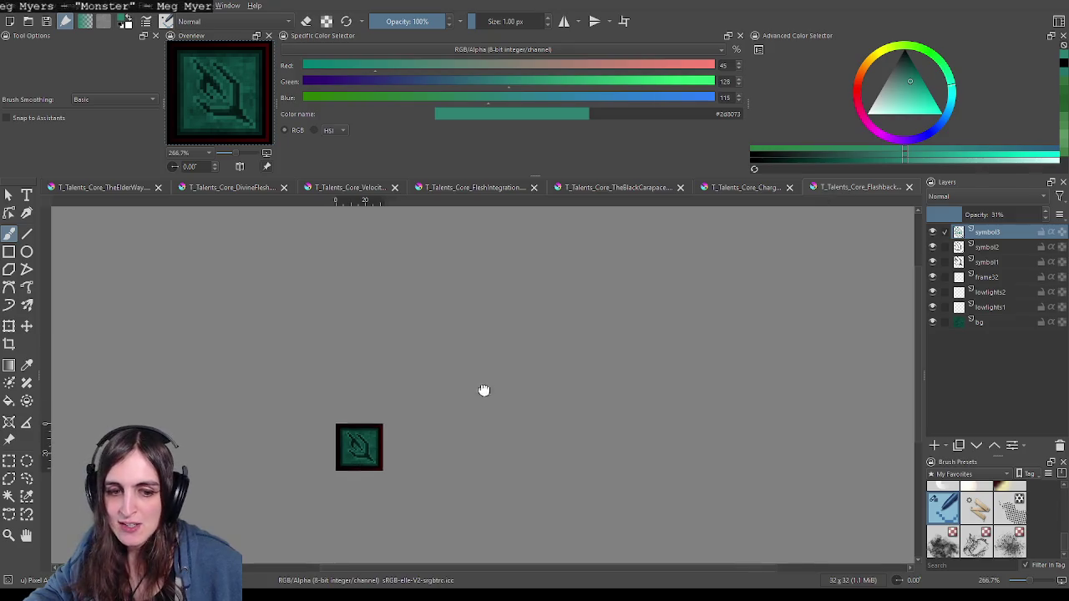
drag(485, 389, 627, 321)
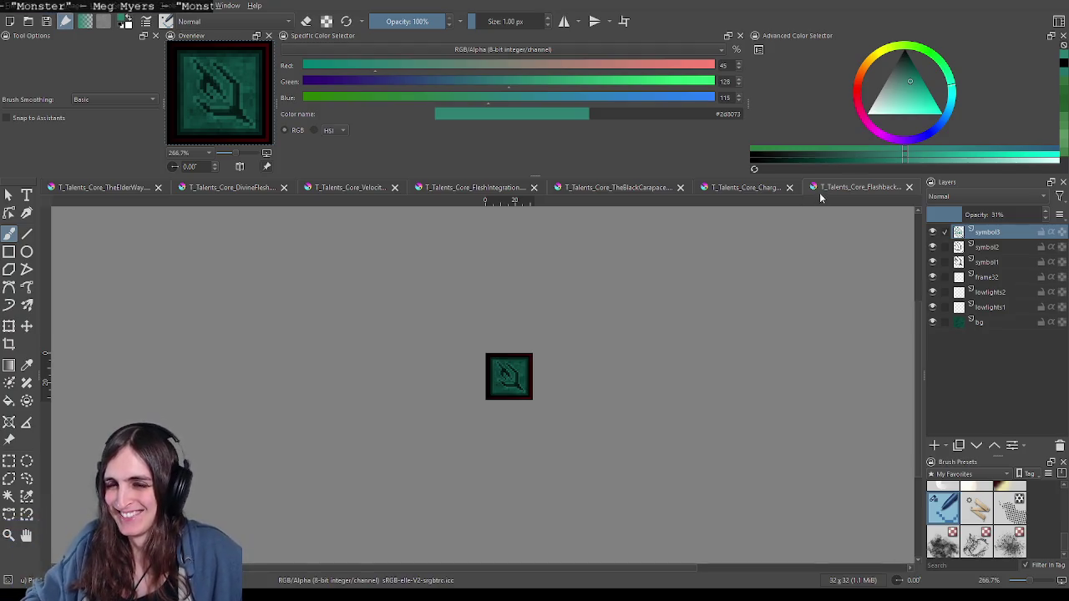
Step: Close Flashback, then erase part of the rune strokes in the Ward document
click(908, 187)
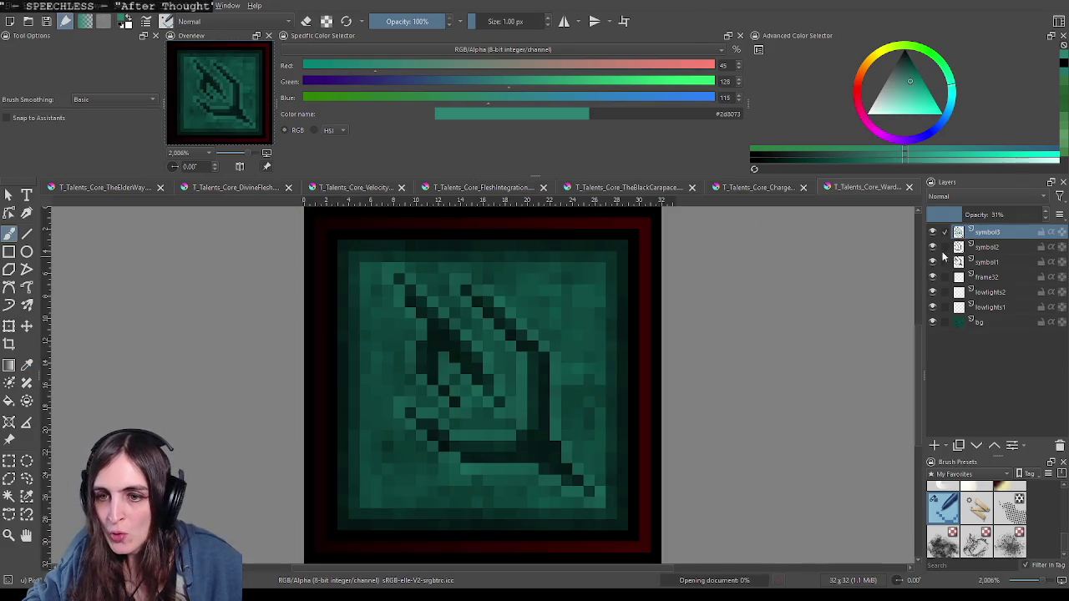
key(e)
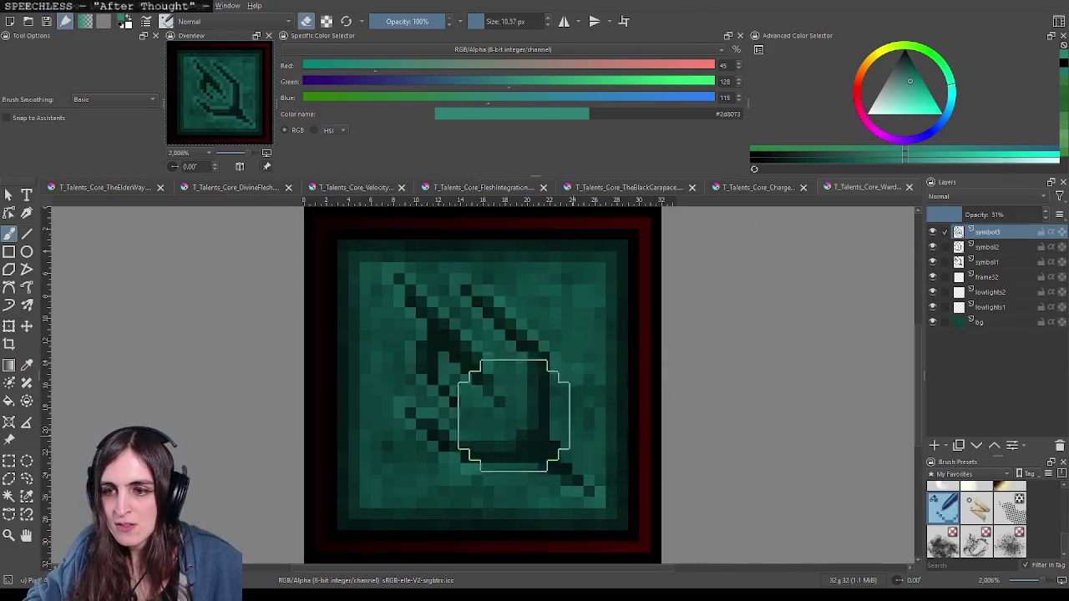
drag(506, 410, 401, 281)
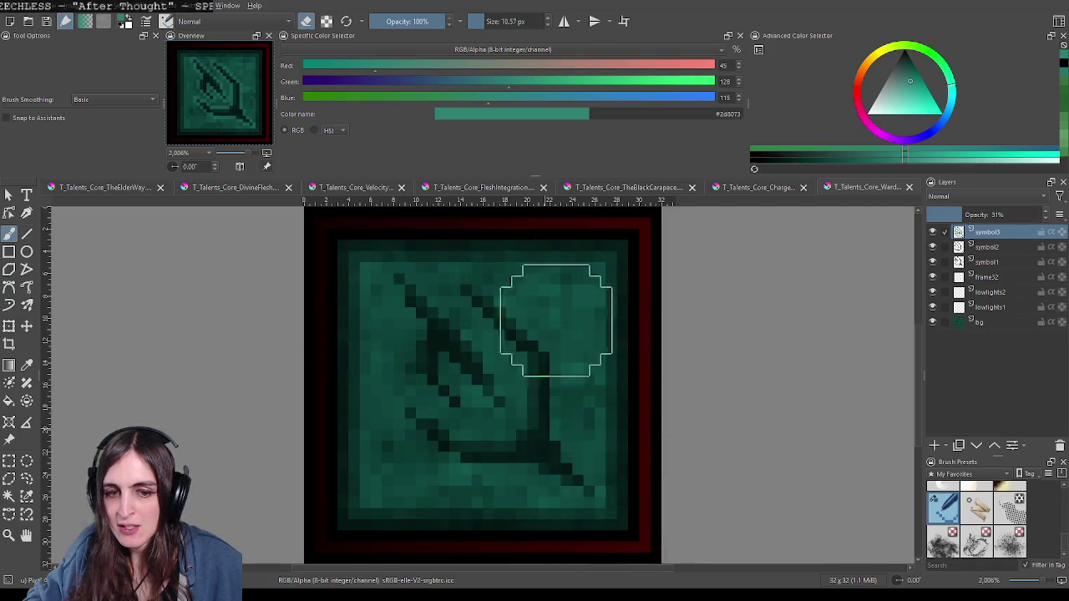
Step: Erase the remaining strokes on symbol2 and symbol1, then shrink the brush to 1 px
click(986, 247)
drag(481, 417, 506, 295)
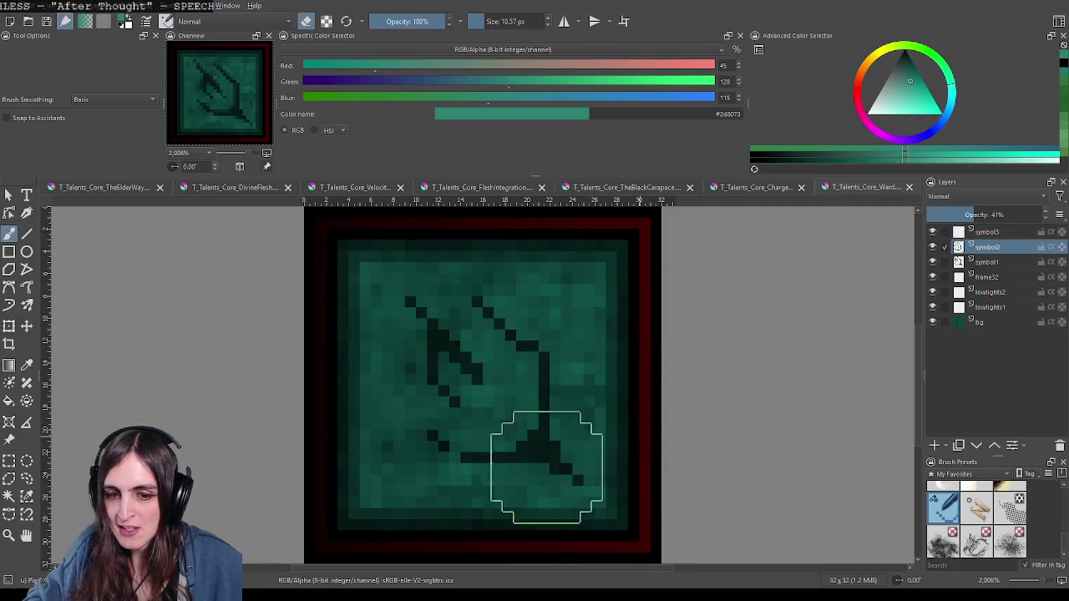
click(987, 262)
mouse_move(557, 457)
mouse_down()
mouse_move(588, 480)
mouse_move(420, 310)
mouse_up()
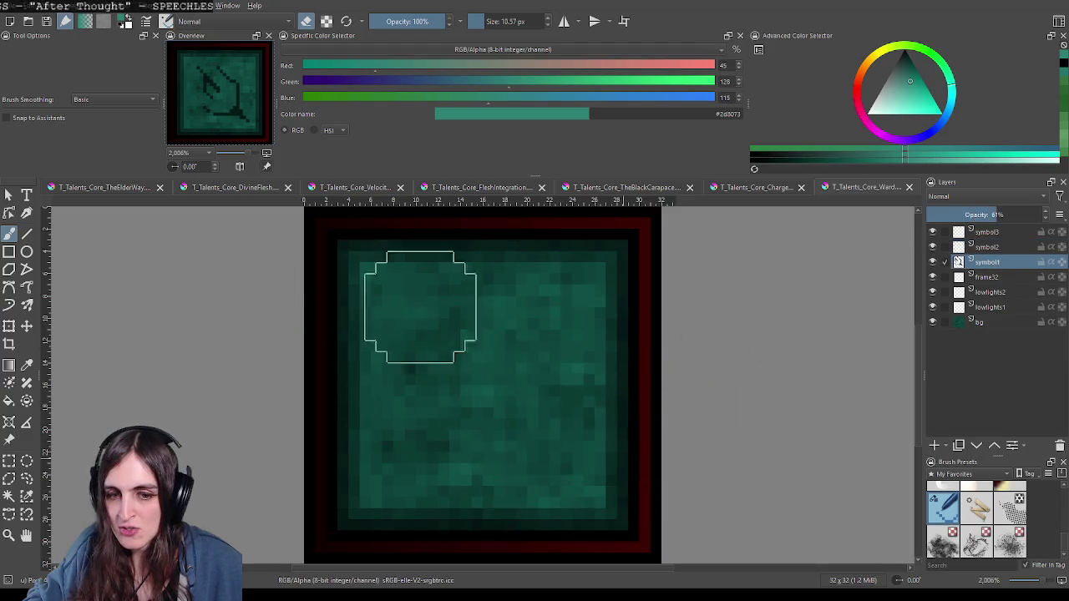
drag(487, 21, 469, 21)
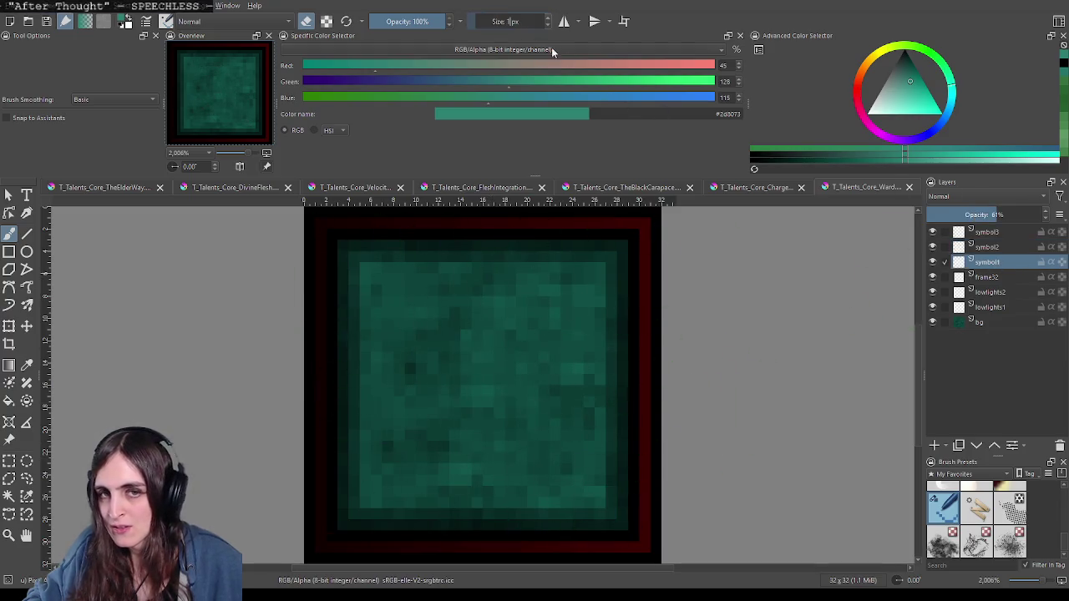
Step: Compare the red rune, red shield and teal icons, then return to Ward with black as colour
click(397, 189)
click(201, 189)
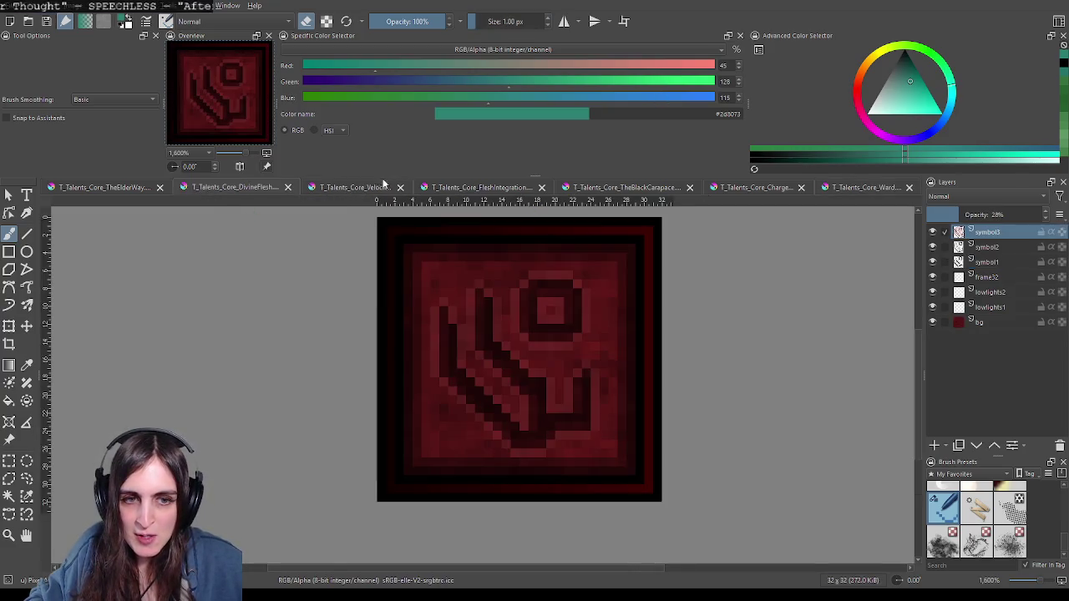
click(480, 187)
click(614, 188)
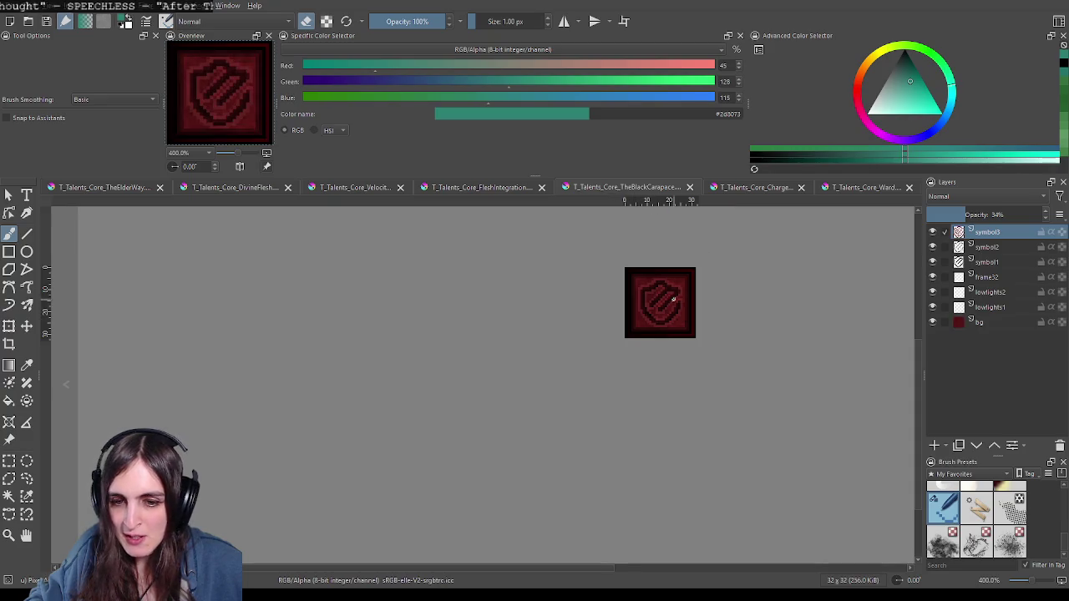
click(860, 189)
click(849, 189)
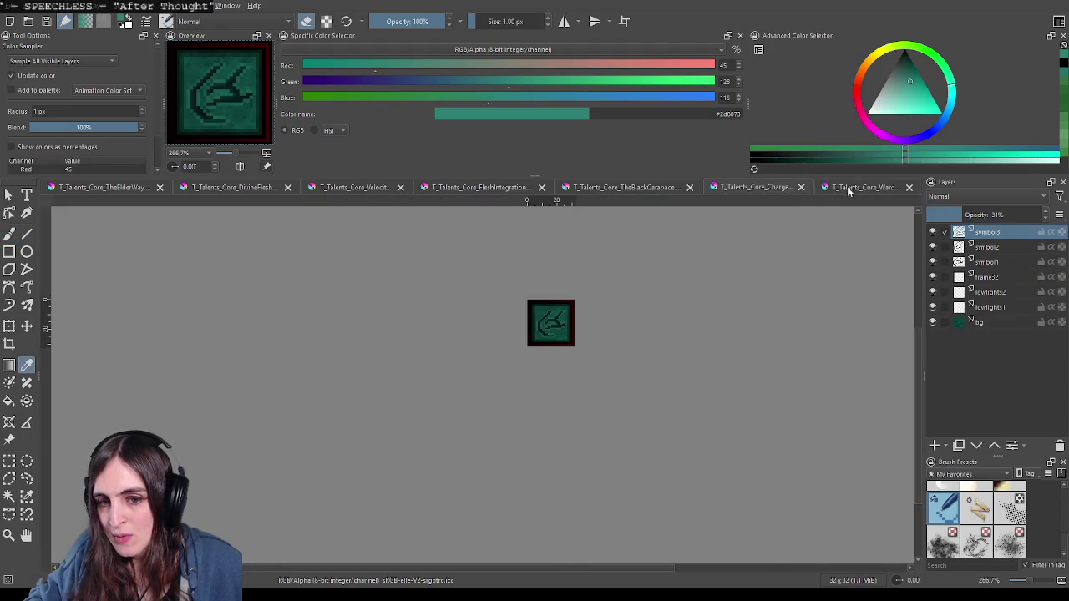
click(676, 191)
click(827, 189)
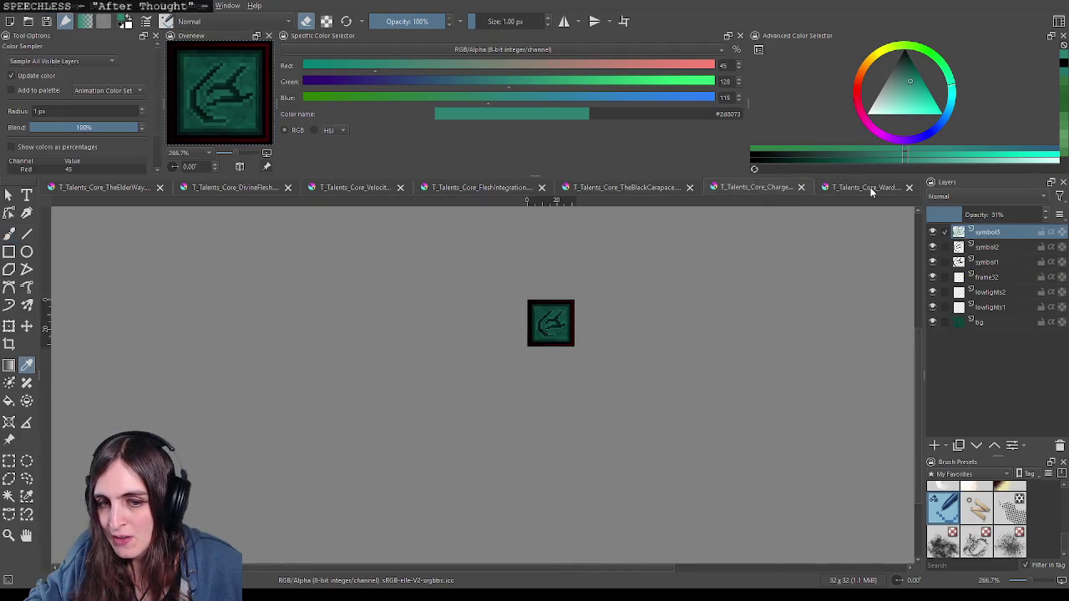
click(869, 189)
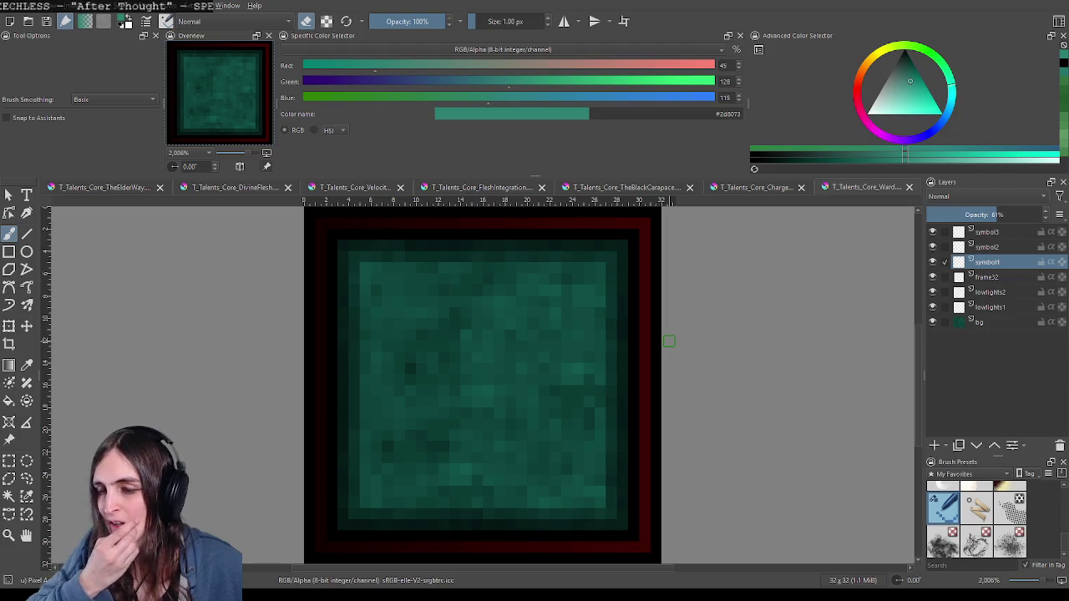
key(d)
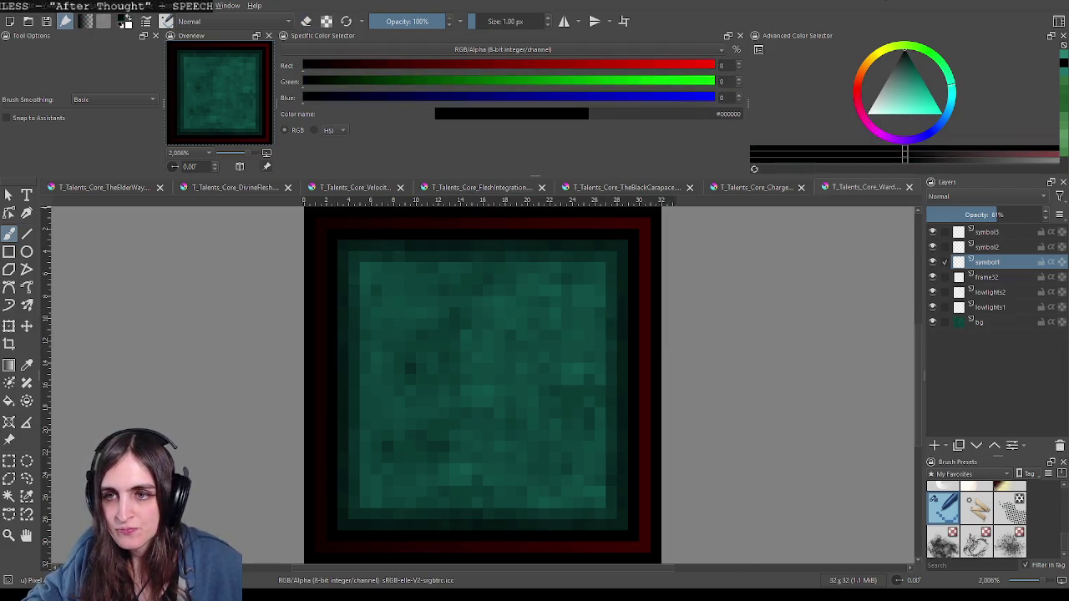
drag(503, 342, 455, 405)
key(ctrl+z)
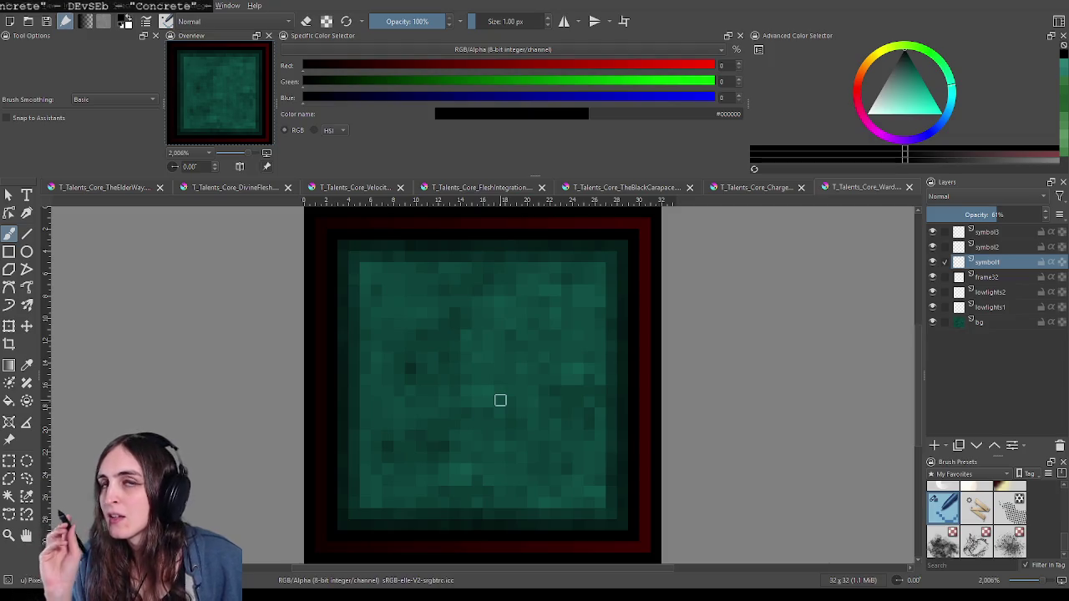
drag(510, 405, 546, 349)
key(e)
key(ctrl+z)
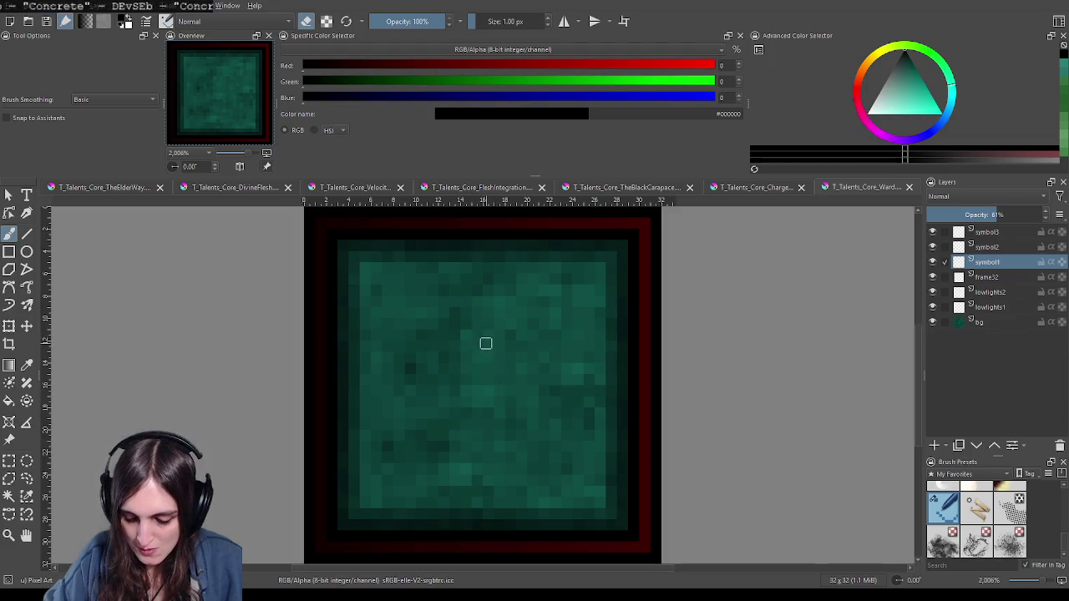
Step: Draw the black figure: round head, curved arms, two slanted legs and a thick central stem
mouse_move(481, 359)
mouse_down()
mouse_move(470, 349)
mouse_move(474, 293)
mouse_move(523, 317)
mouse_move(492, 359)
mouse_move(458, 340)
mouse_up()
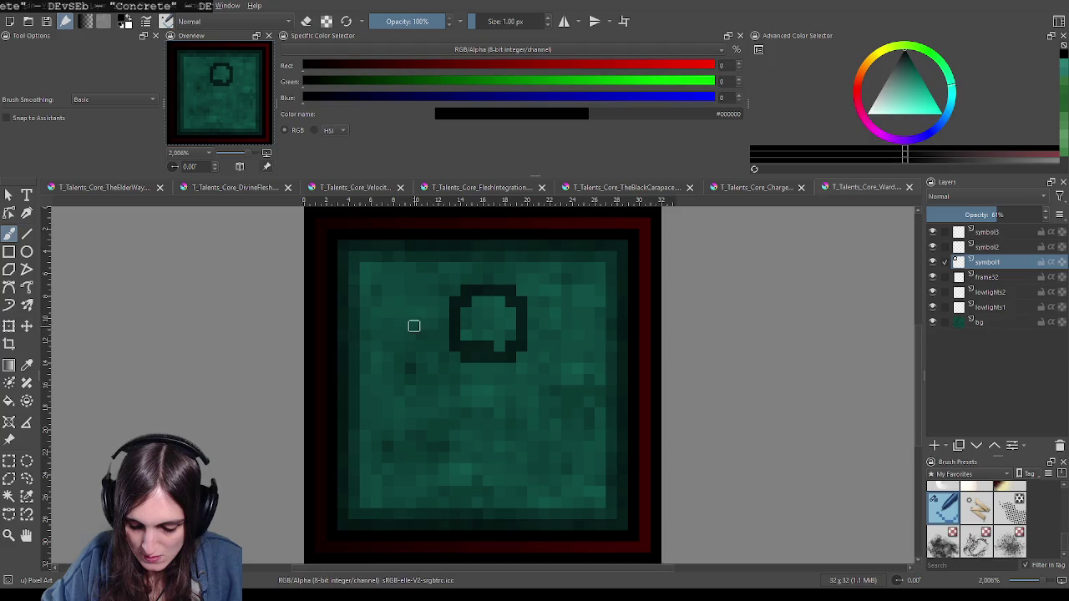
mouse_move(416, 312)
mouse_down()
mouse_move(423, 372)
mouse_move(444, 393)
mouse_move(493, 403)
mouse_move(534, 393)
mouse_move(553, 375)
mouse_move(559, 330)
mouse_up()
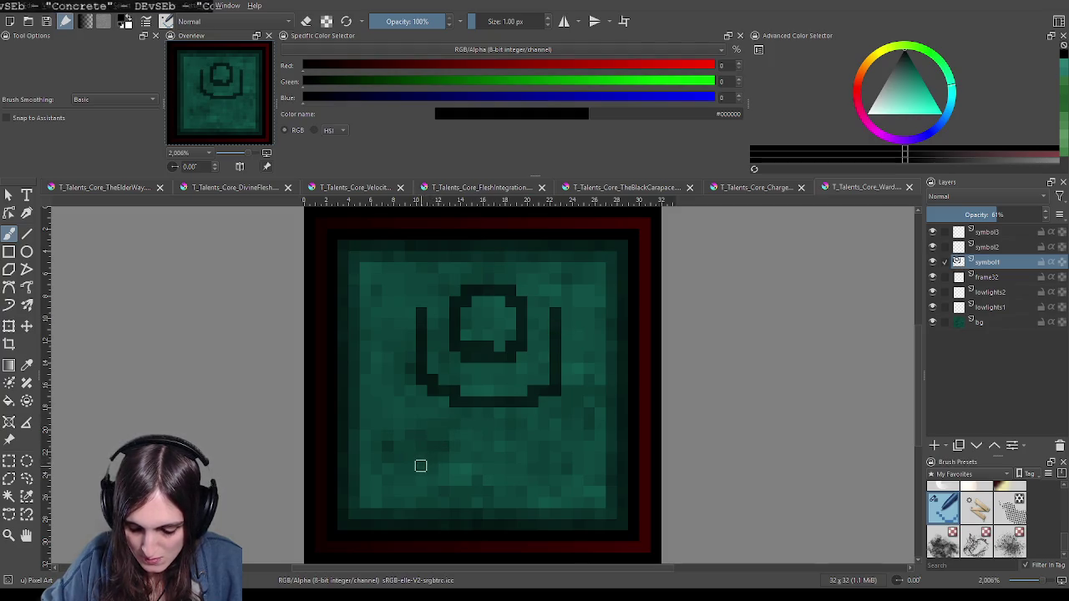
drag(406, 462, 434, 409)
drag(545, 420, 574, 471)
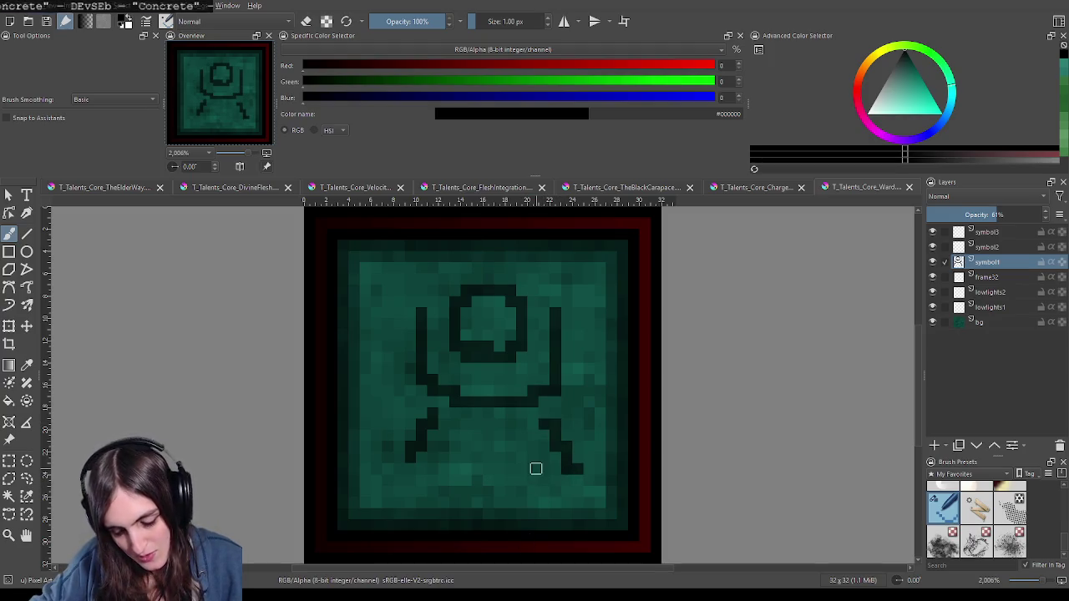
drag(490, 435, 487, 495)
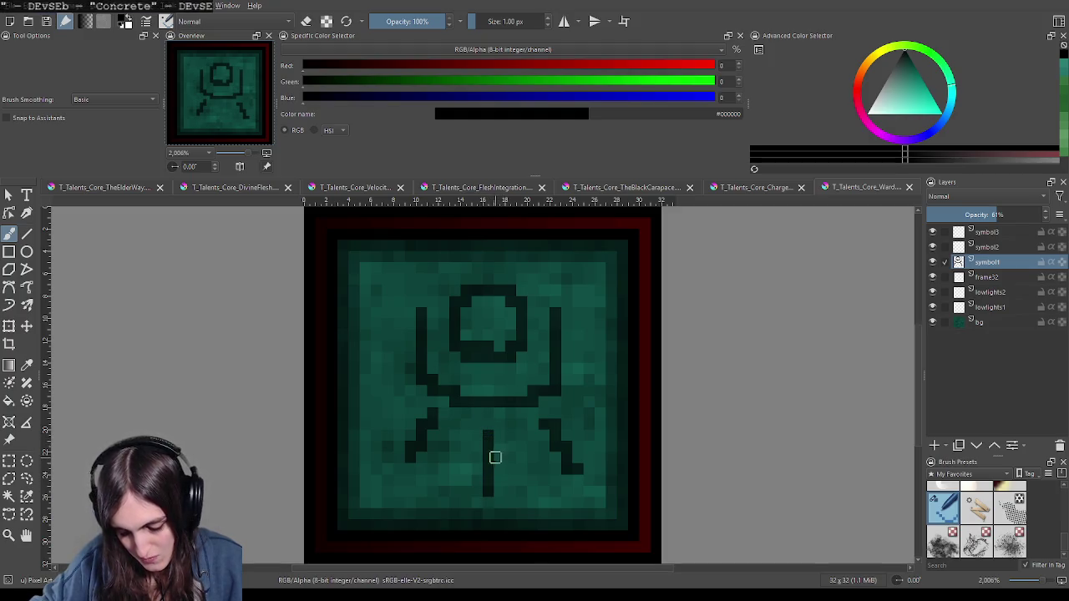
mouse_move(507, 406)
mouse_down()
mouse_move(497, 423)
mouse_move(499, 479)
mouse_up()
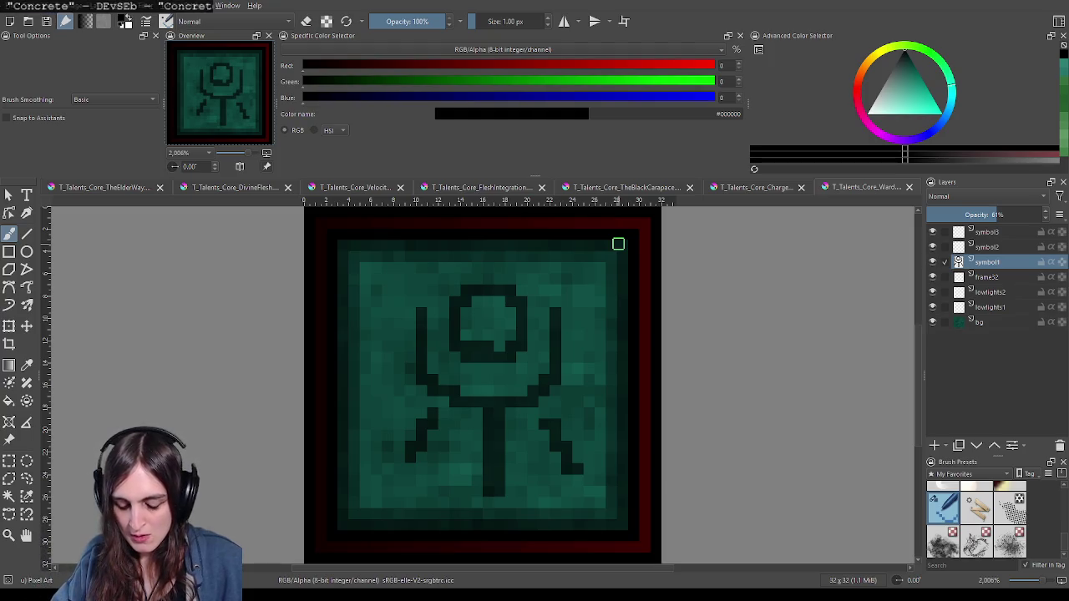
click(496, 493)
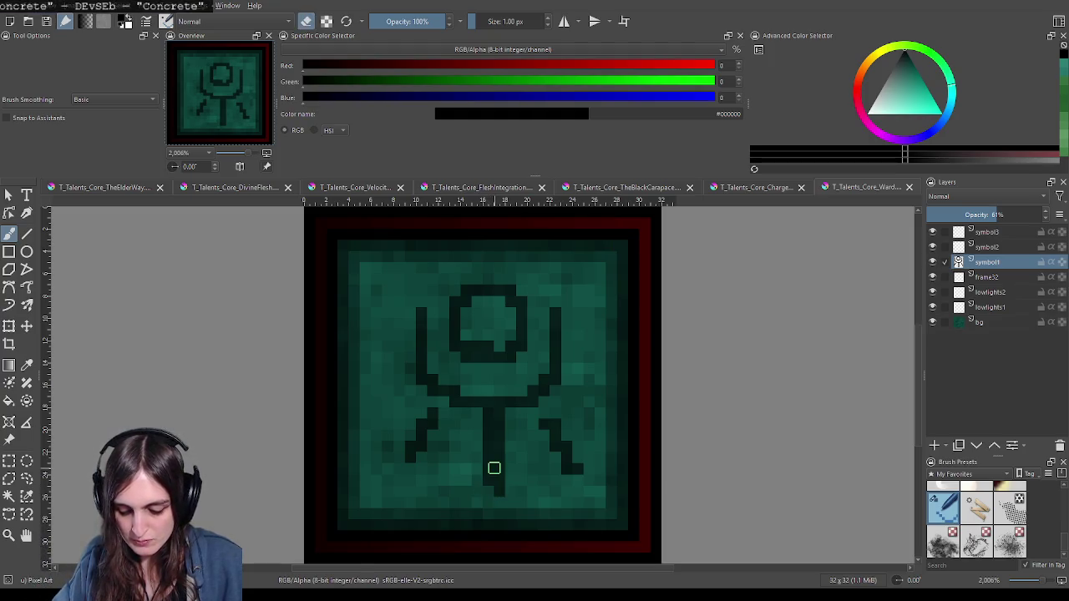
key(e)
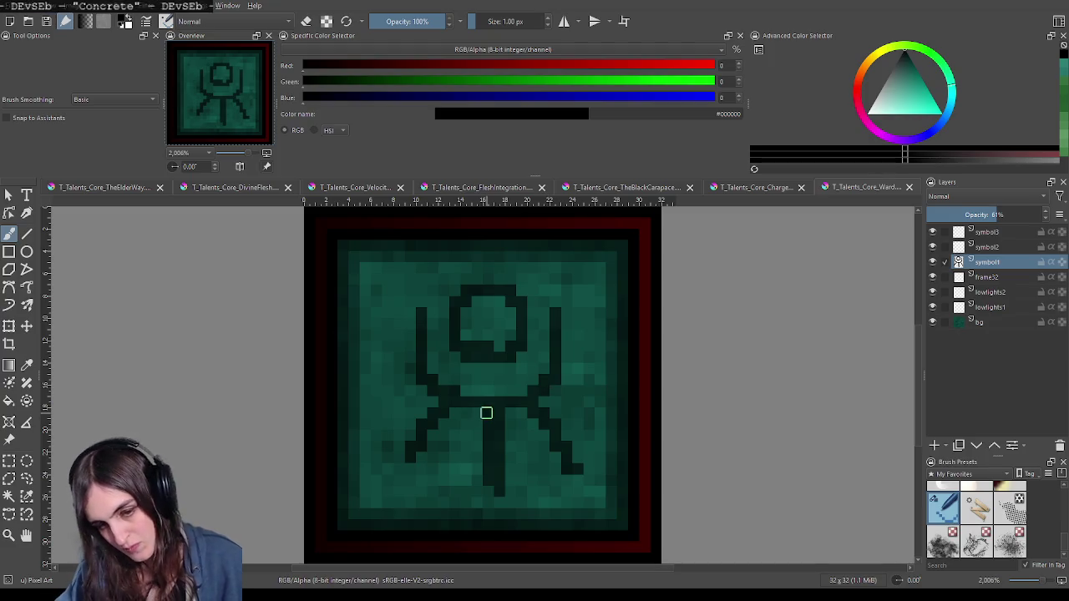
Step: Erase the torso joint and extend the left arm upward beside the head
key(e)
drag(518, 395, 515, 406)
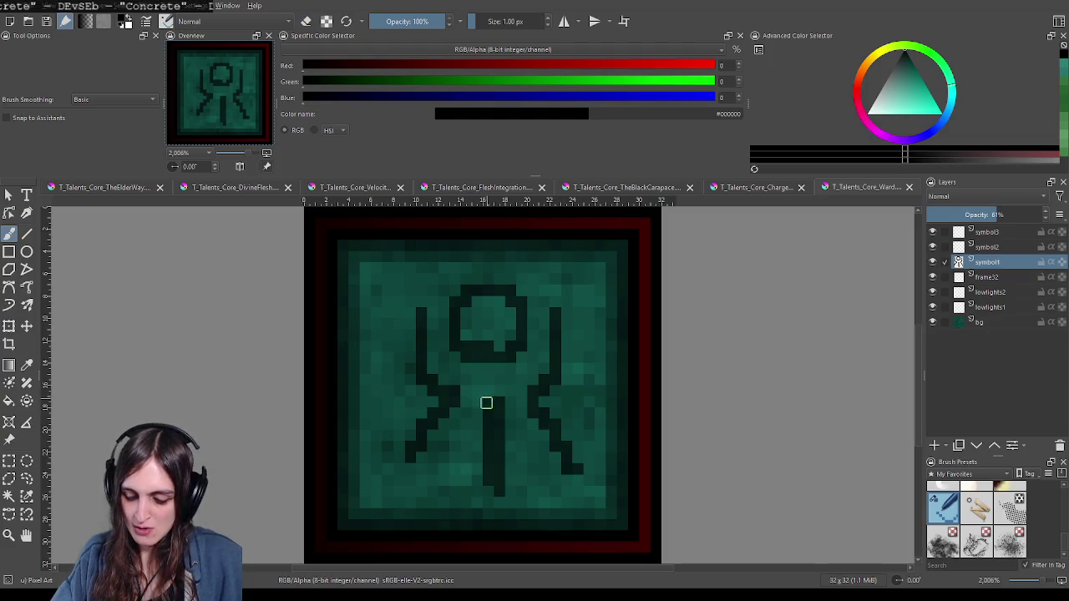
key(e)
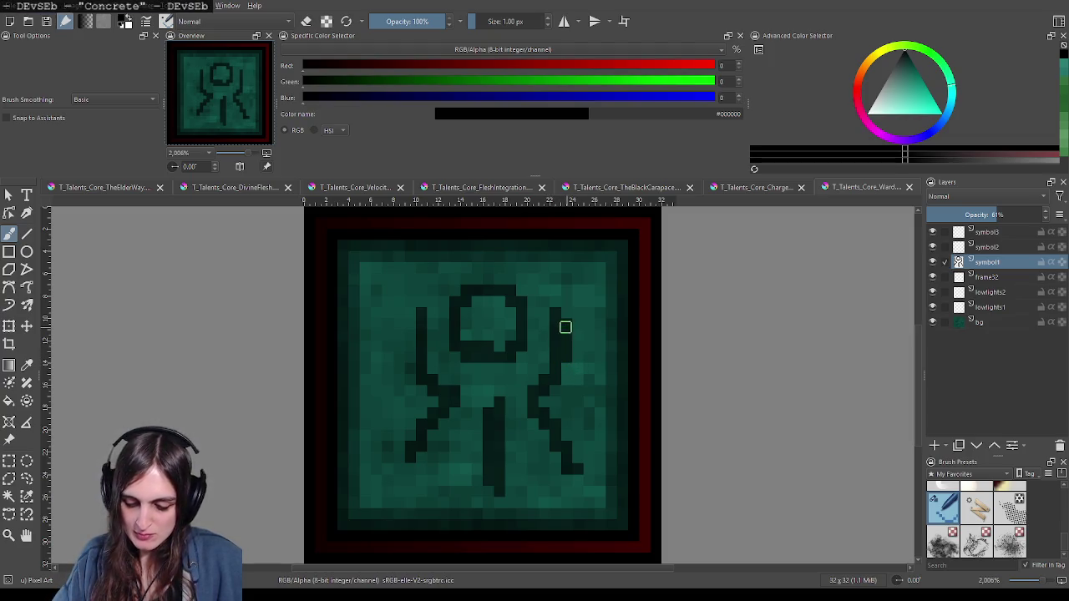
drag(412, 365, 420, 315)
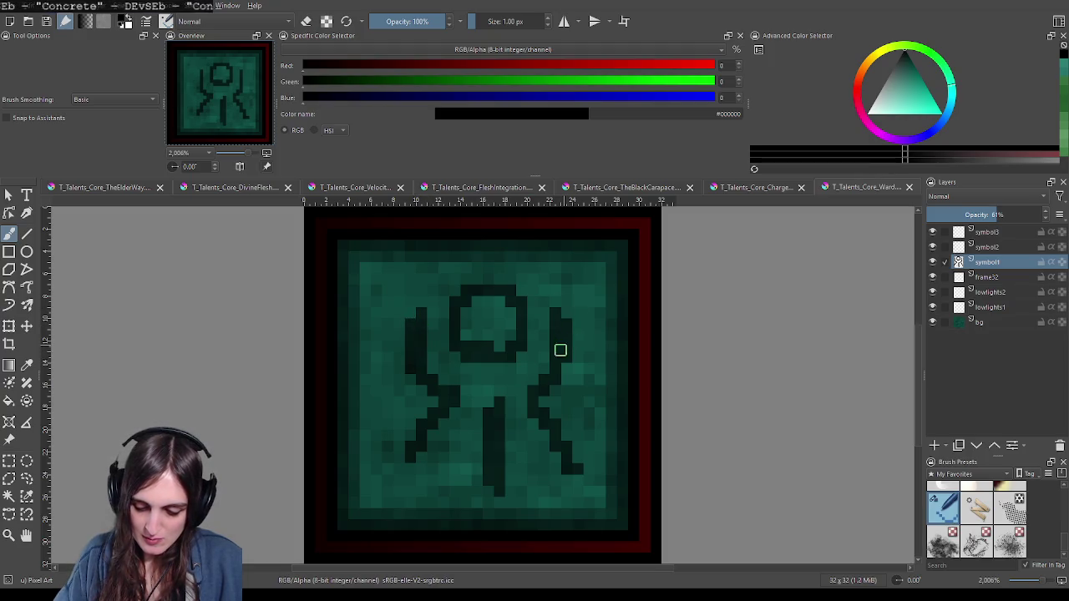
Step: Thin the central bar by erasing its left column and lower end
key(e)
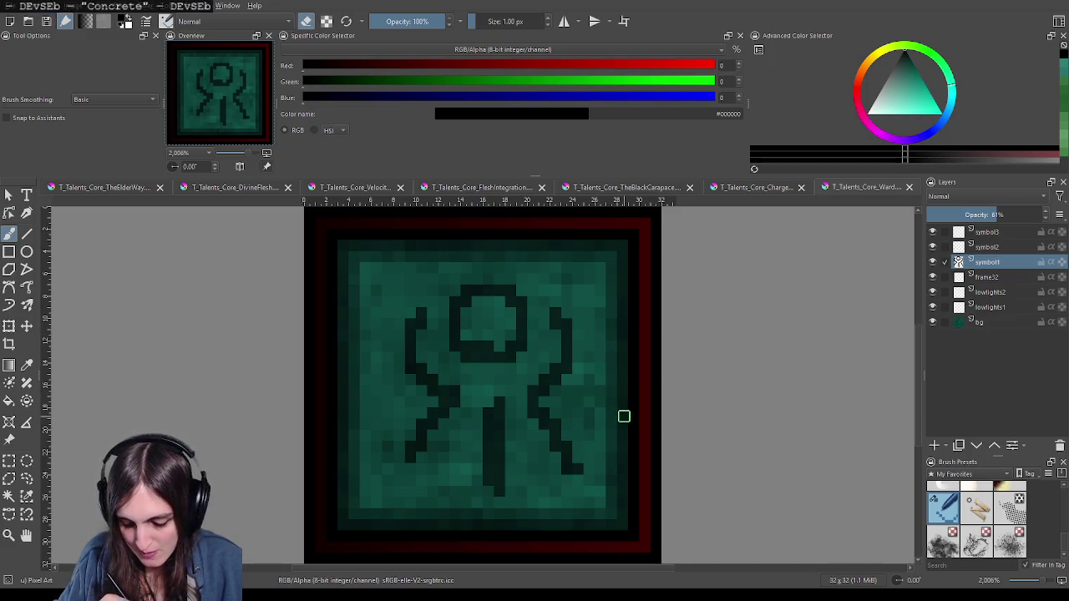
key(e)
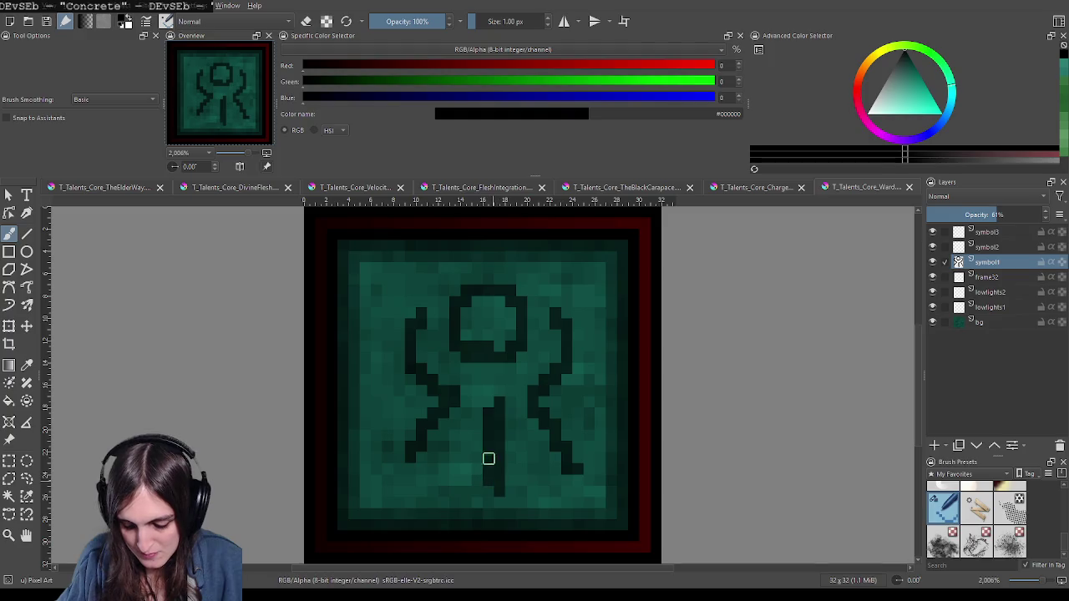
mouse_move(492, 477)
mouse_down()
mouse_move(493, 390)
mouse_move(503, 393)
mouse_up()
click(491, 486)
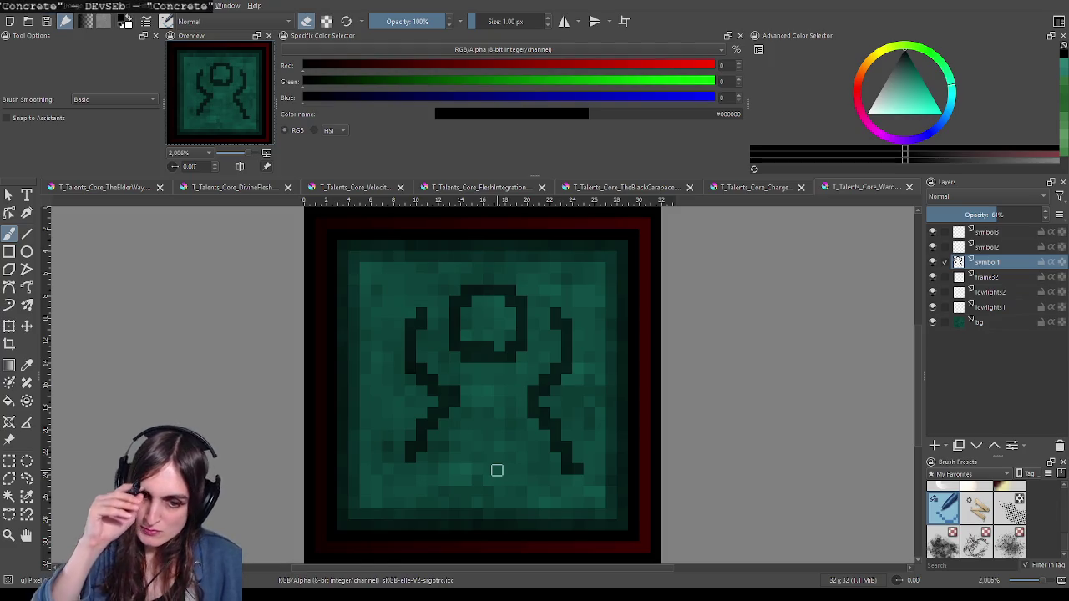
Step: Add a dark pixel to the right leg, then zoom and pan to review the rune
key(e)
click(524, 401)
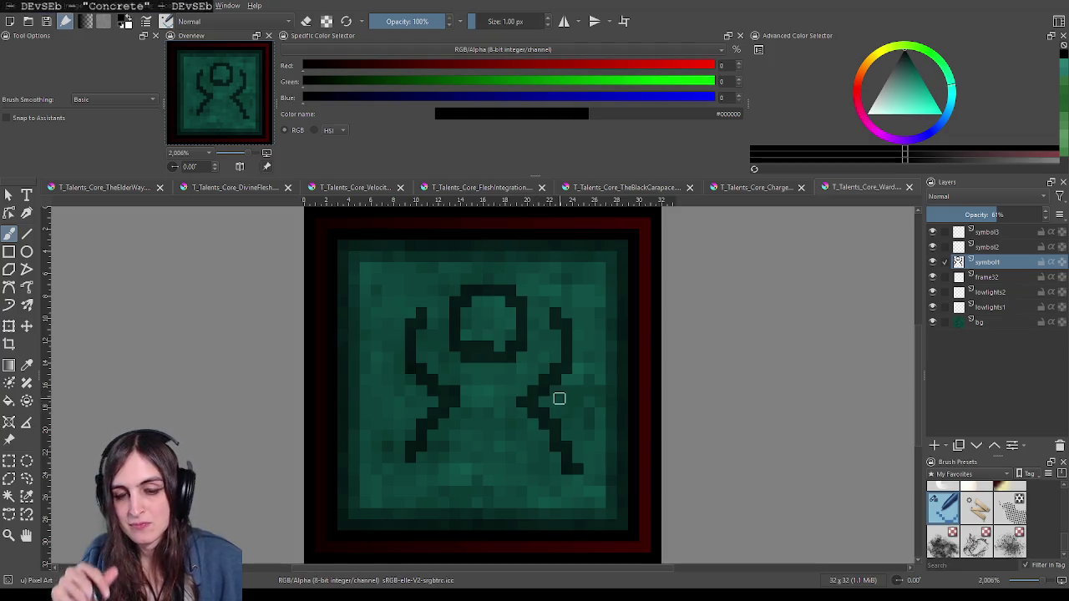
key(e)
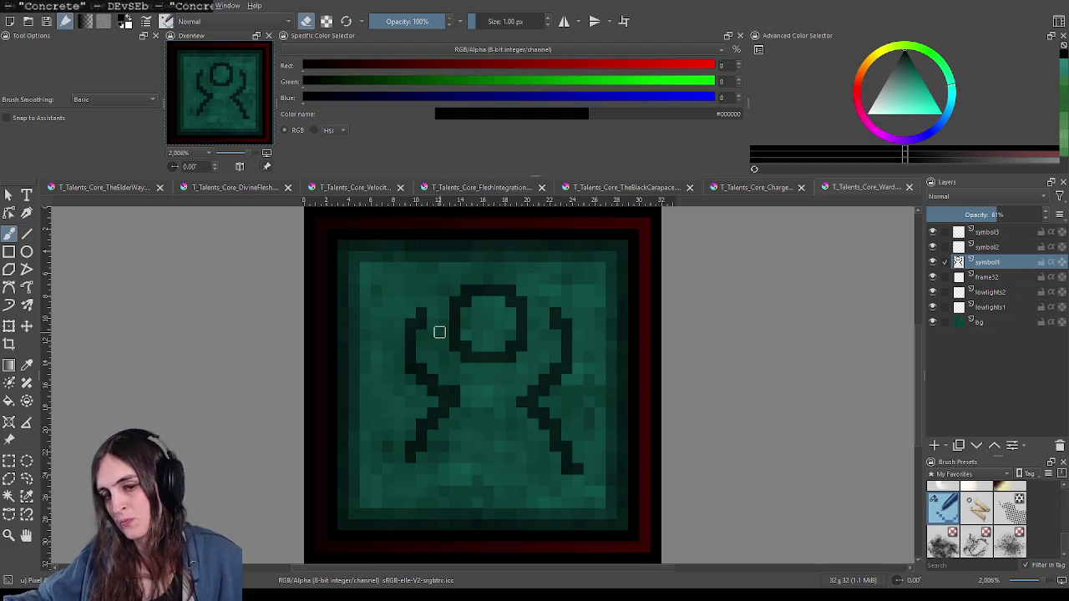
scroll(501, 351, down, 1)
scroll(552, 363, down, 3)
scroll(565, 367, up, 3)
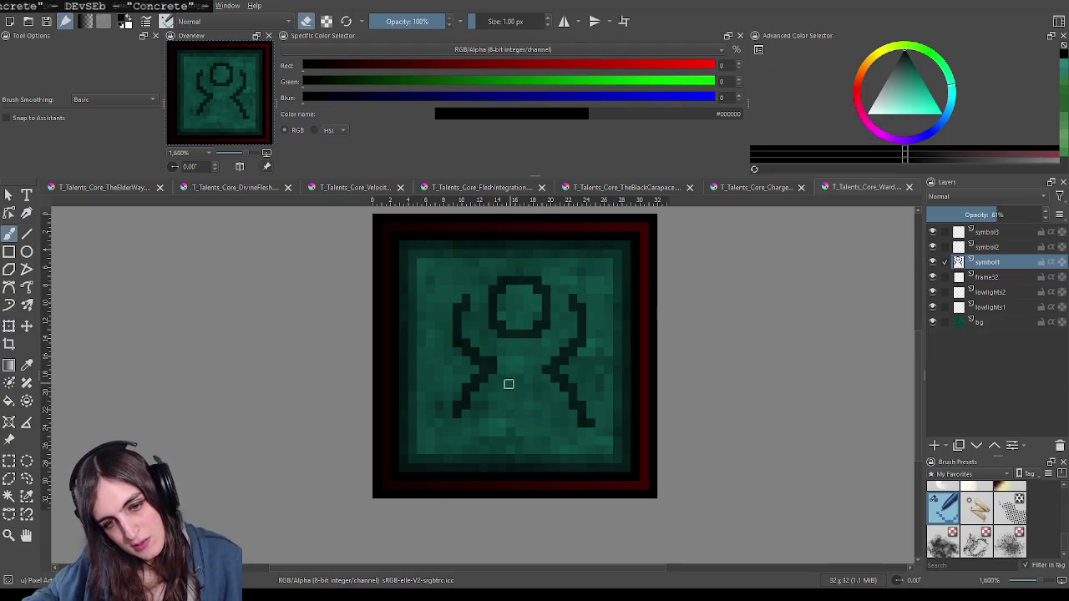
drag(504, 384, 499, 410)
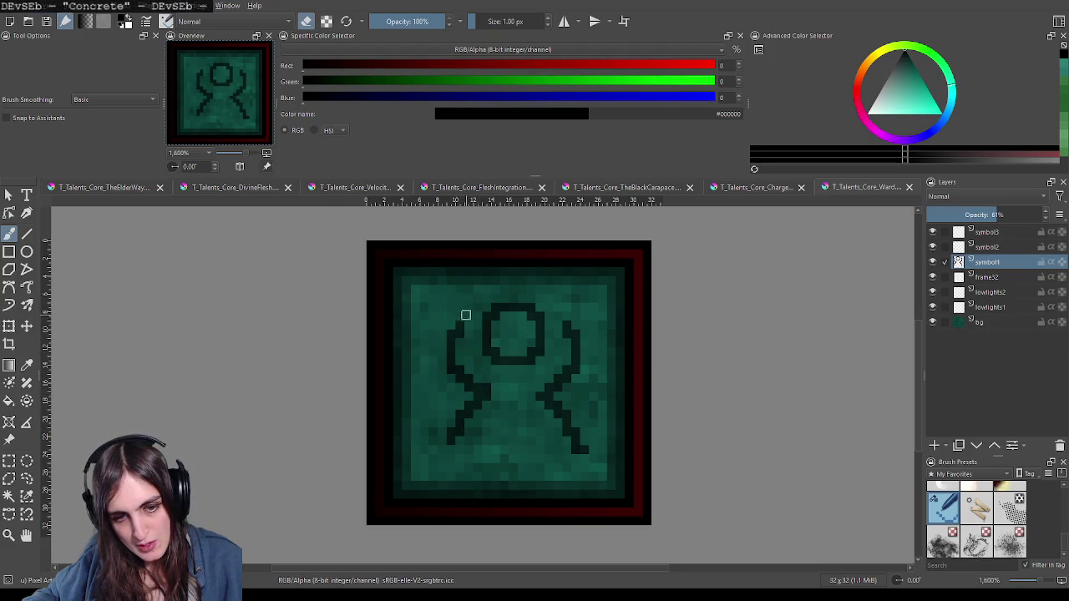
key(e)
key(e)
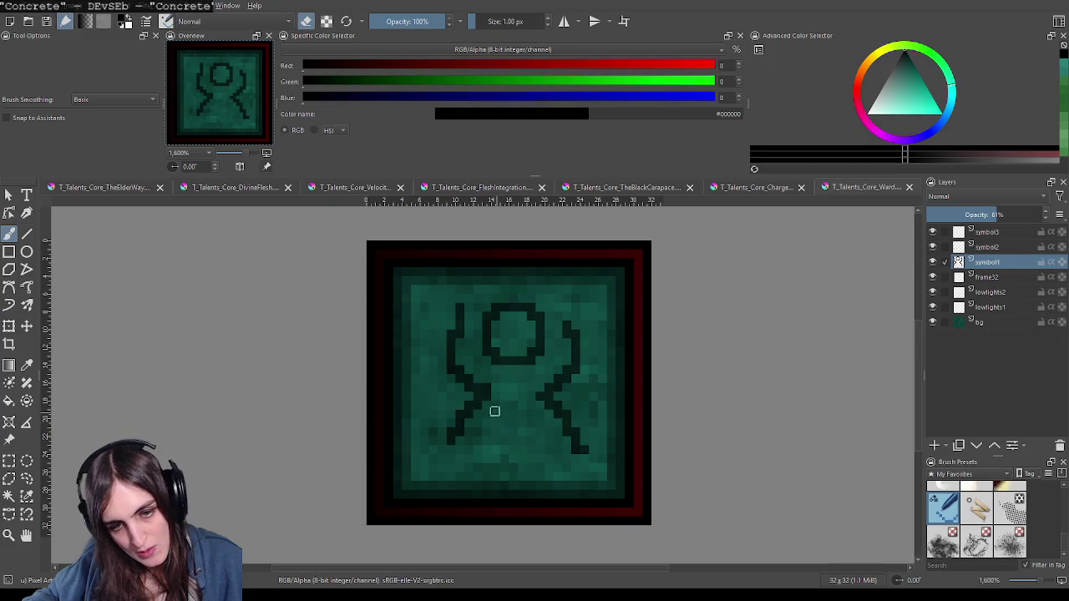
key(e)
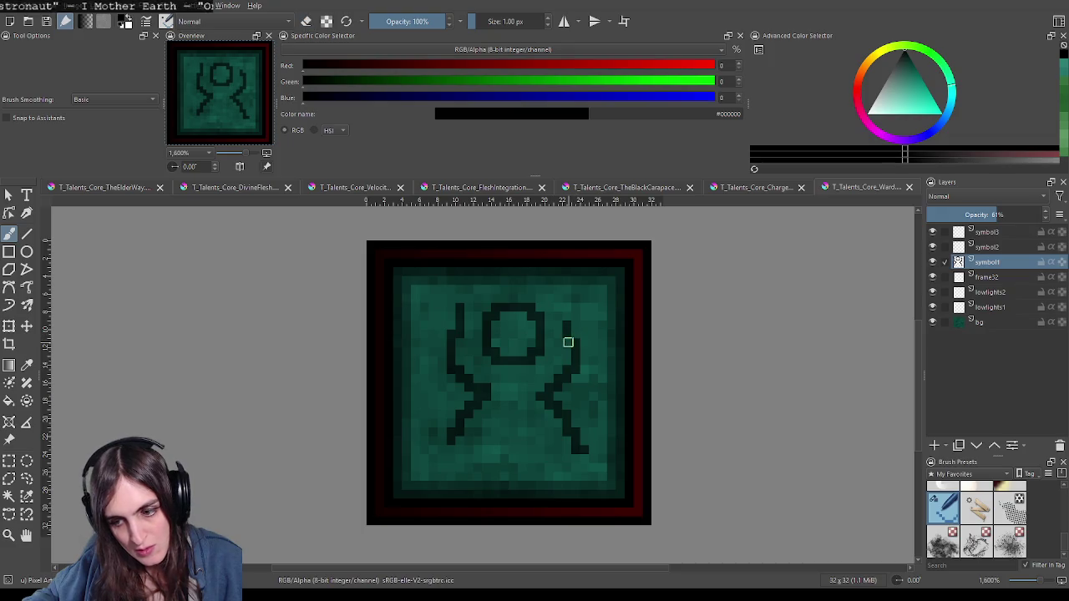
scroll(518, 375, down, 3)
Step: Zoom and pan onto the rune figure, then switch the brush to eraser mode
scroll(546, 406, up, 2)
scroll(514, 354, up, 1)
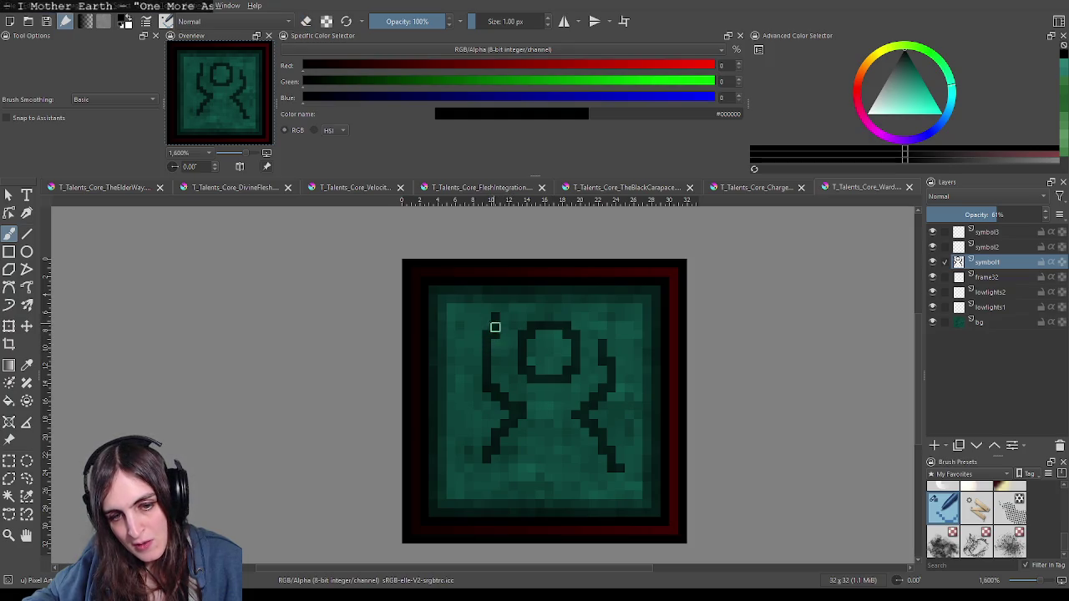
scroll(556, 404, down, 3)
scroll(557, 401, down, 1)
scroll(564, 417, up, 2)
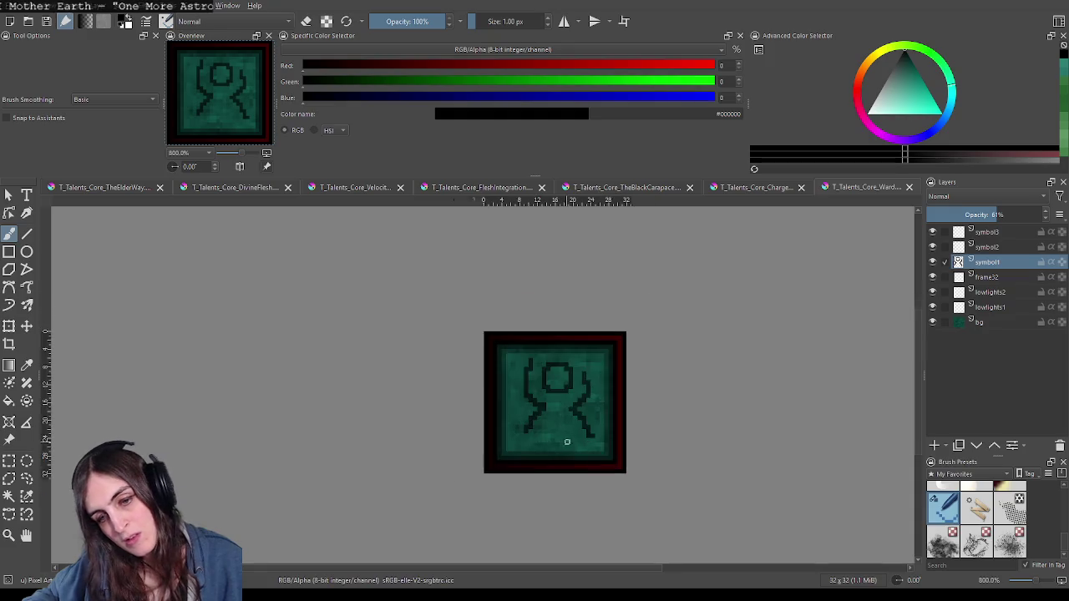
scroll(611, 376, up, 2)
scroll(587, 368, up, 1)
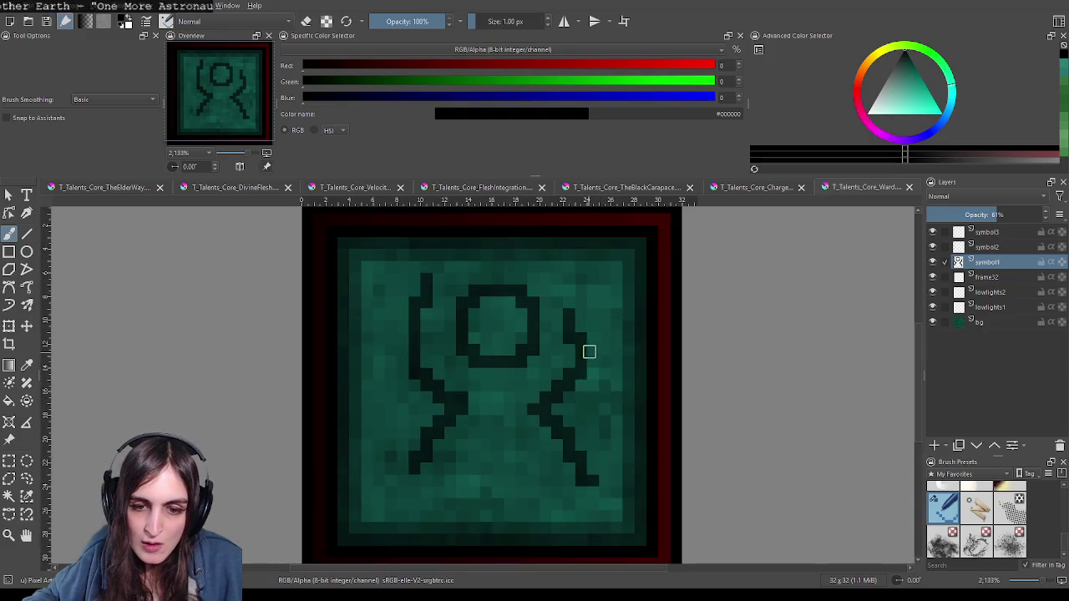
mouse_move(604, 341)
mouse_down()
mouse_move(583, 356)
mouse_move(547, 334)
mouse_up()
key(e)
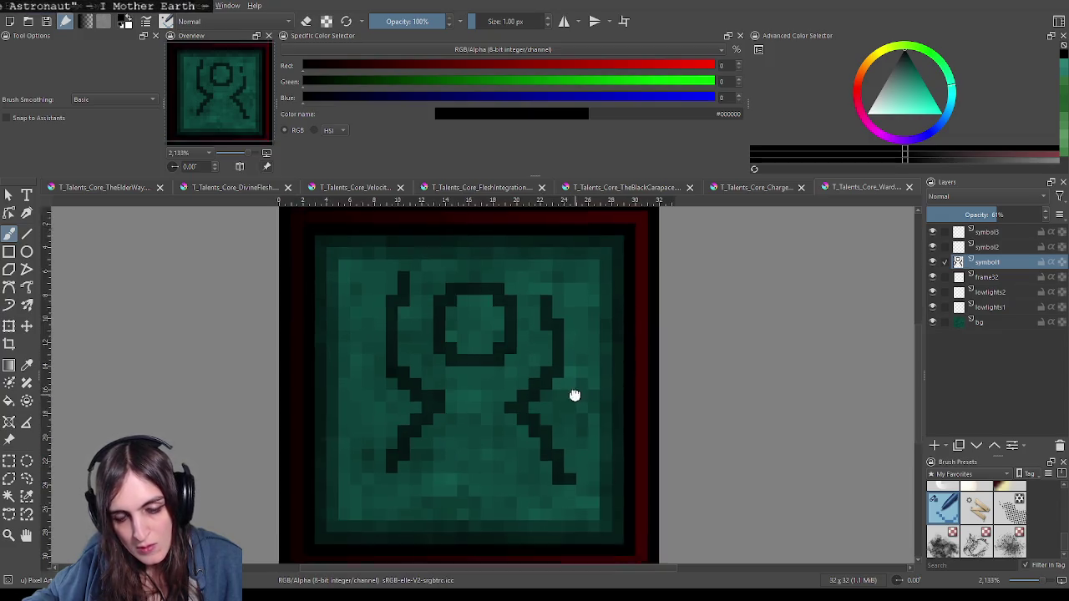
Step: Reposition the zoomed view over the rune's legs and switch back to painting dark pixels
scroll(568, 377, down, 4)
scroll(568, 378, down, 3)
scroll(568, 376, up, 3)
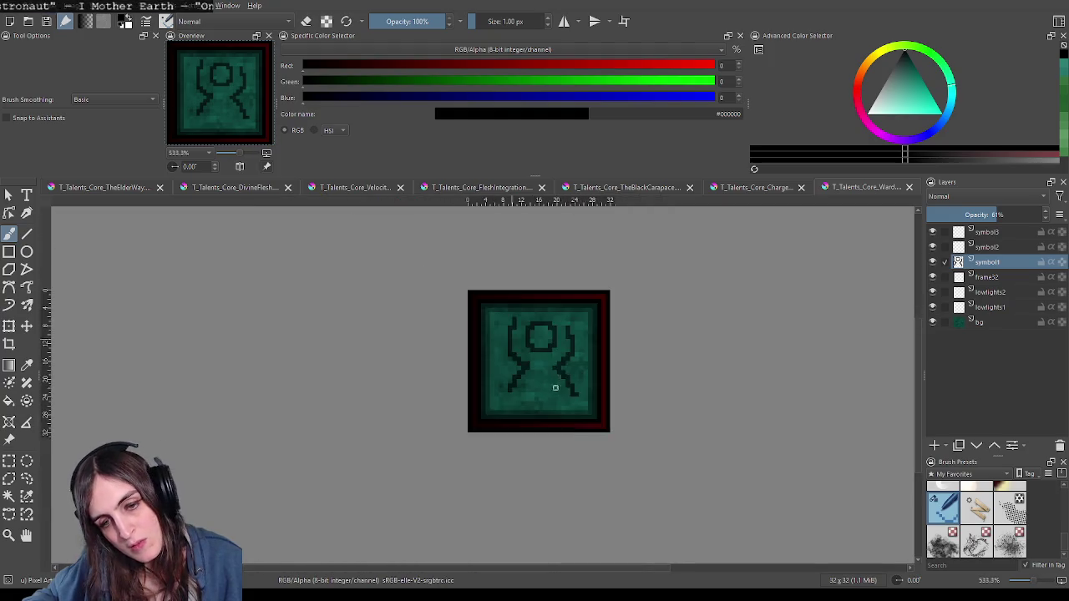
scroll(571, 367, up, 3)
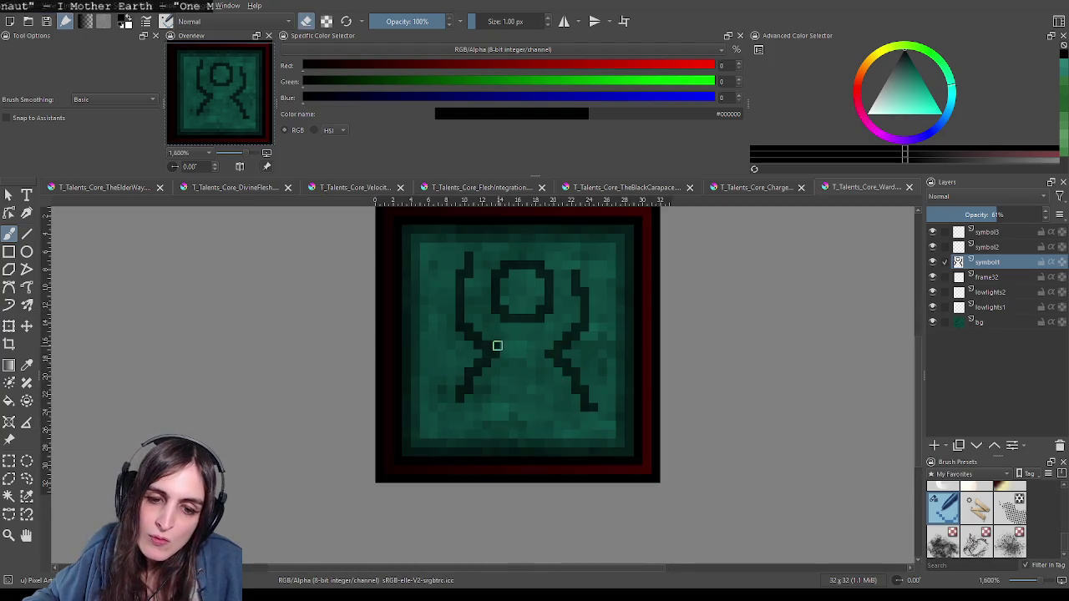
drag(552, 350, 568, 390)
scroll(569, 391, down, 2)
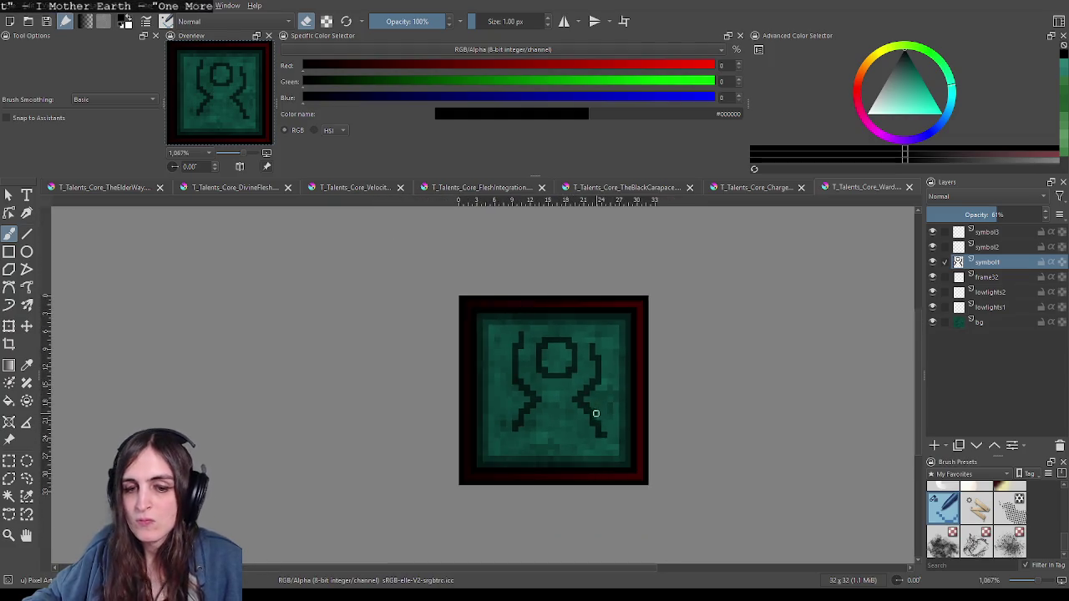
scroll(574, 404, up, 2)
scroll(576, 403, down, 1)
scroll(578, 402, up, 1)
scroll(556, 408, down, 1)
scroll(534, 414, up, 1)
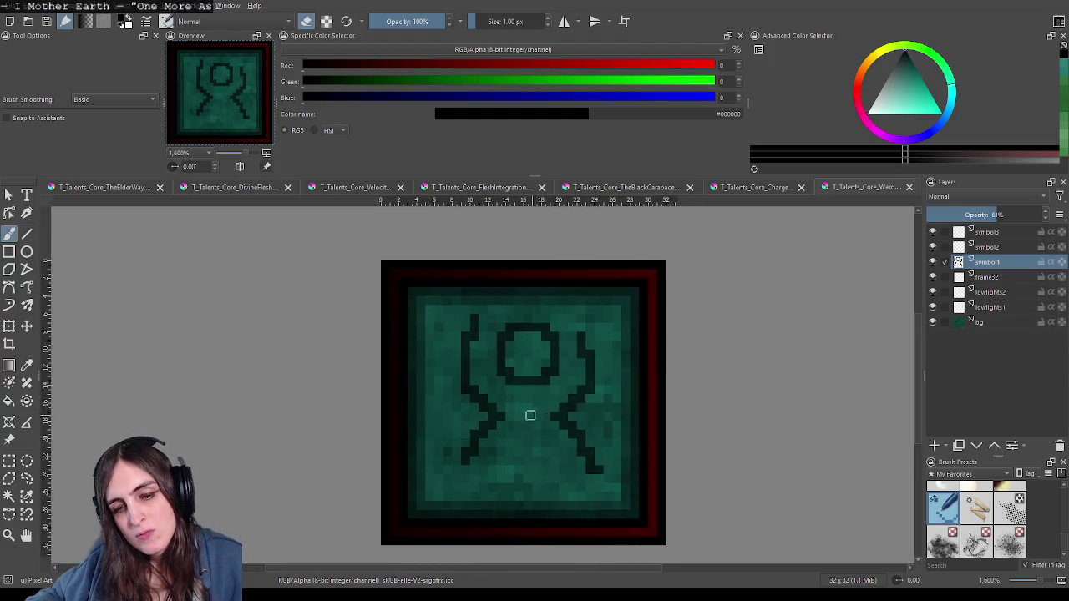
scroll(545, 421, down, 1)
scroll(542, 420, up, 1)
key(e)
key(e)
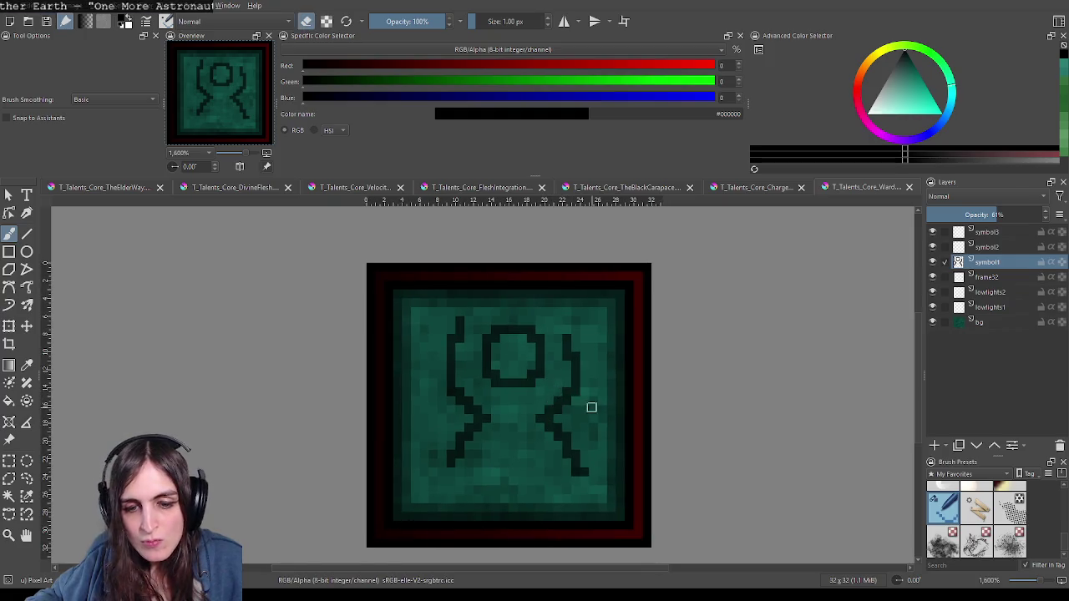
Step: Extend the right leg downward and add a dark pixel at the left leg's bottom
scroll(585, 408, up, 1)
drag(584, 411, 572, 419)
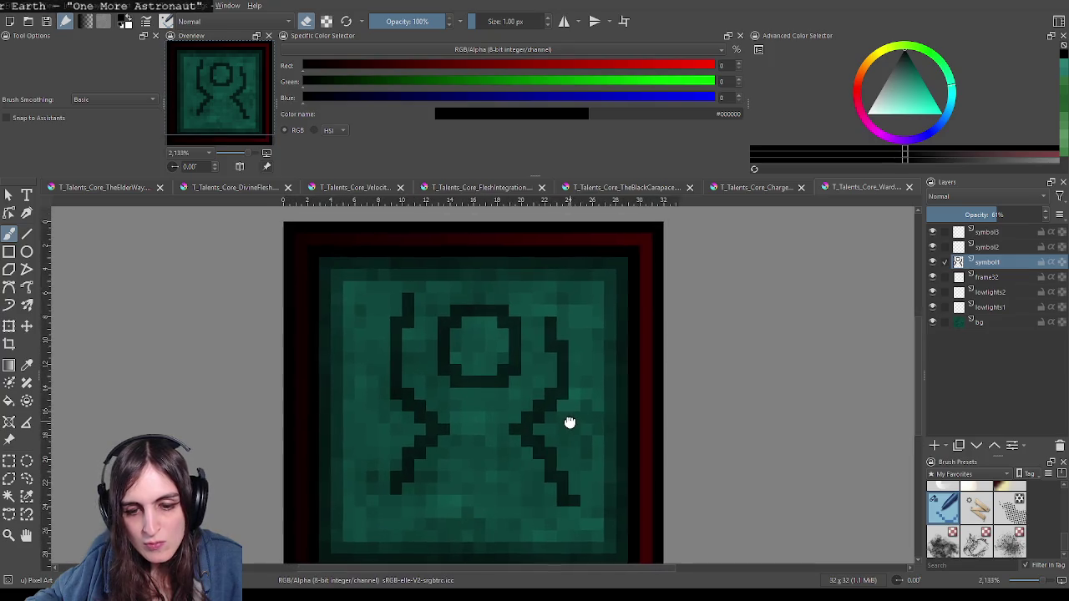
key(e)
drag(576, 500, 575, 516)
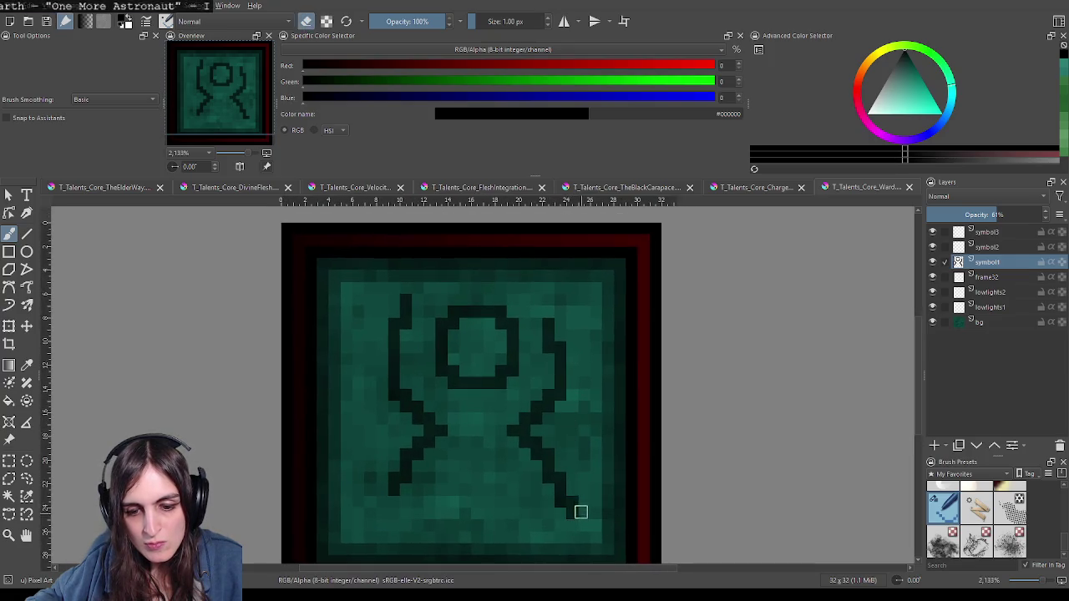
scroll(621, 481, down, 1)
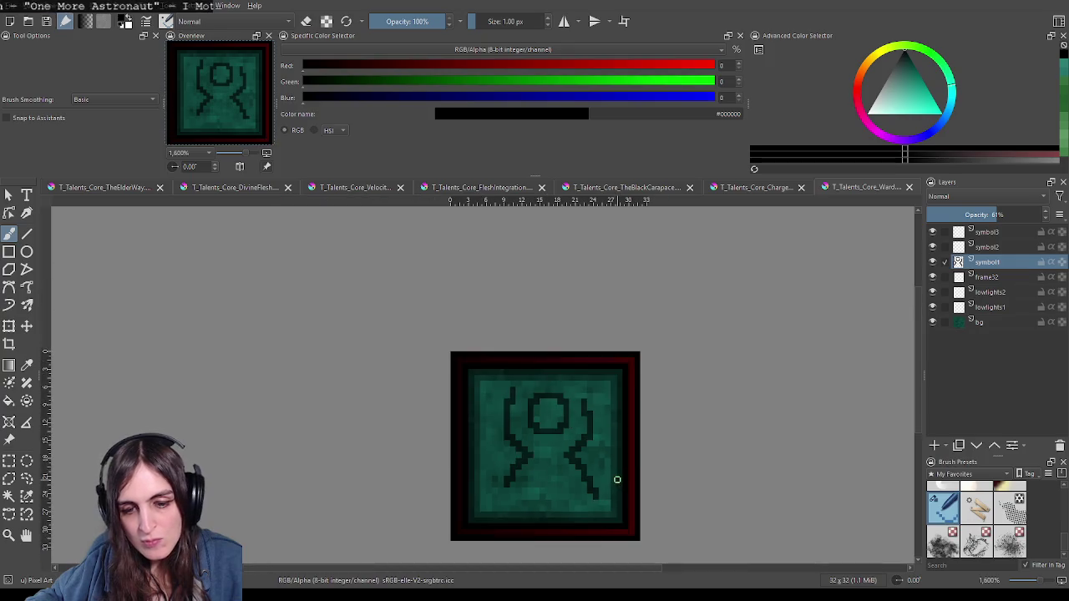
scroll(508, 460, up, 2)
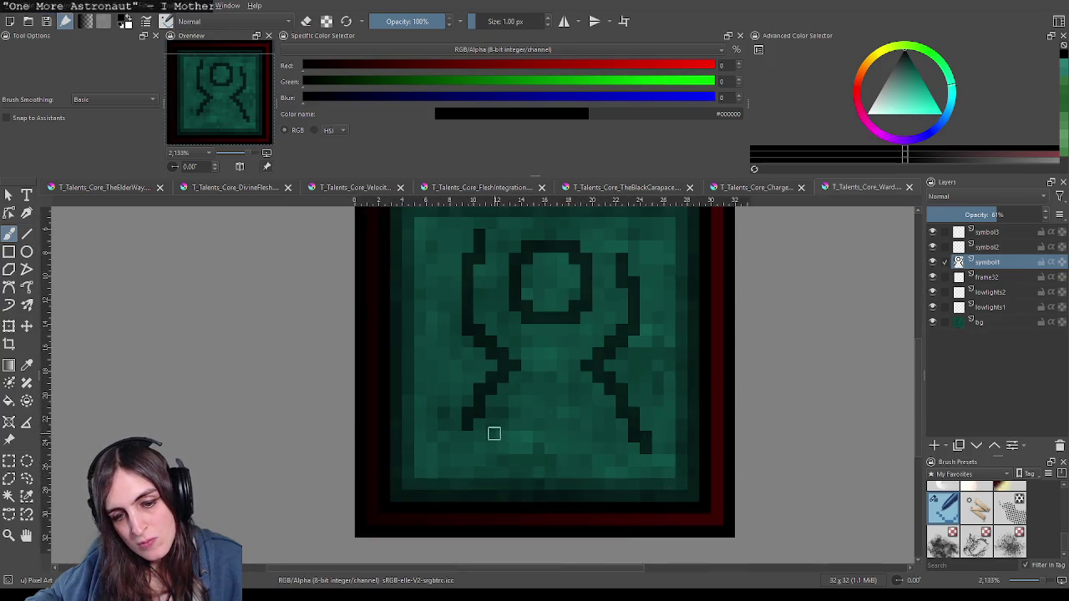
click(476, 432)
Step: Pan and zoom around the figure, toggling eraser mode on and back off to black
scroll(534, 430, down, 1)
mouse_move(573, 410)
mouse_down()
mouse_move(546, 458)
mouse_move(576, 370)
mouse_up()
scroll(557, 425, down, 3)
scroll(551, 426, up, 1)
scroll(555, 434, up, 1)
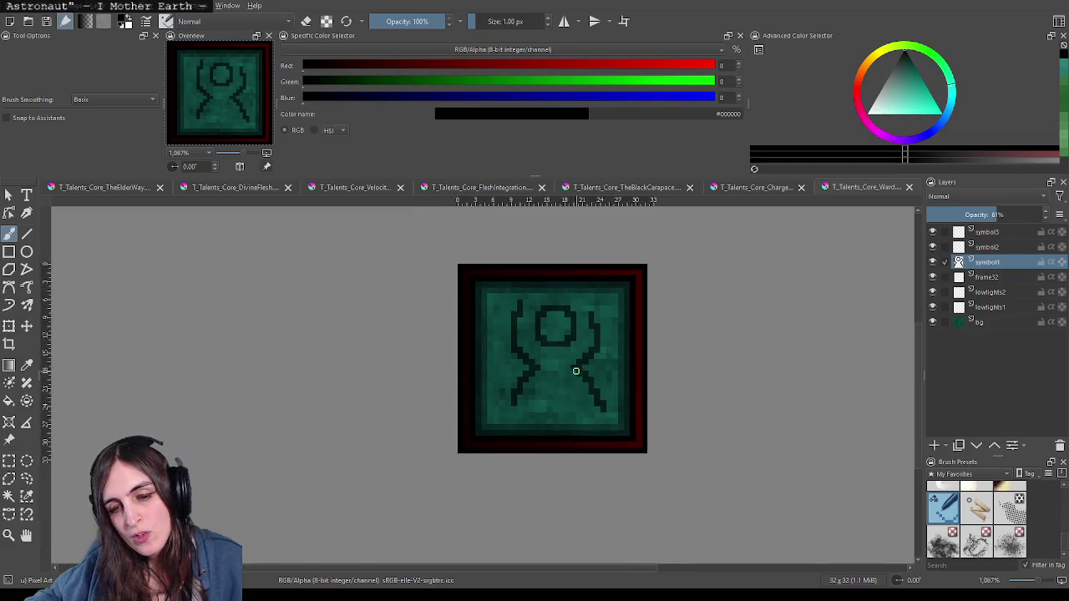
scroll(575, 370, up, 2)
scroll(567, 356, down, 1)
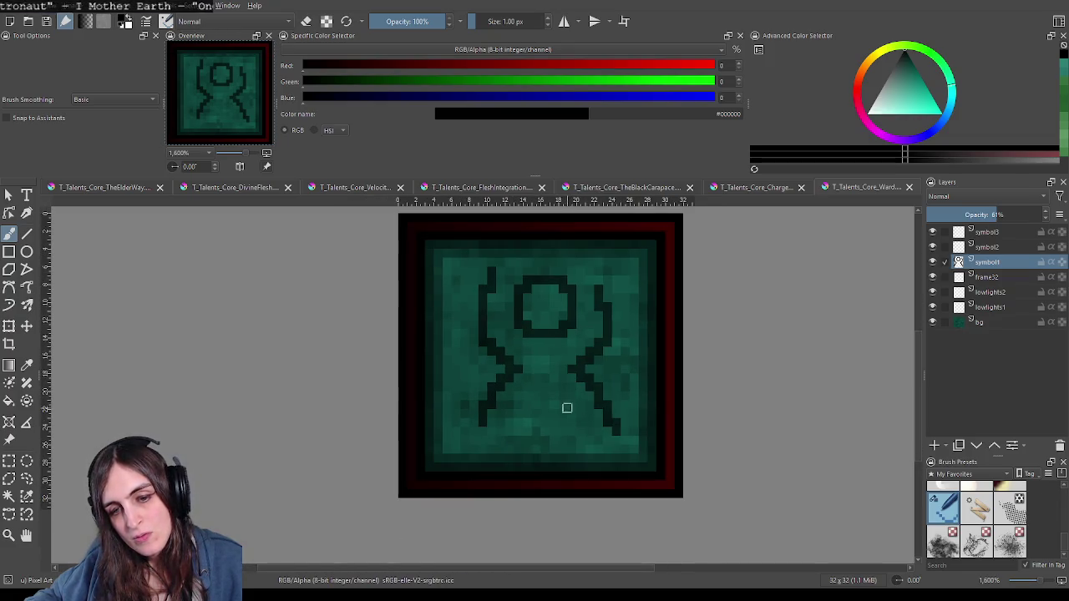
drag(540, 410, 523, 426)
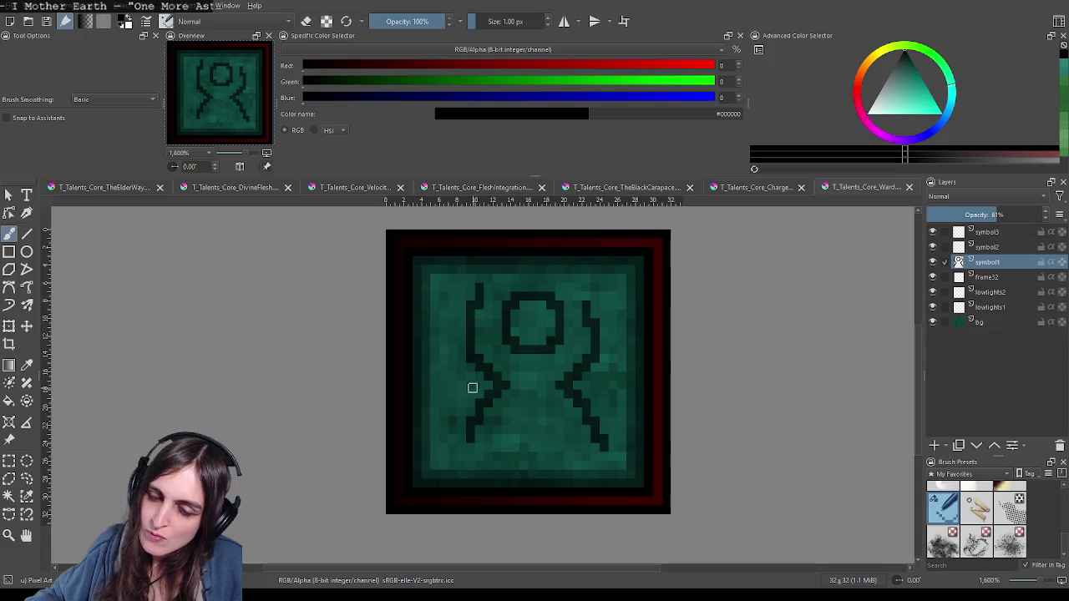
scroll(518, 414, down, 2)
scroll(551, 429, down, 2)
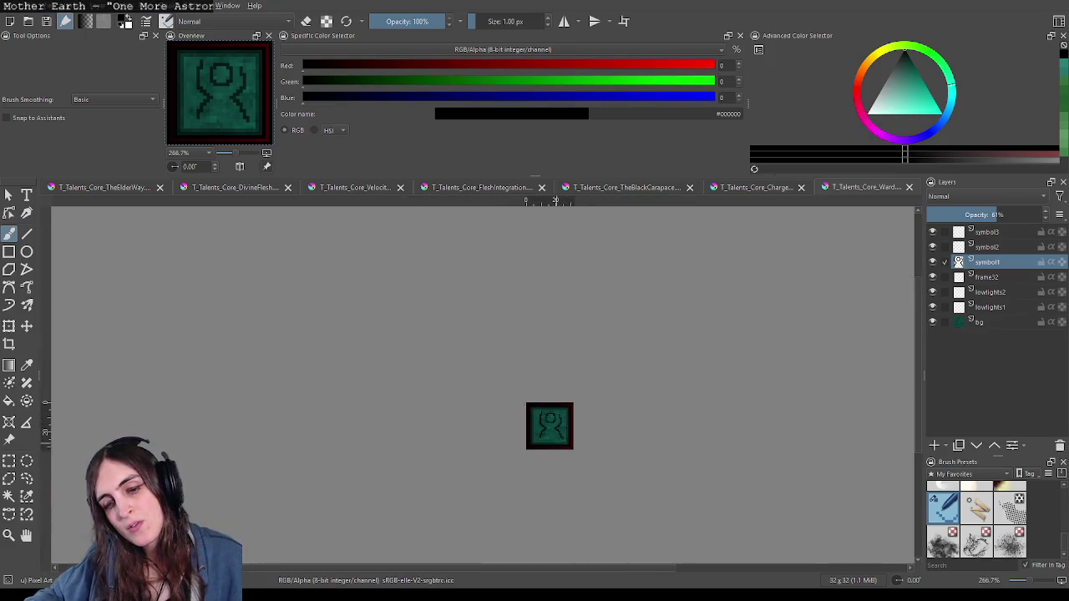
scroll(551, 433, up, 5)
key(e)
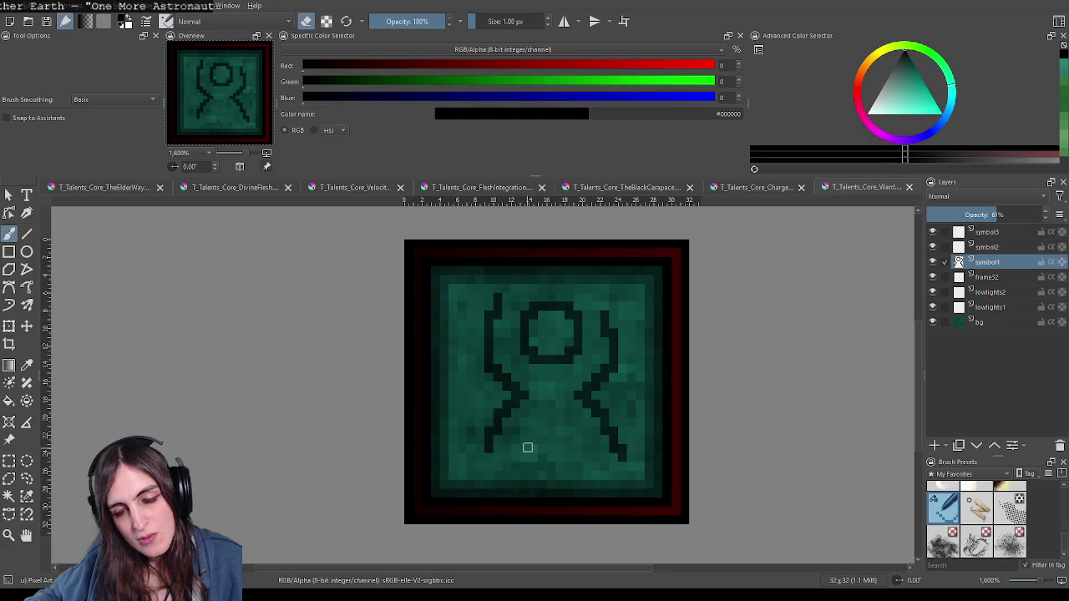
scroll(533, 436, down, 2)
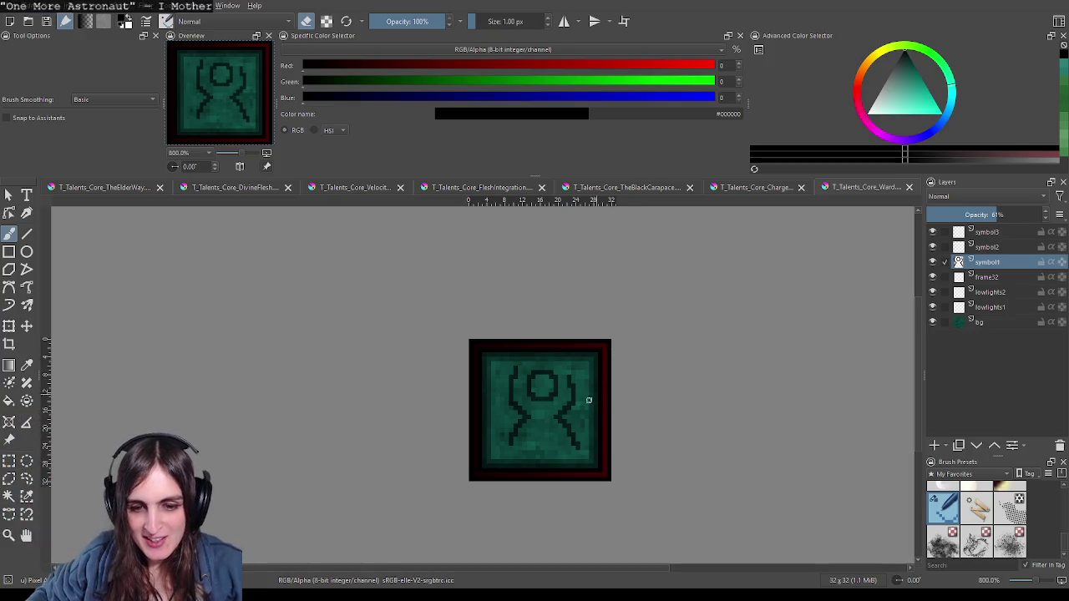
scroll(563, 437, up, 2)
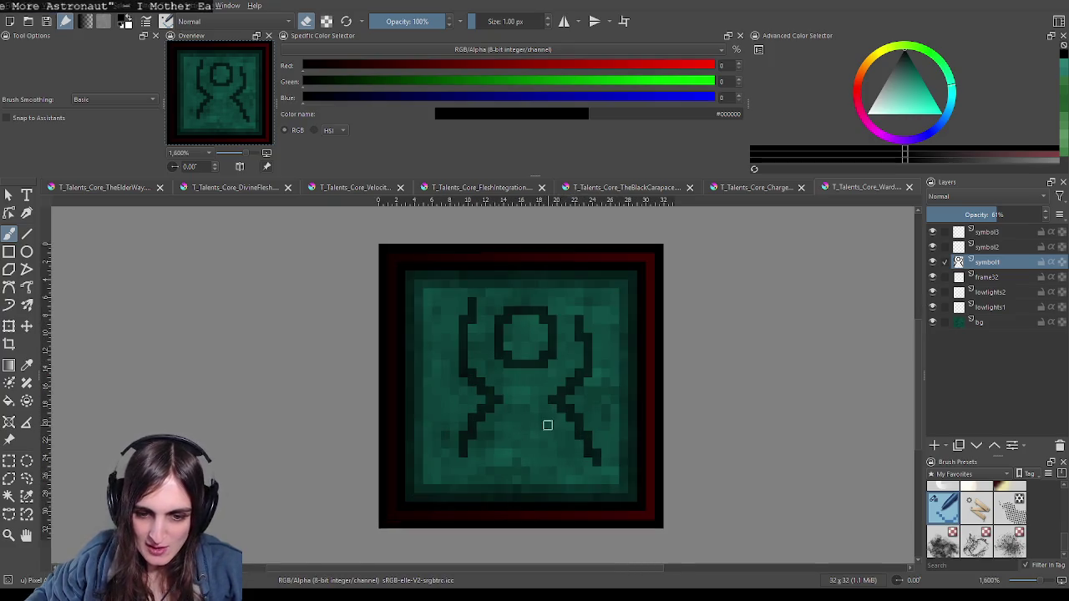
key(e)
Step: Paint a trial crossbar and short body strokes through the middle, then undo the last stroke
drag(548, 400, 491, 400)
mouse_move(533, 370)
mouse_down()
mouse_move(533, 395)
mouse_move(517, 396)
mouse_up()
scroll(615, 481, down, 1)
scroll(616, 481, down, 3)
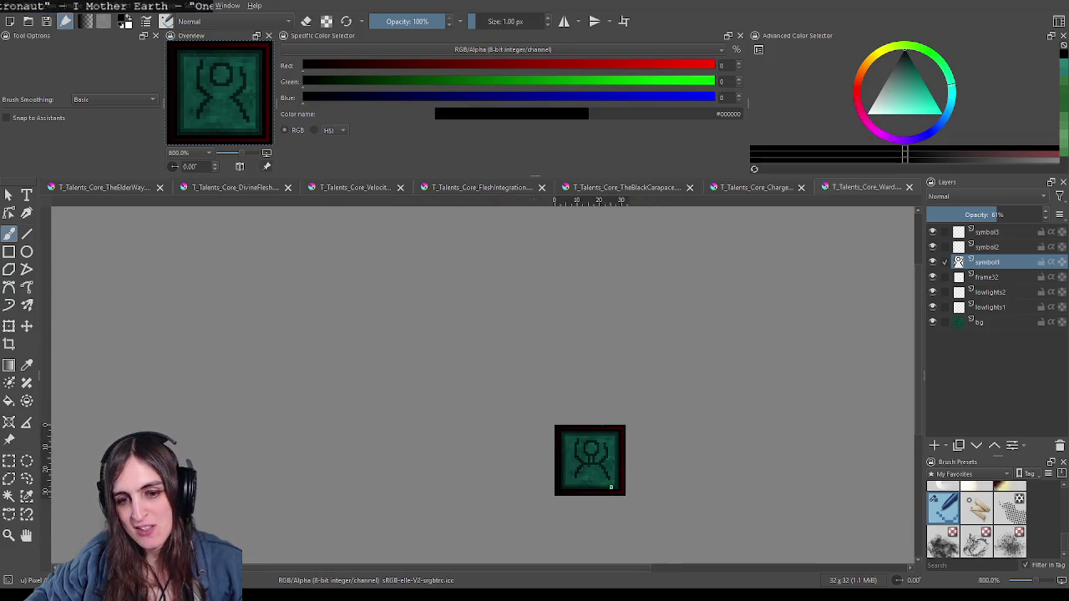
scroll(613, 486, up, 1)
scroll(570, 479, up, 1)
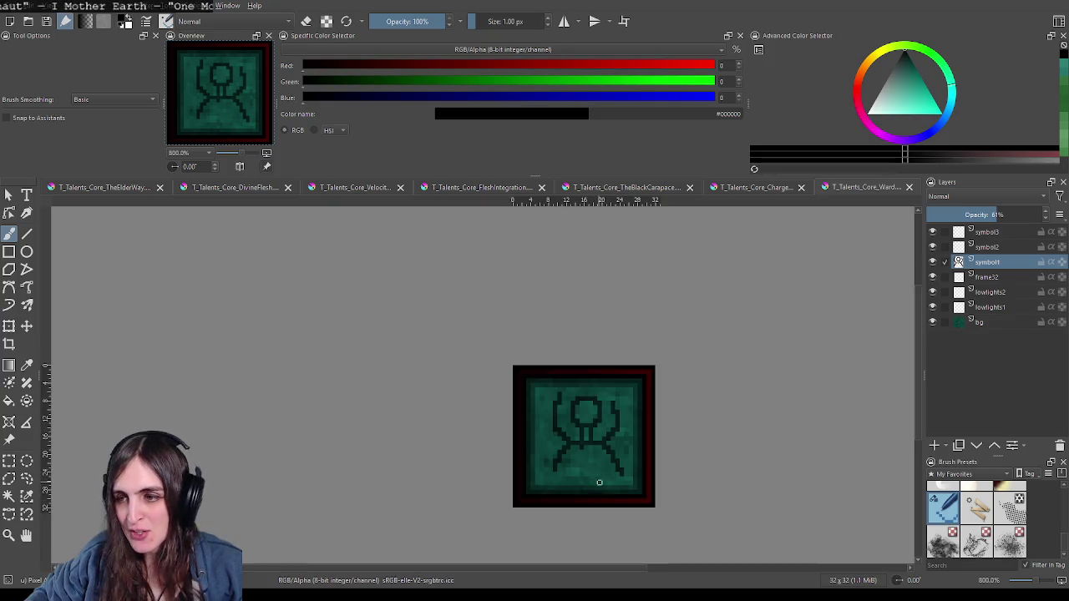
key(ctrl+z)
key(plus)
key(plus)
Step: Erase the lower part of the left leg and zoom out to review the icon
key(e)
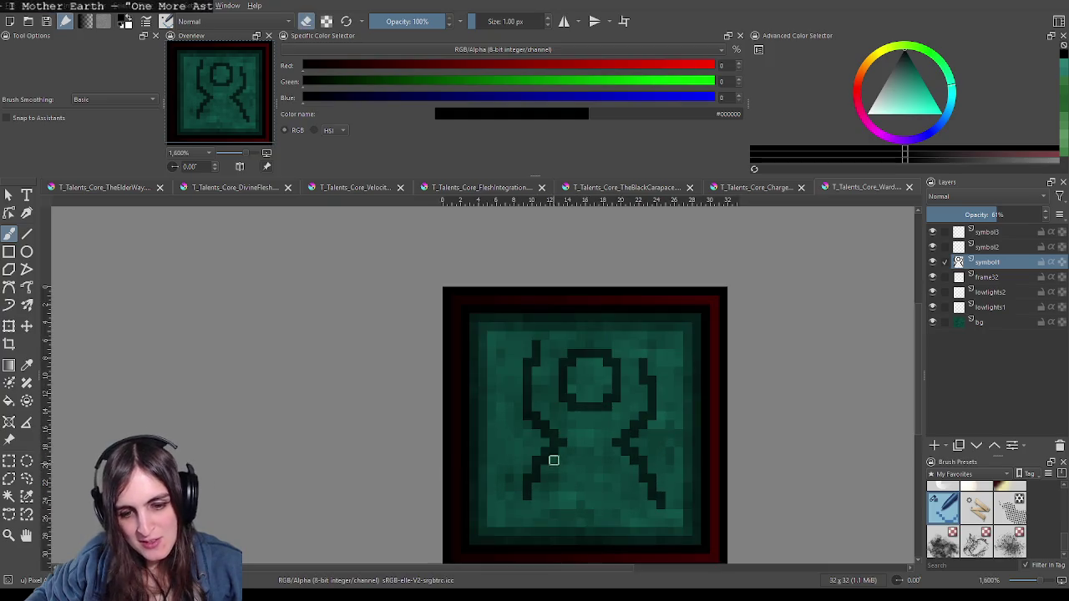
drag(553, 460, 533, 485)
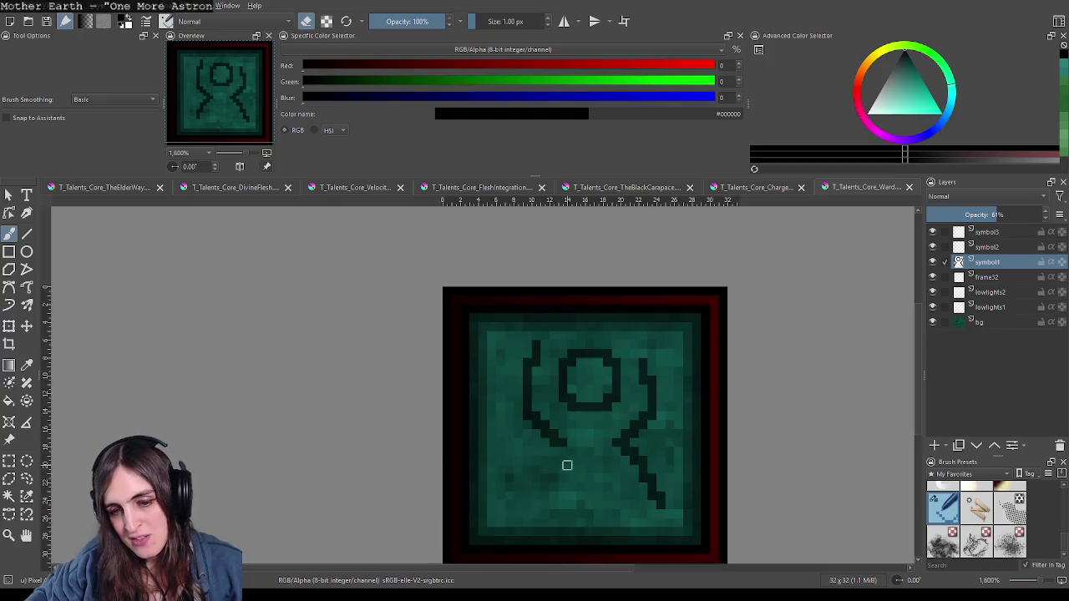
key(e)
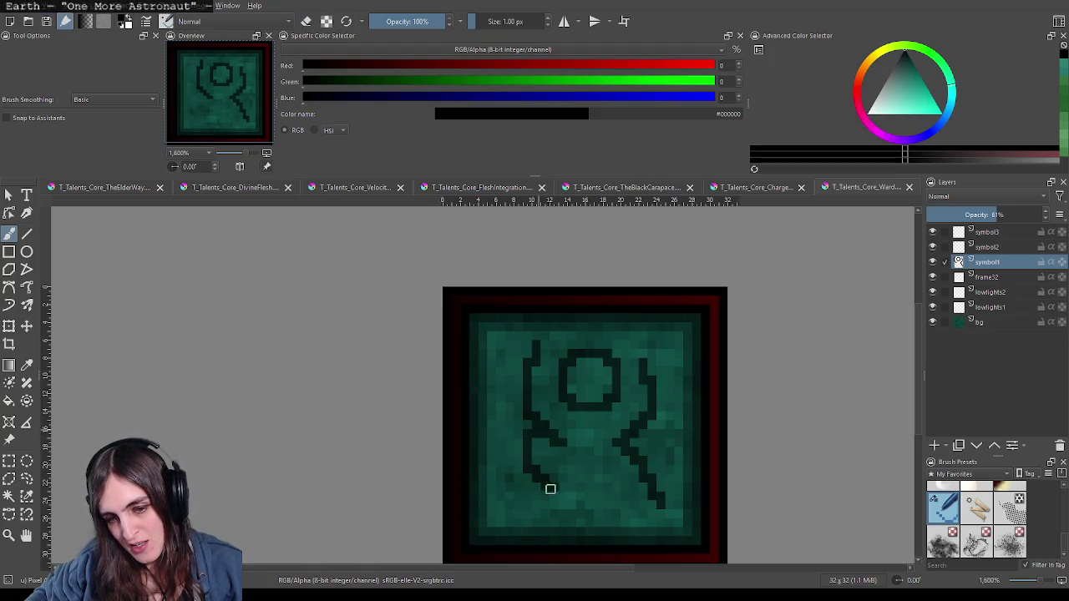
key(minus)
key(minus)
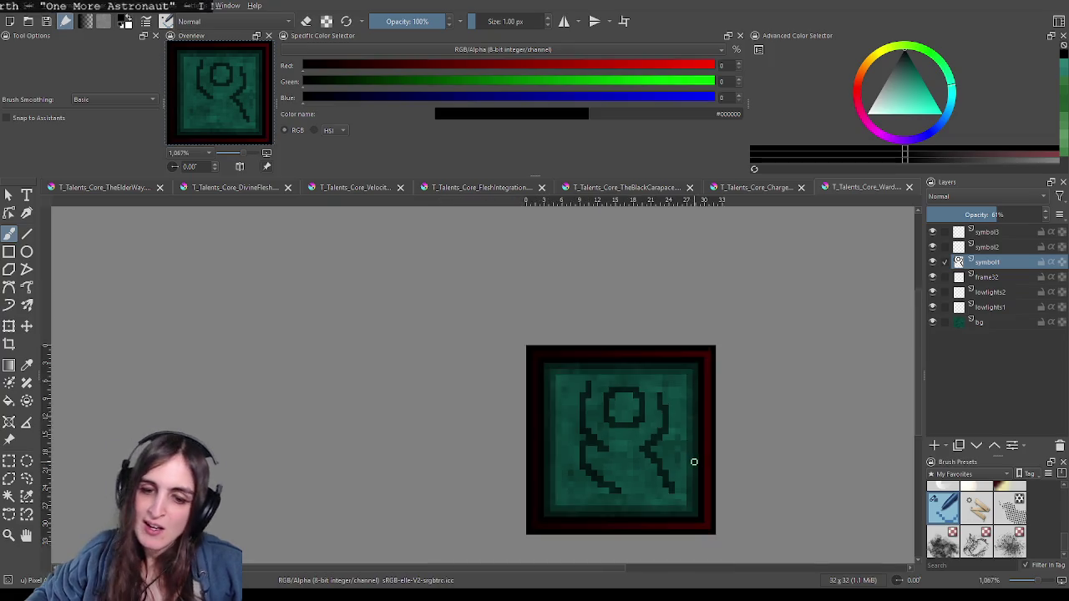
key(minus)
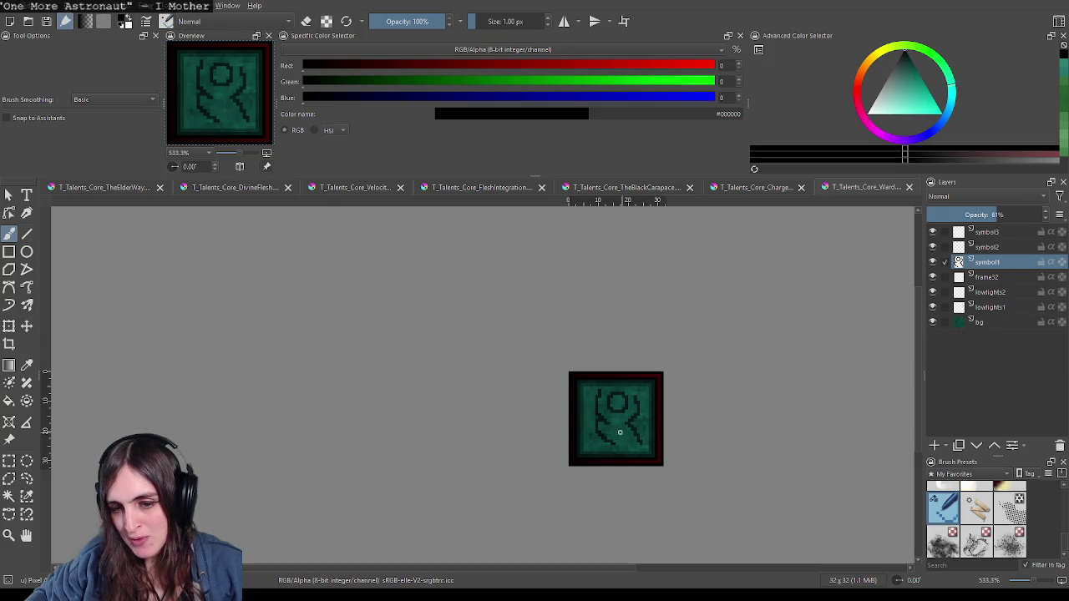
key(plus)
key(plus)
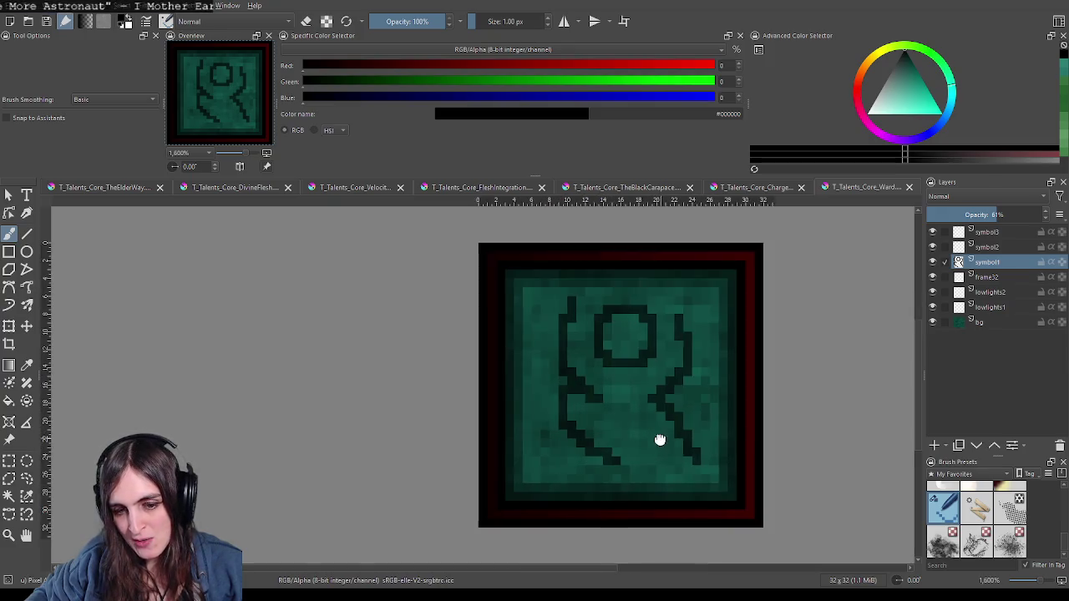
drag(659, 439, 592, 441)
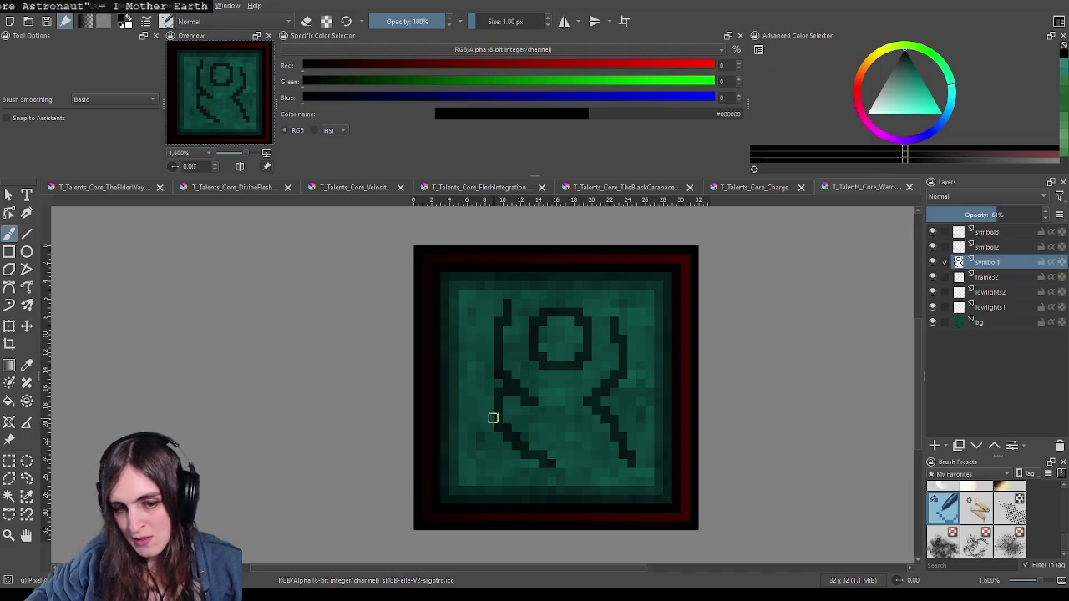
Step: Recentre the enlarged icon while toggling between eraser and black brush
key(e)
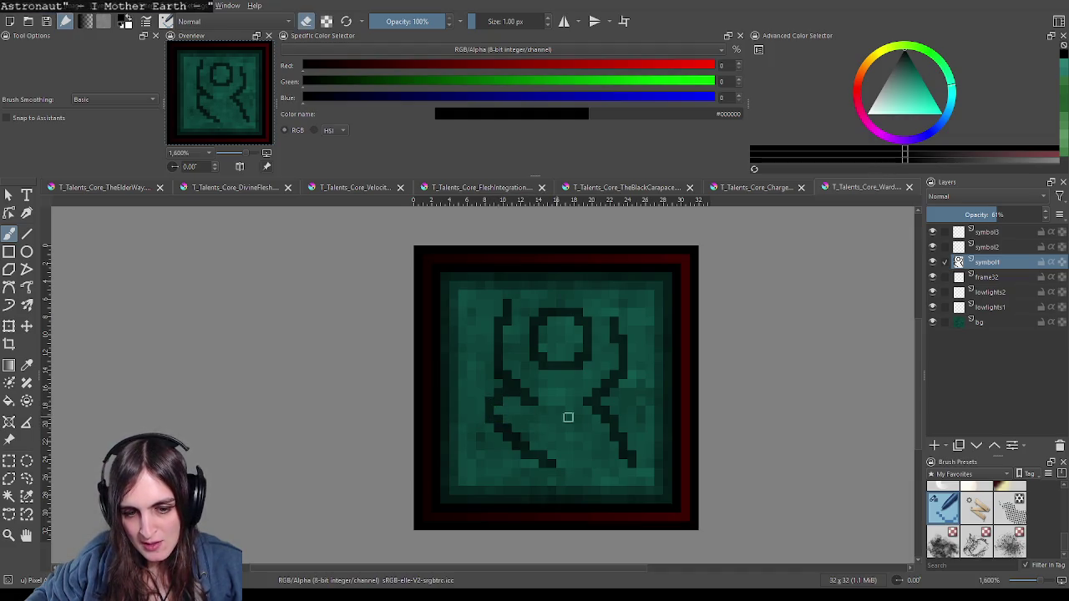
scroll(568, 416, down, 3)
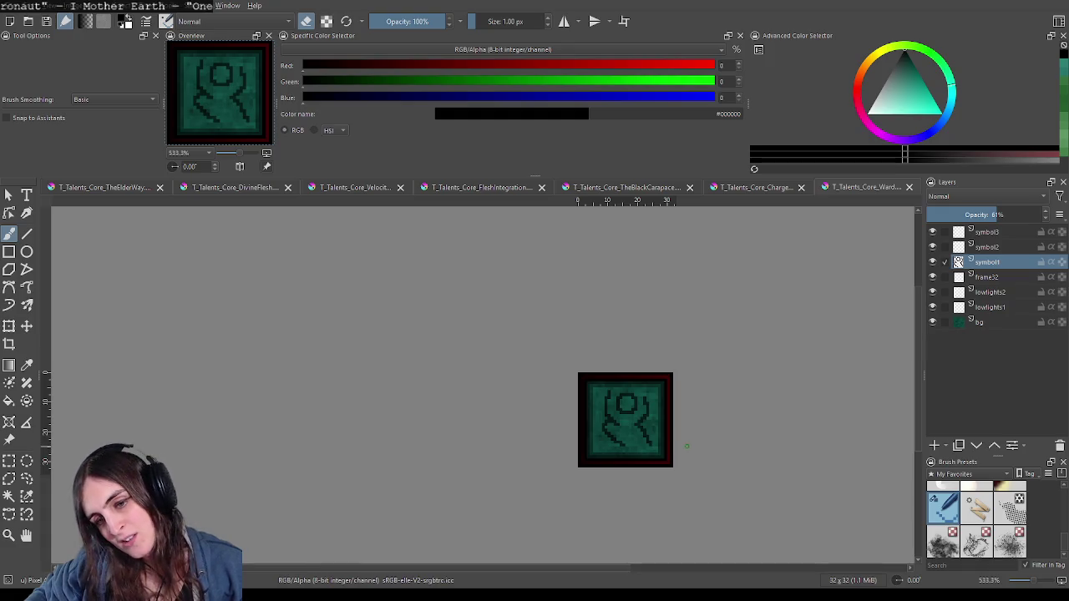
drag(691, 446, 624, 447)
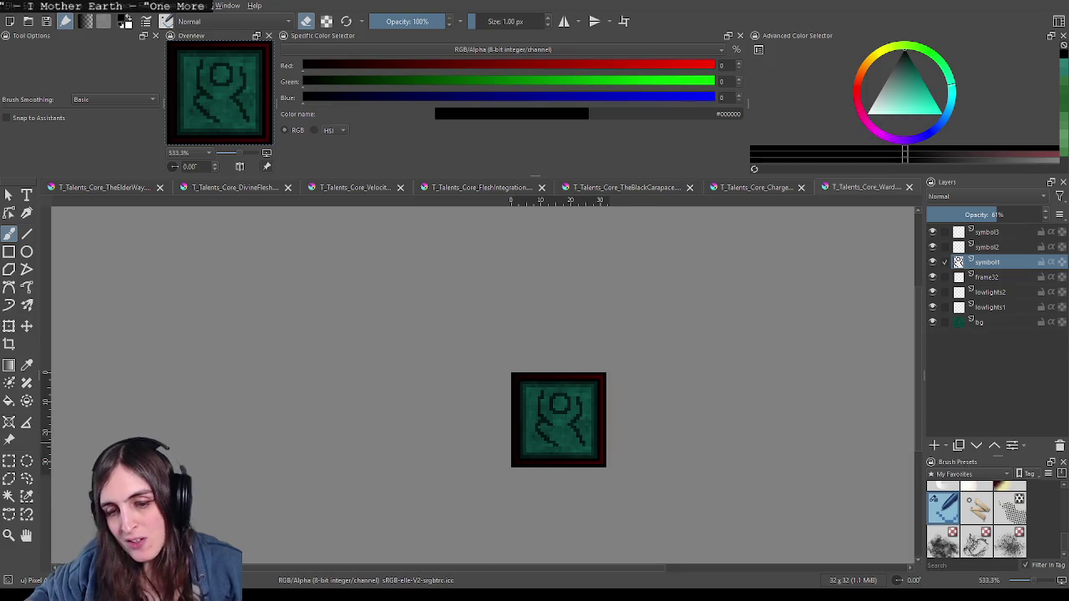
scroll(546, 441, up, 3)
drag(614, 451, 543, 416)
key(e)
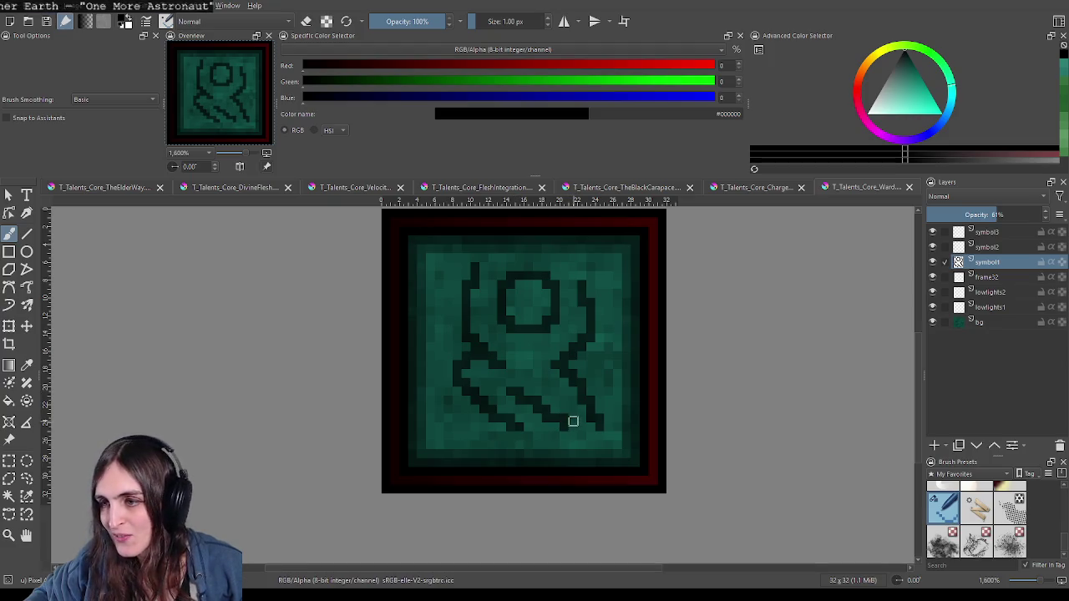
key(e)
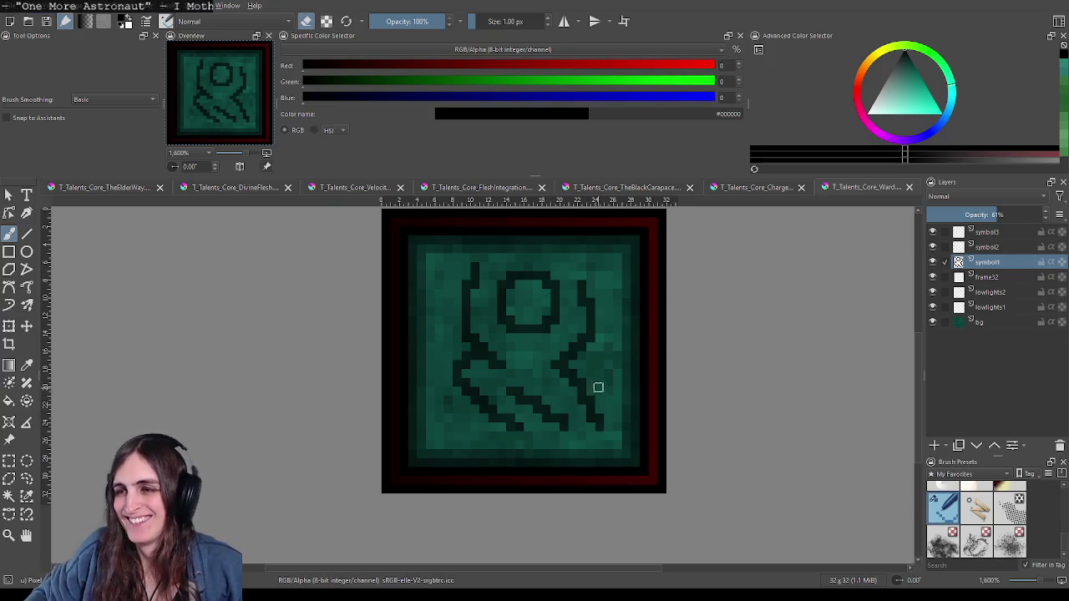
scroll(593, 401, down, 3)
scroll(586, 409, down, 1)
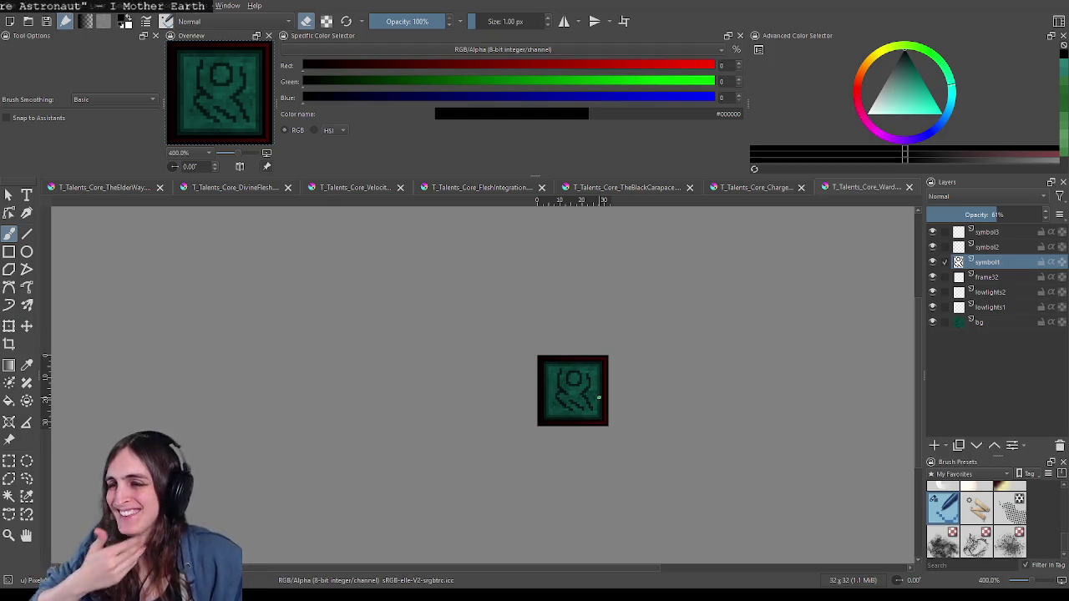
scroll(602, 399, up, 1)
scroll(585, 401, up, 2)
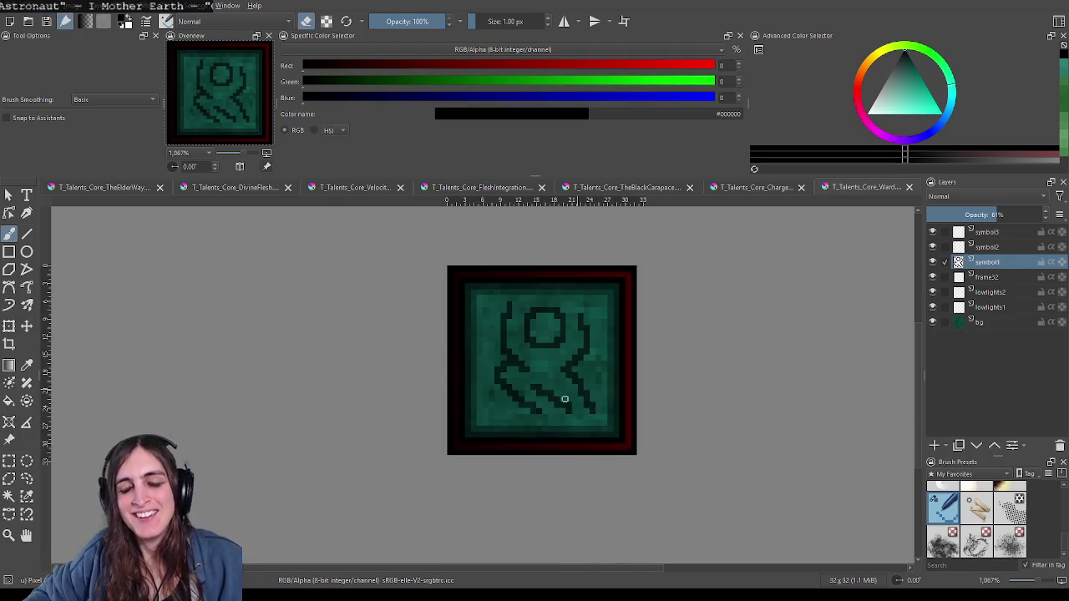
scroll(543, 389, up, 1)
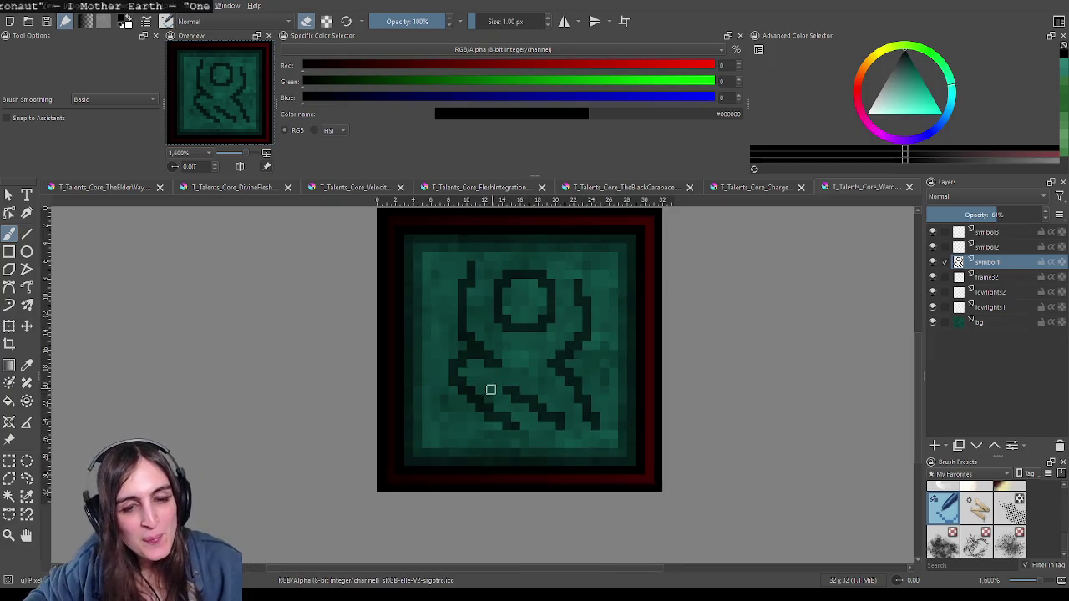
drag(515, 406, 447, 369)
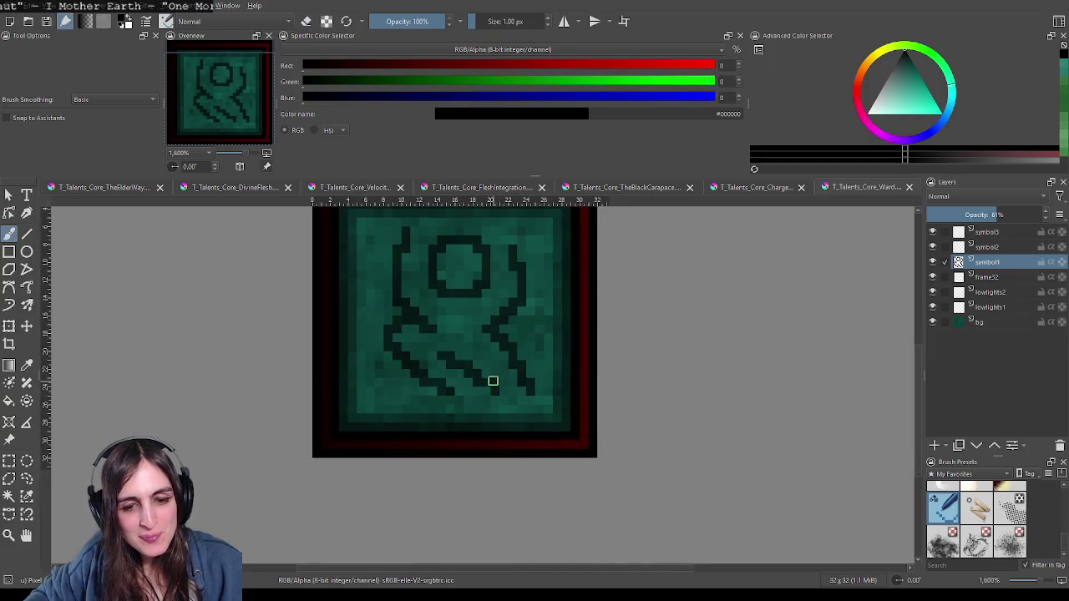
Step: Return the brush to painting black pixels and recentre the icon in view
key(e)
scroll(579, 410, down, 1)
scroll(580, 418, down, 2)
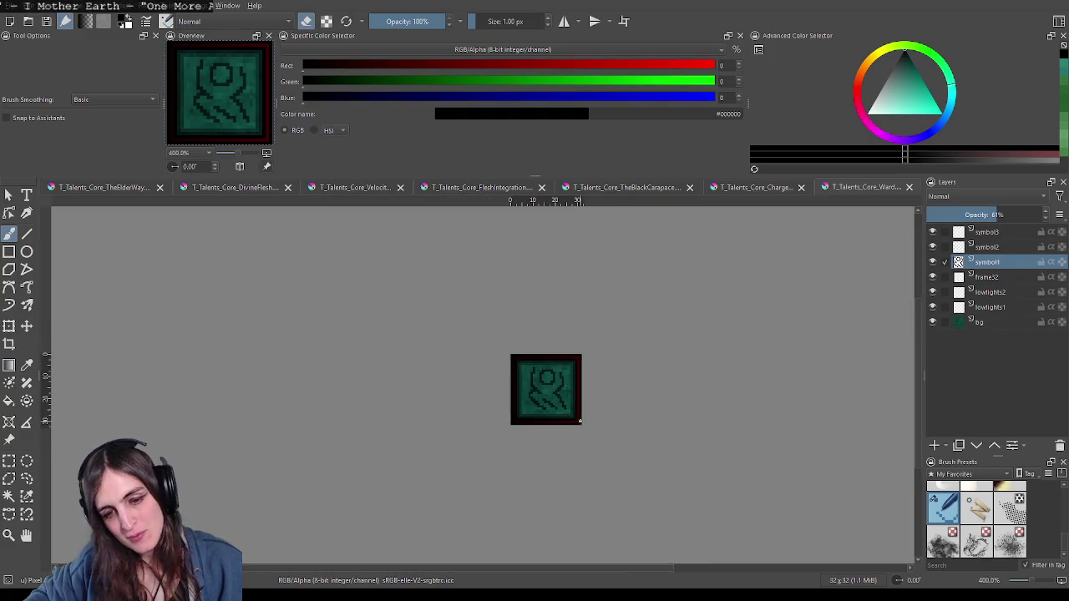
scroll(555, 393, up, 3)
key(e)
scroll(580, 377, down, 2)
scroll(615, 373, down, 2)
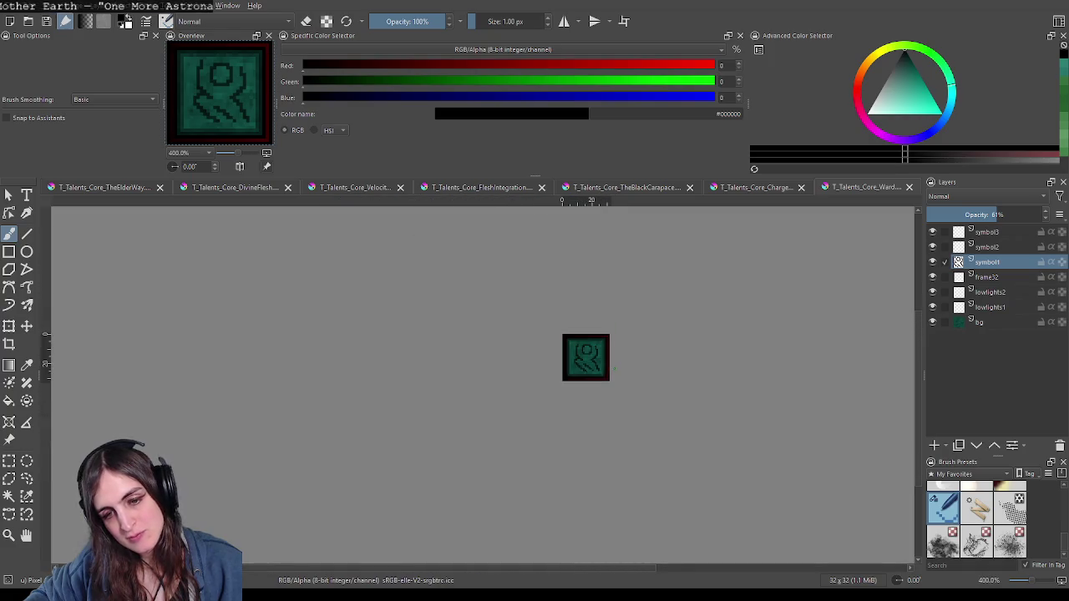
scroll(601, 375, up, 2)
scroll(553, 375, up, 2)
scroll(565, 370, down, 1)
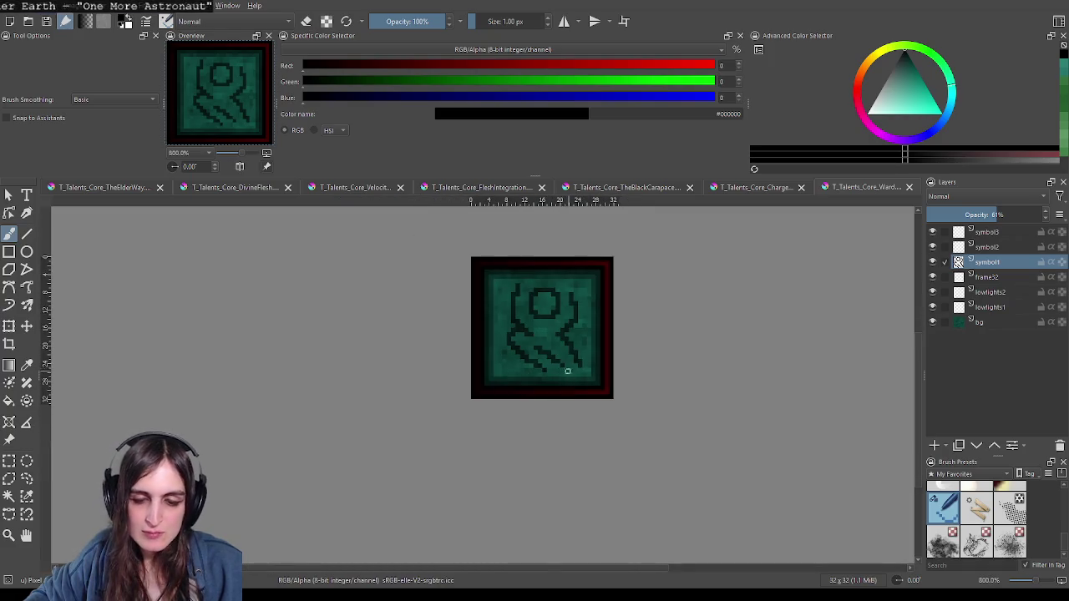
drag(583, 362, 551, 399)
scroll(547, 405, down, 1)
scroll(501, 413, up, 4)
Step: Switch to eraser mode and zoom in and out to inspect the rune
key(e)
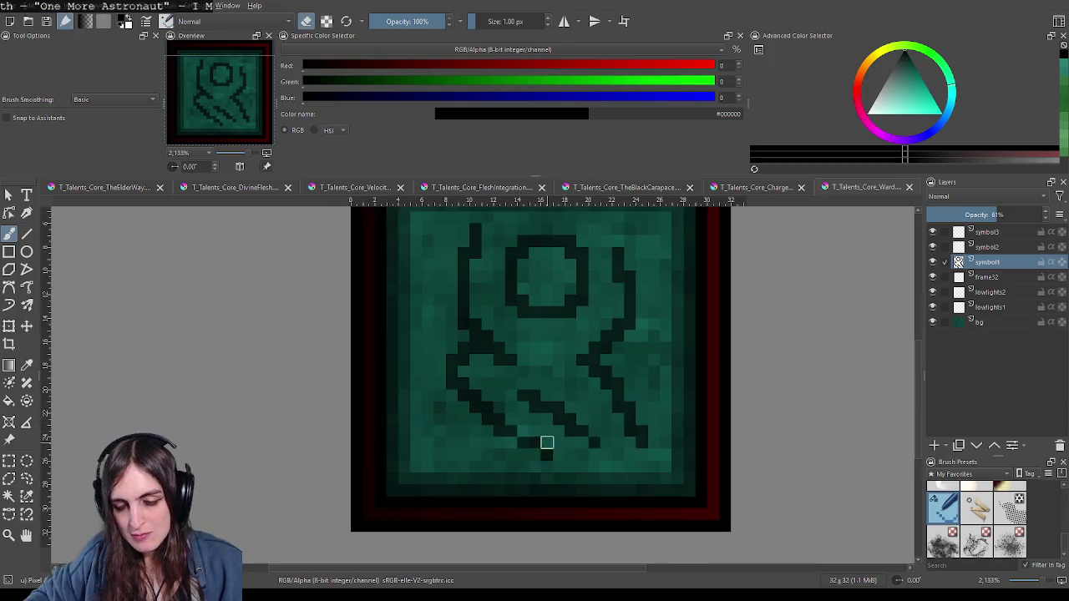
scroll(624, 445, down, 2)
scroll(624, 445, down, 3)
scroll(664, 437, down, 1)
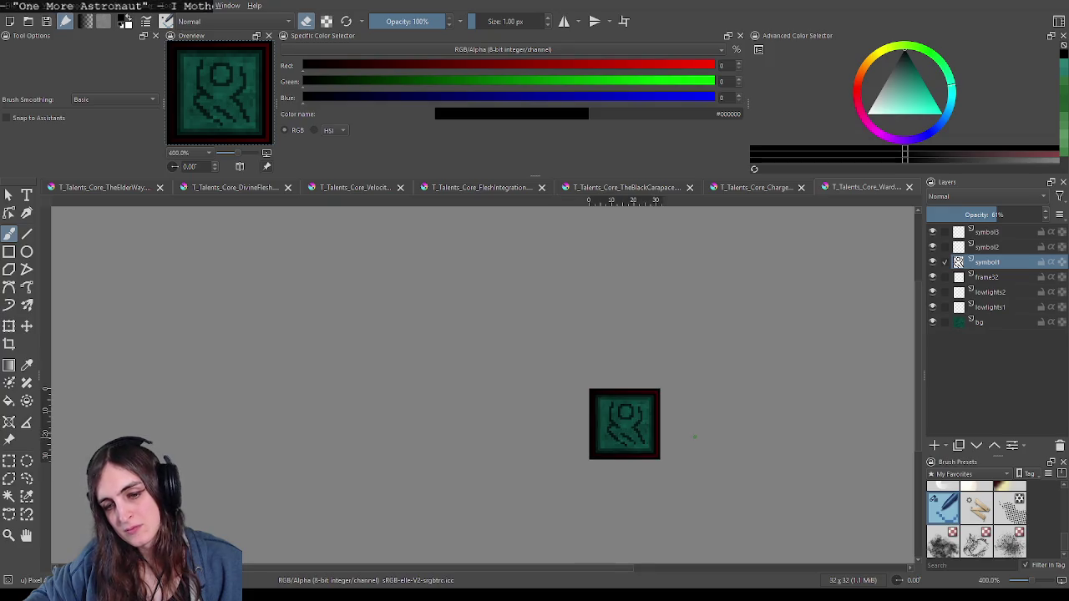
scroll(635, 437, down, 2)
scroll(622, 438, down, 2)
scroll(635, 427, down, 1)
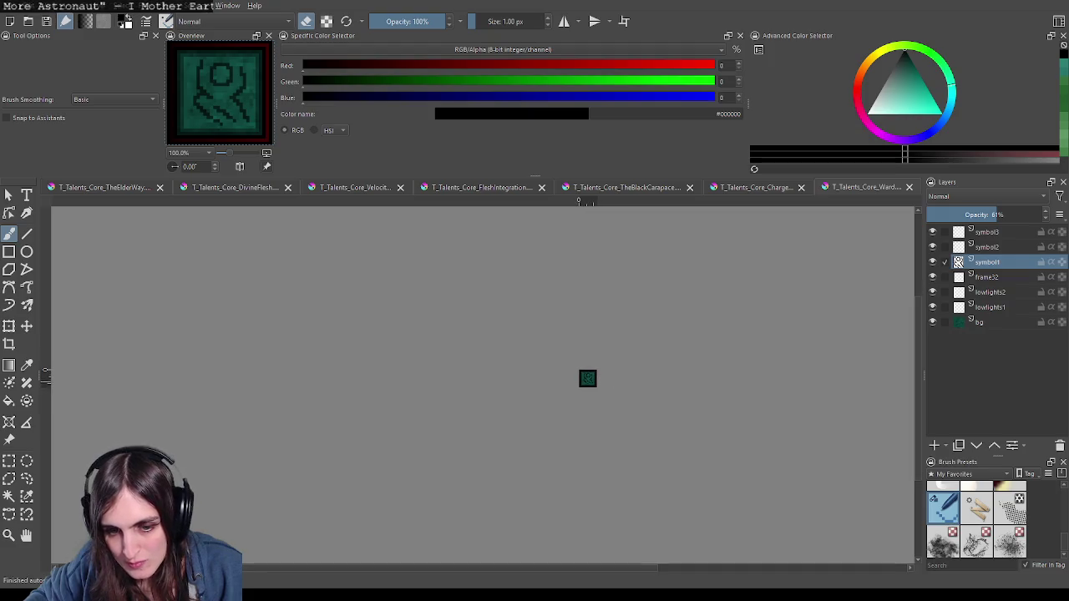
scroll(553, 363, up, 2)
scroll(553, 362, up, 4)
scroll(553, 363, up, 3)
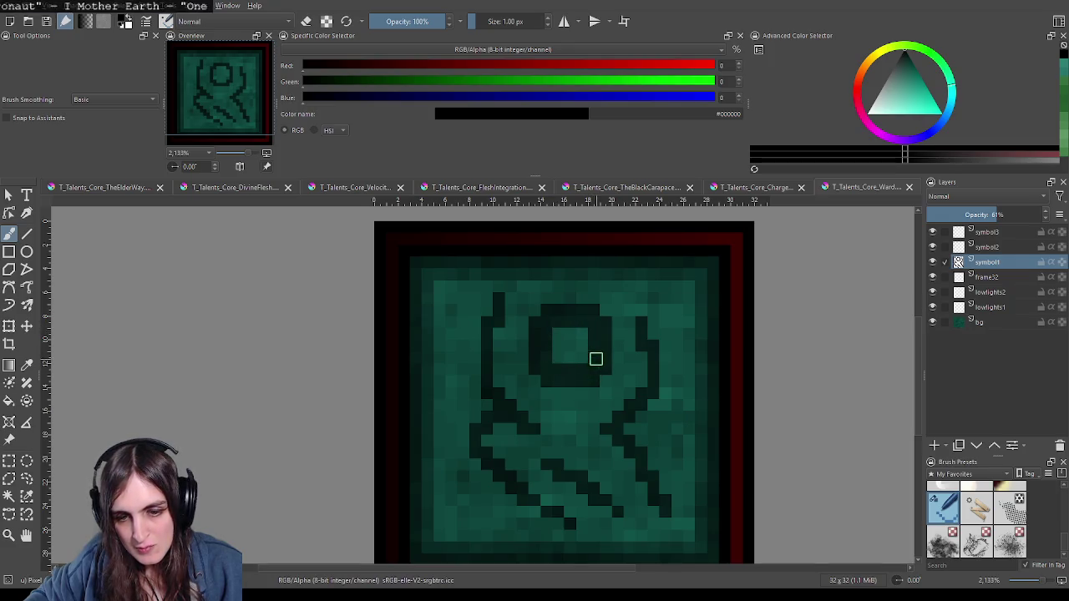
scroll(635, 384, down, 2)
scroll(656, 405, down, 2)
scroll(651, 401, up, 1)
scroll(651, 393, up, 1)
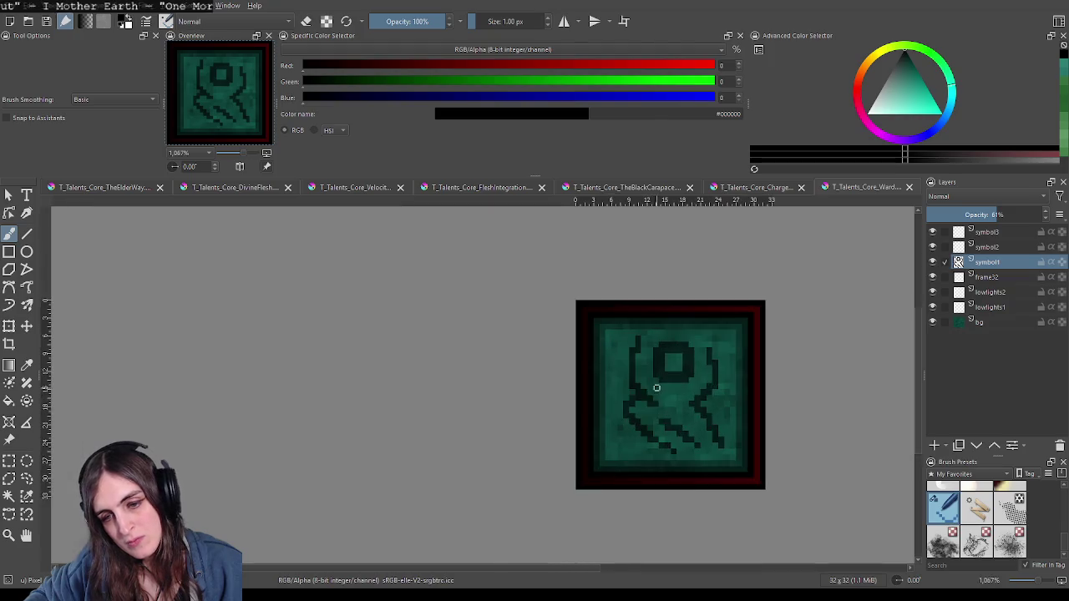
scroll(656, 377, up, 1)
scroll(569, 381, up, 1)
Step: Thicken an arm with a vertical stroke, restore painting mode, and pan to the icon's bottom
drag(539, 383, 542, 336)
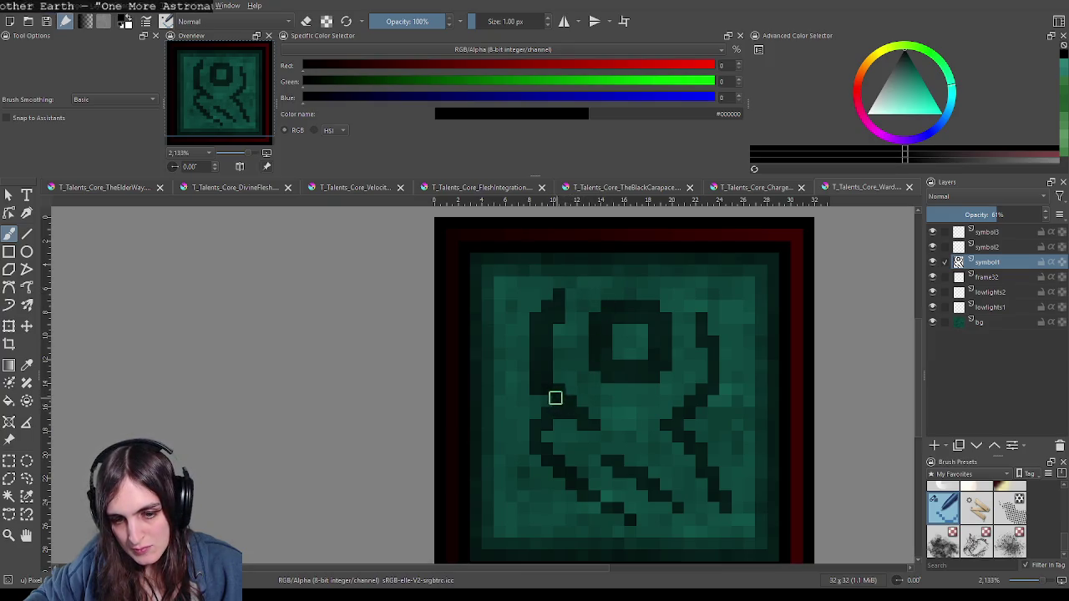
key(e)
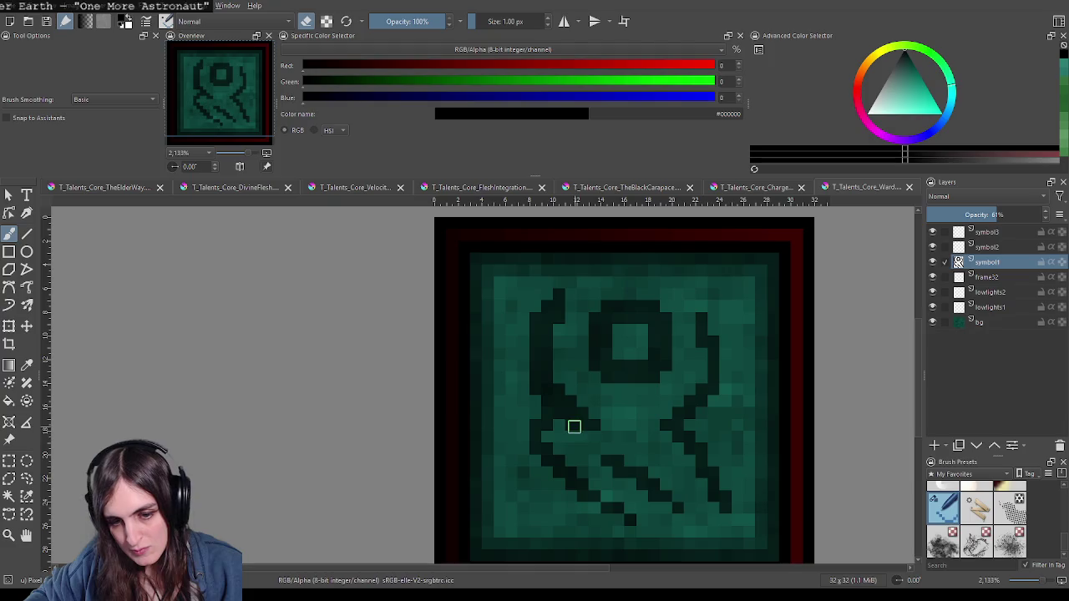
key(e)
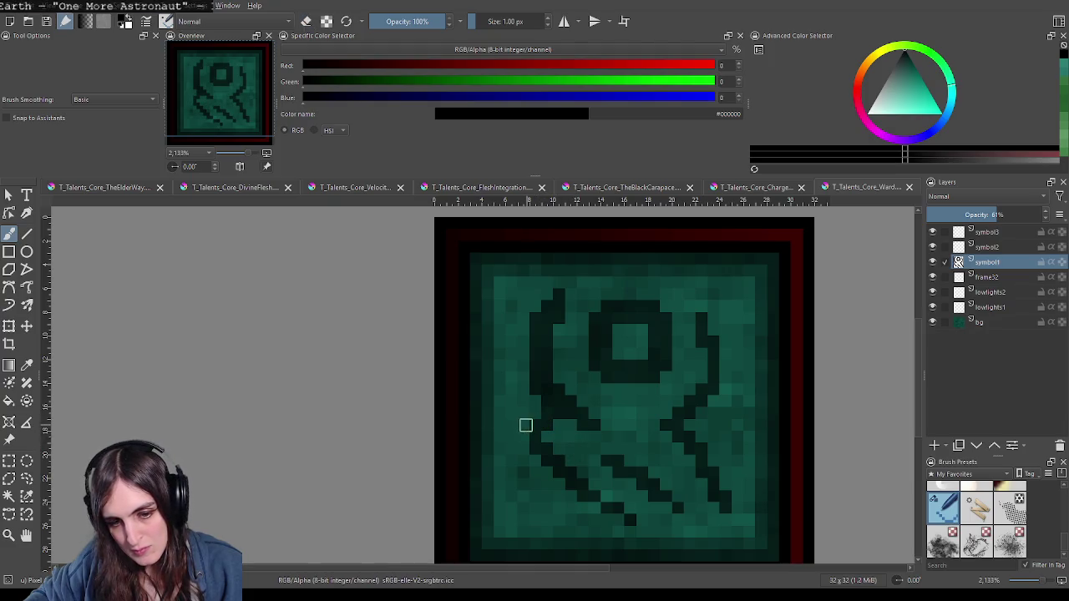
drag(554, 466, 517, 413)
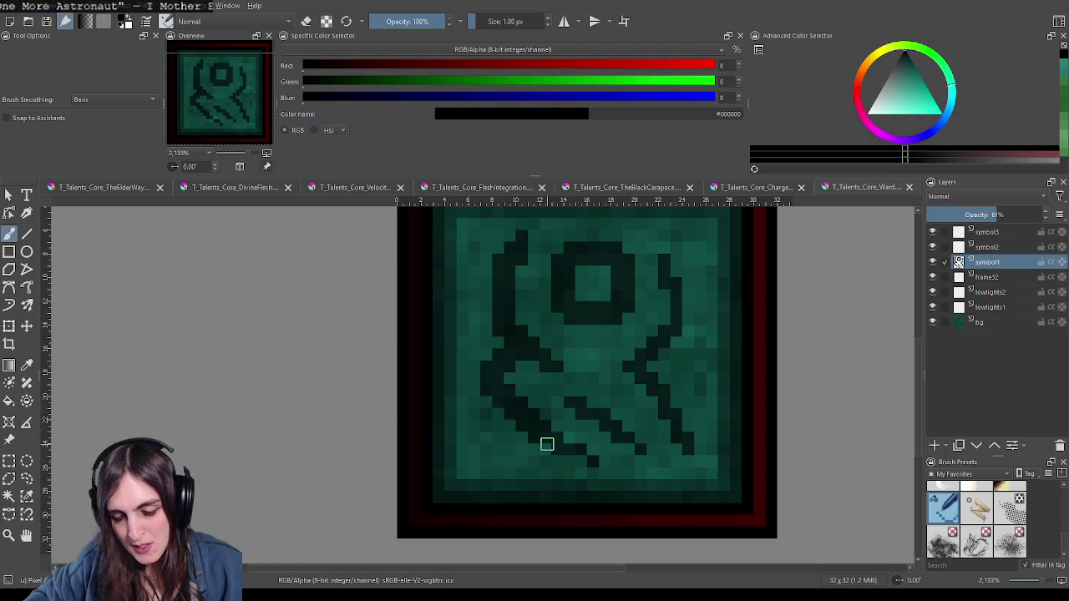
scroll(635, 460, down, 5)
scroll(656, 437, down, 3)
scroll(660, 439, down, 2)
Step: Zoom in and out on the black rune to inspect it at several magnifications
scroll(660, 436, up, 3)
scroll(657, 428, up, 3)
scroll(650, 412, up, 4)
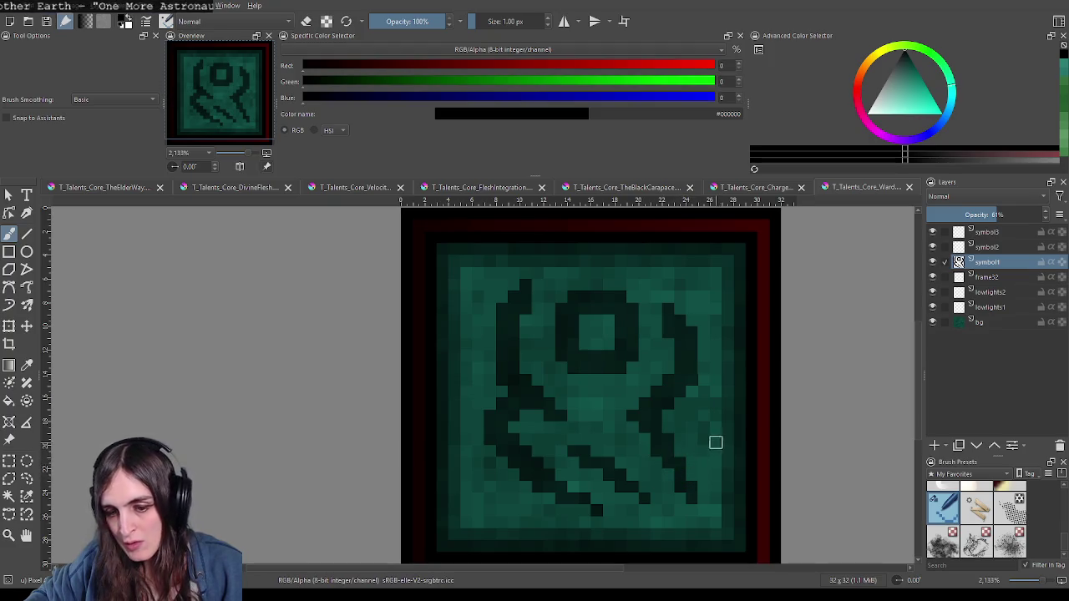
scroll(716, 441, down, 8)
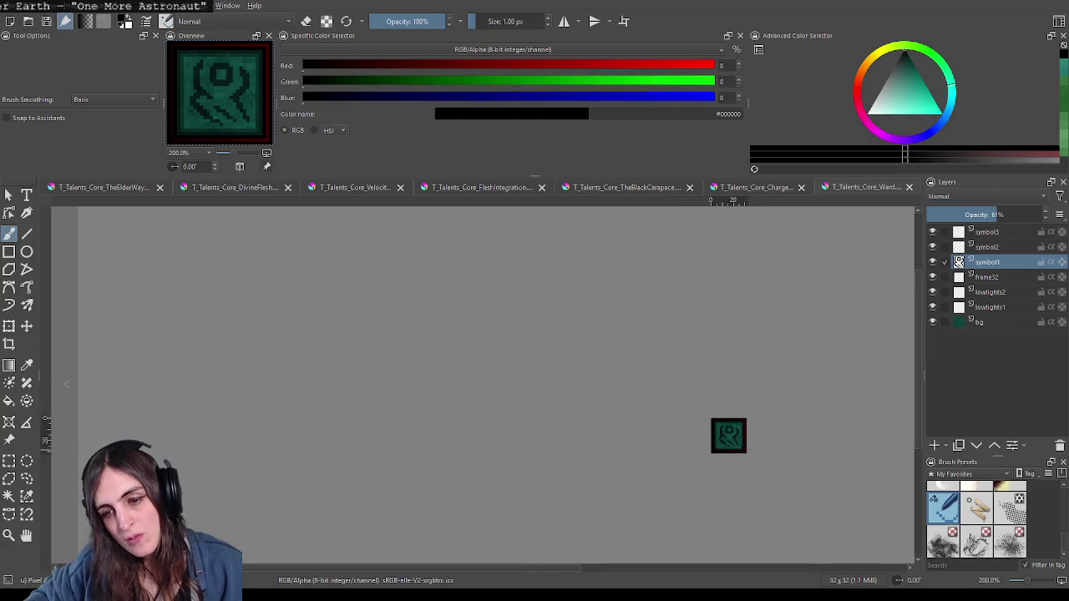
scroll(718, 438, up, 3)
scroll(702, 430, up, 3)
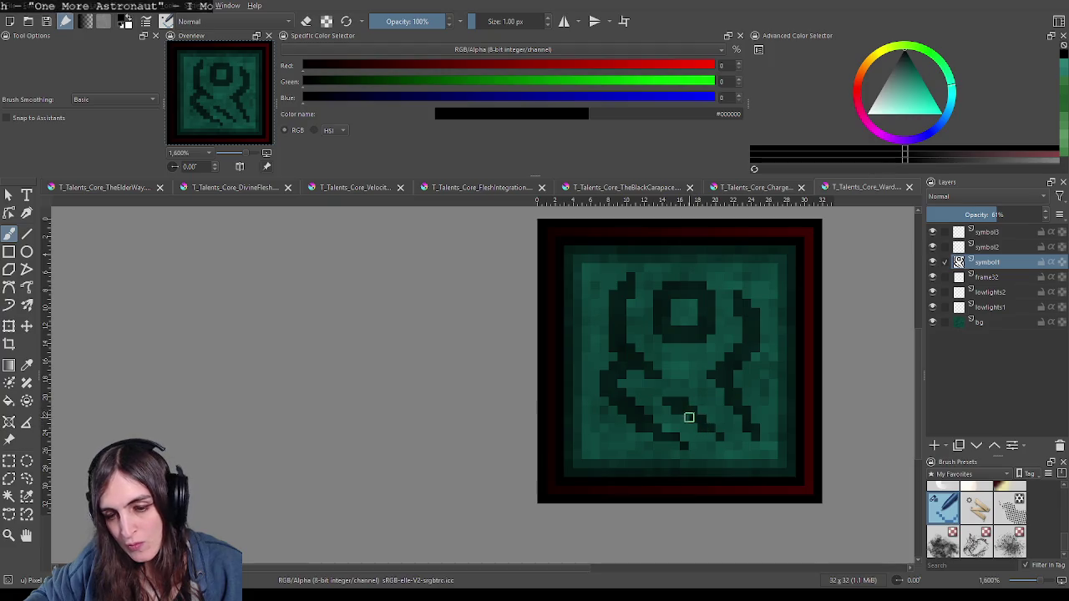
scroll(695, 429, down, 1)
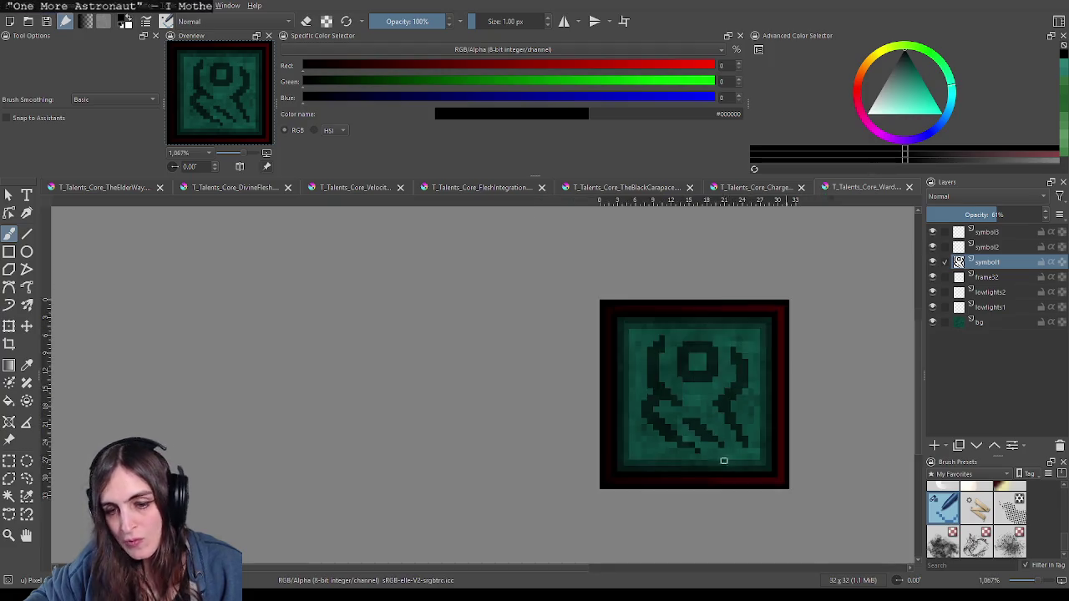
scroll(695, 434, down, 2)
scroll(693, 447, up, 2)
scroll(694, 451, up, 1)
Step: Toggle the brush's eraser mode and recentre the small icon in the view
key(e)
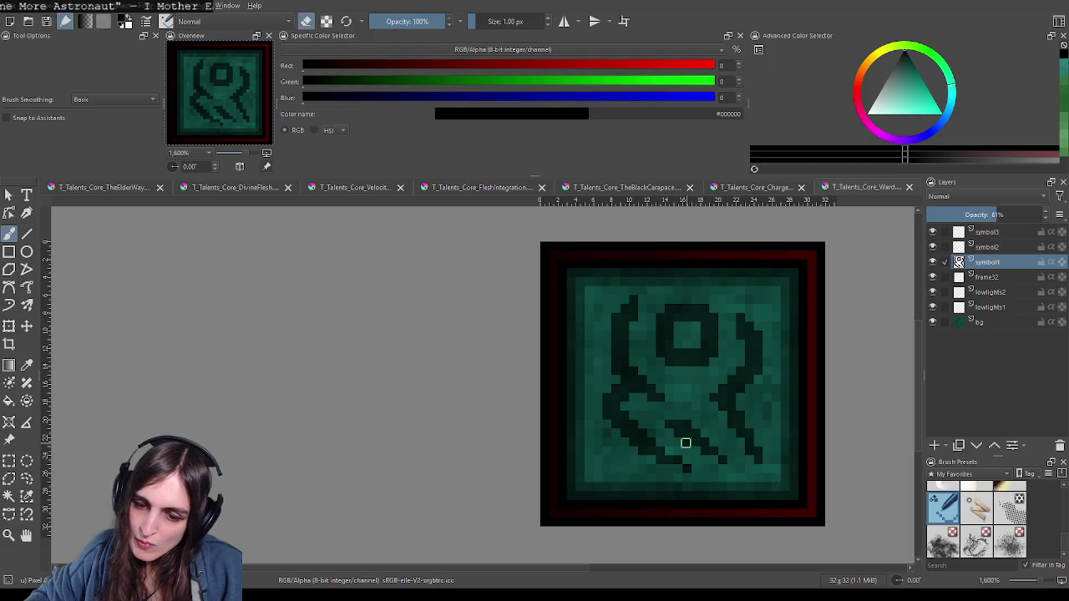
scroll(718, 455, down, 3)
scroll(722, 462, down, 2)
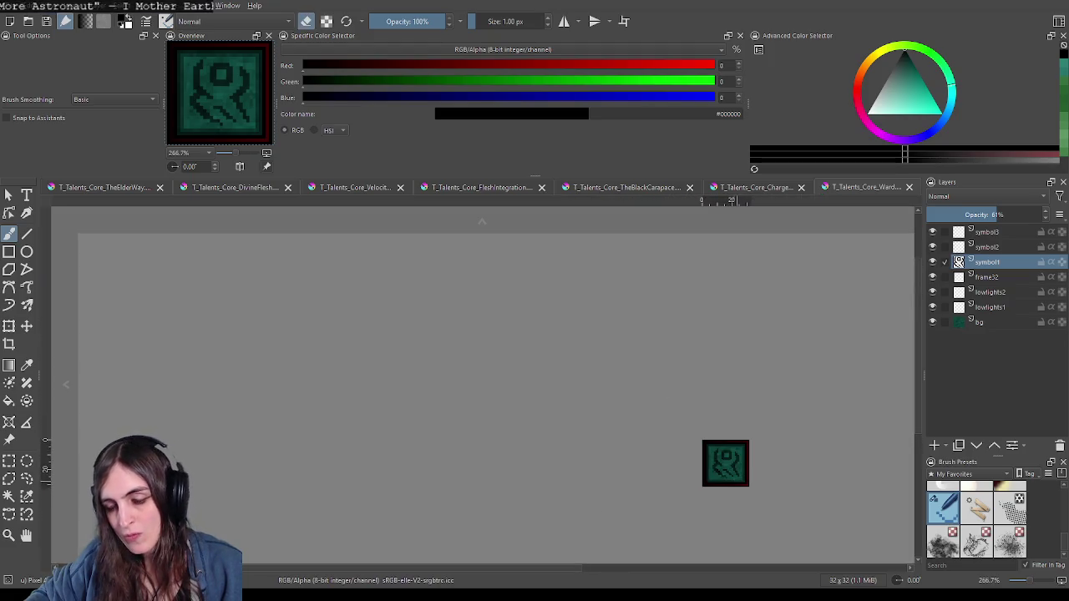
scroll(697, 471, up, 3)
scroll(680, 489, up, 1)
scroll(680, 489, down, 3)
drag(698, 490, 607, 421)
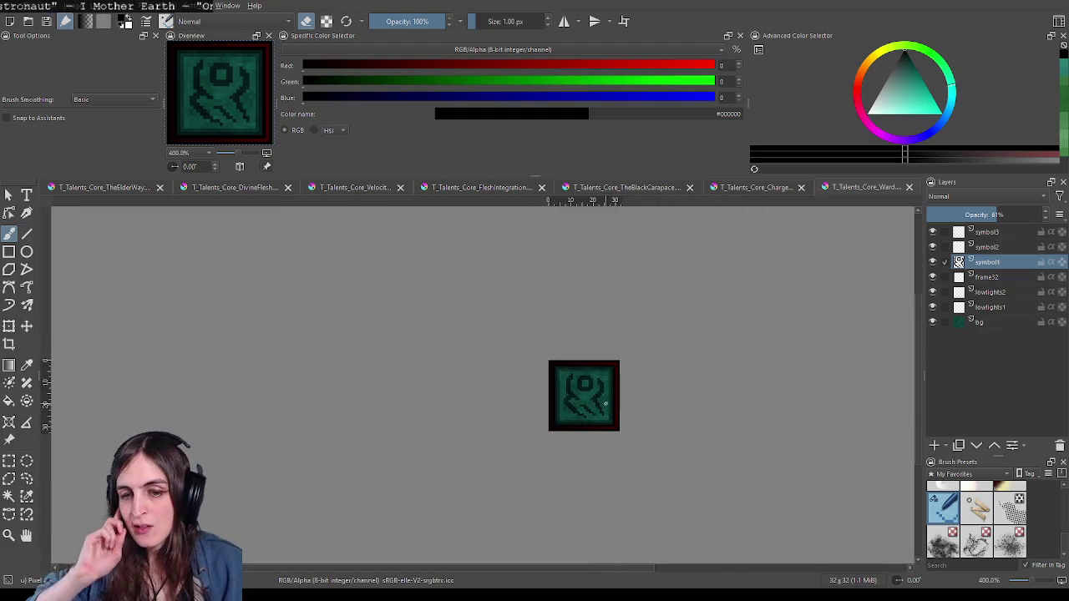
scroll(582, 415, up, 2)
scroll(589, 398, up, 2)
drag(590, 398, 543, 436)
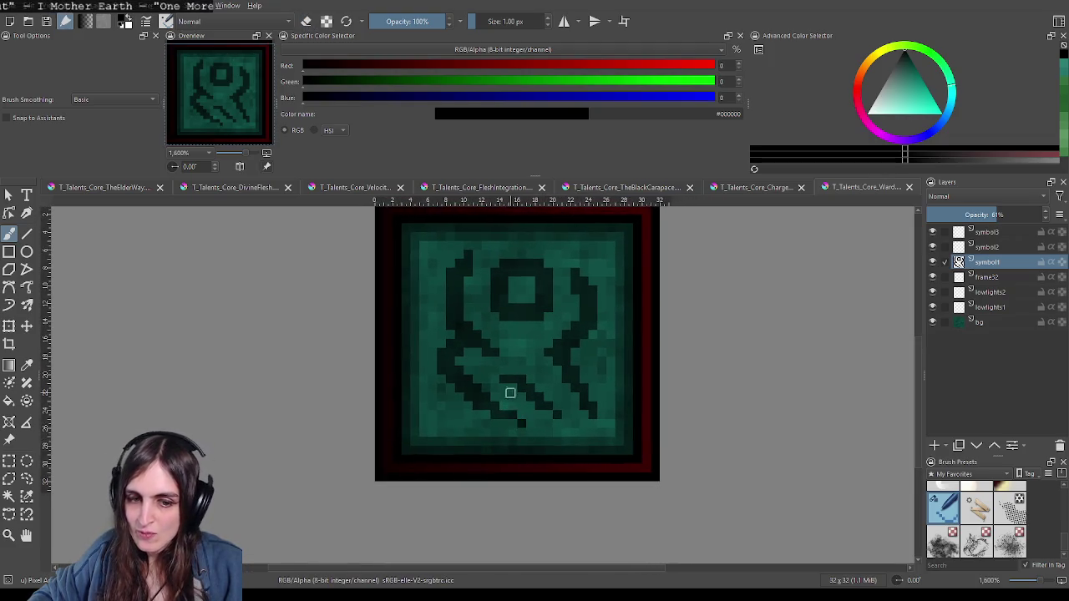
Step: Toggle eraser mode again and reposition the icon while zooming out and back in
key(e)
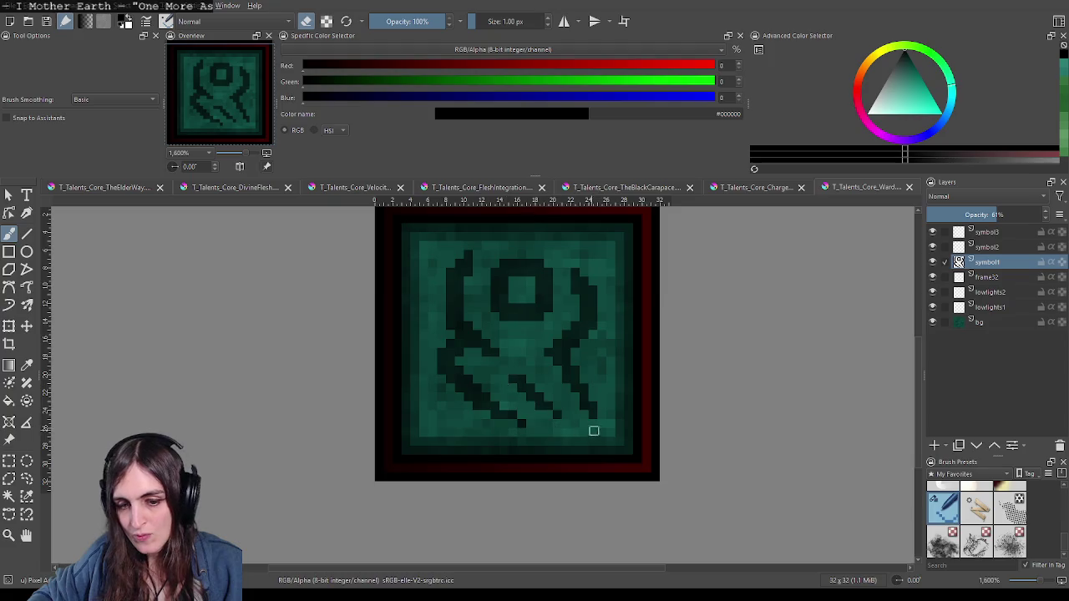
scroll(594, 431, down, 4)
scroll(601, 431, down, 2)
drag(646, 435, 634, 392)
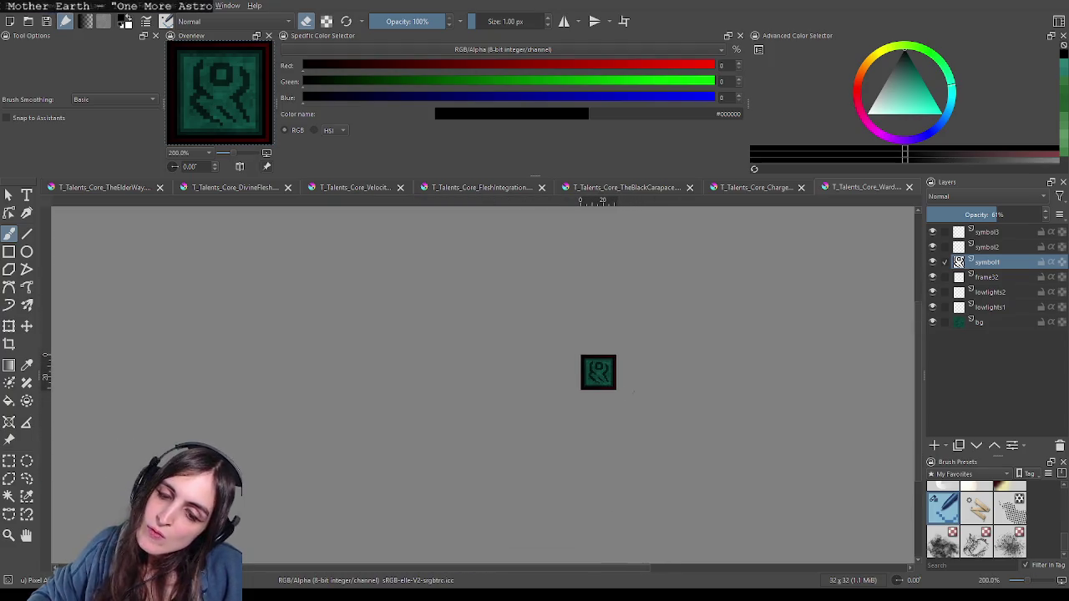
scroll(634, 391, up, 1)
scroll(635, 391, up, 2)
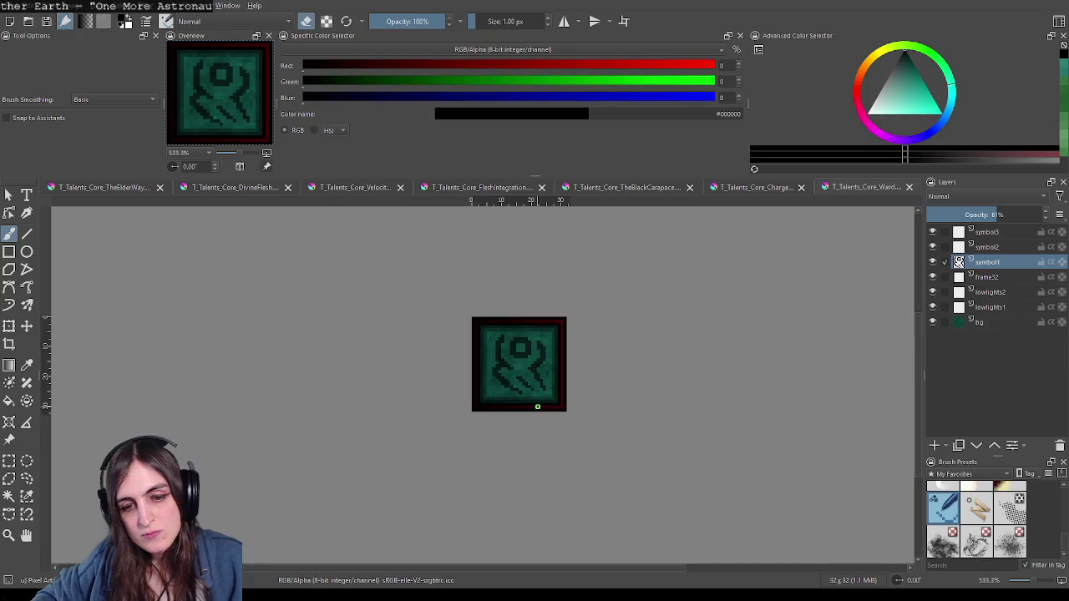
scroll(539, 405, up, 2)
scroll(519, 342, up, 1)
scroll(507, 362, up, 1)
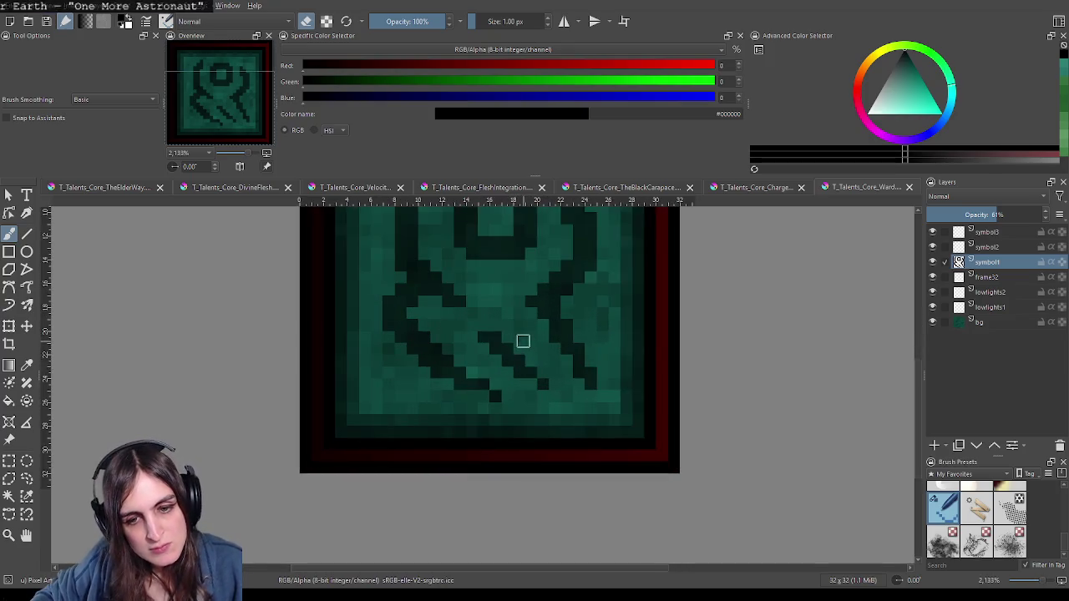
scroll(520, 341, down, 2)
drag(530, 341, 530, 404)
scroll(529, 404, up, 1)
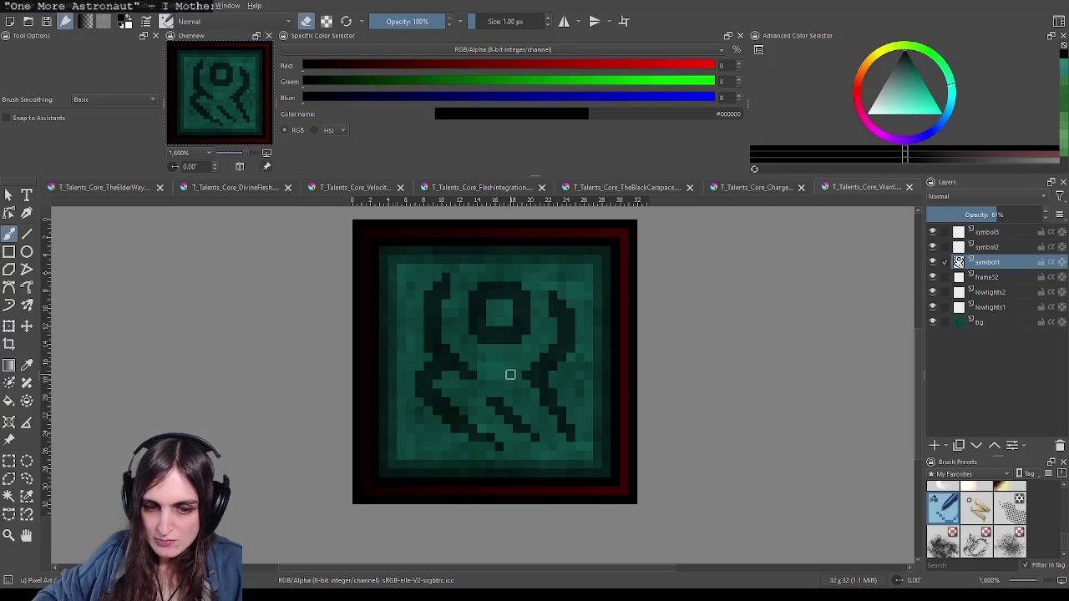
mouse_move(522, 428)
mouse_down()
mouse_move(526, 395)
mouse_move(510, 430)
mouse_up()
Step: Inspect the ring head, curved arms and diagonal strokes at varying zoom levels
scroll(510, 429, down, 4)
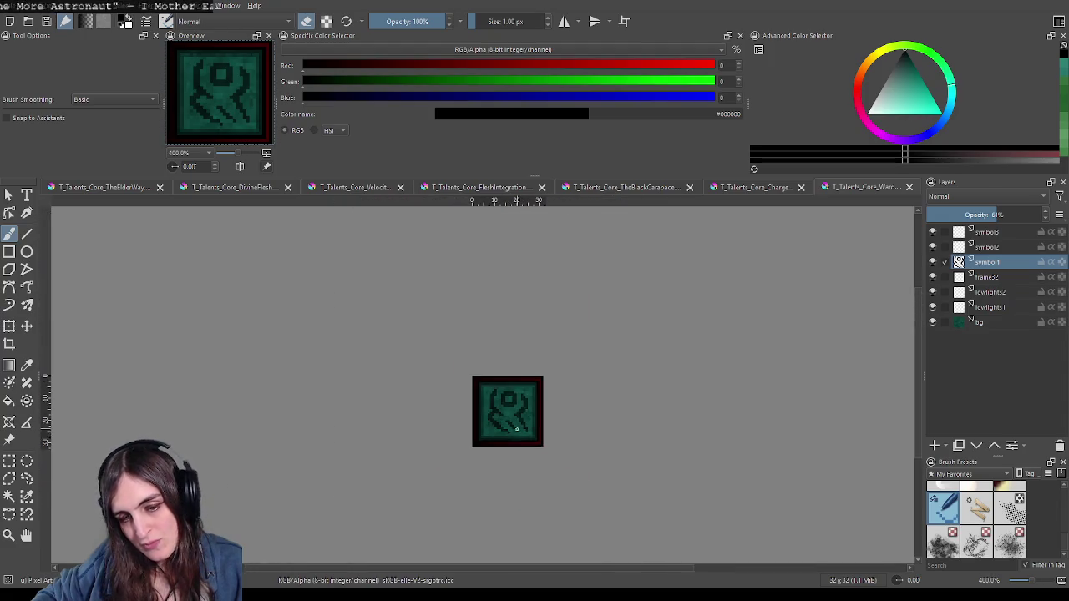
scroll(501, 427, up, 2)
scroll(506, 423, up, 1)
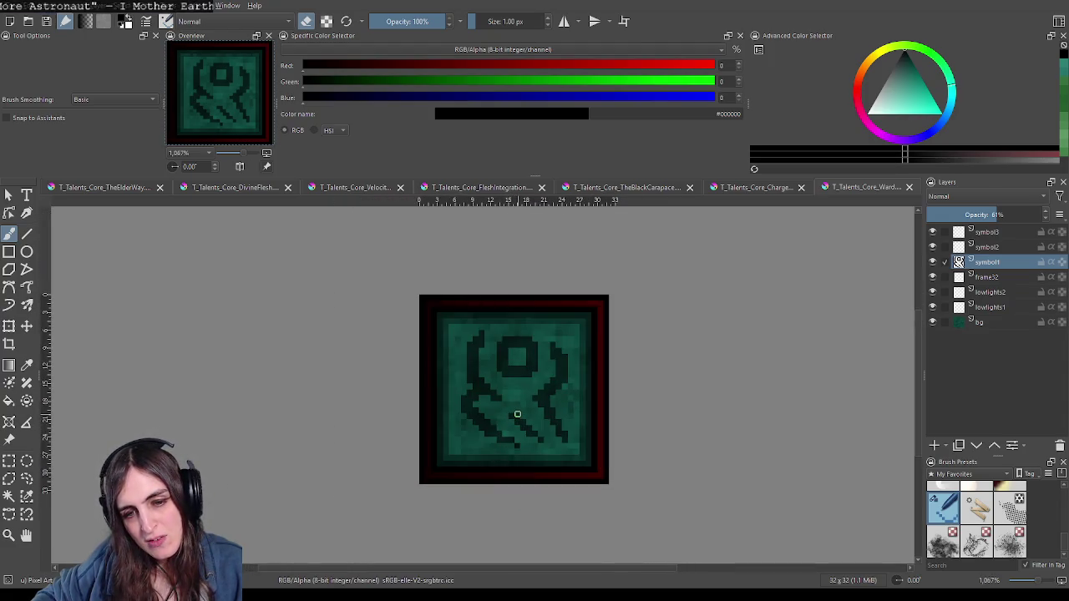
scroll(521, 416, down, 1)
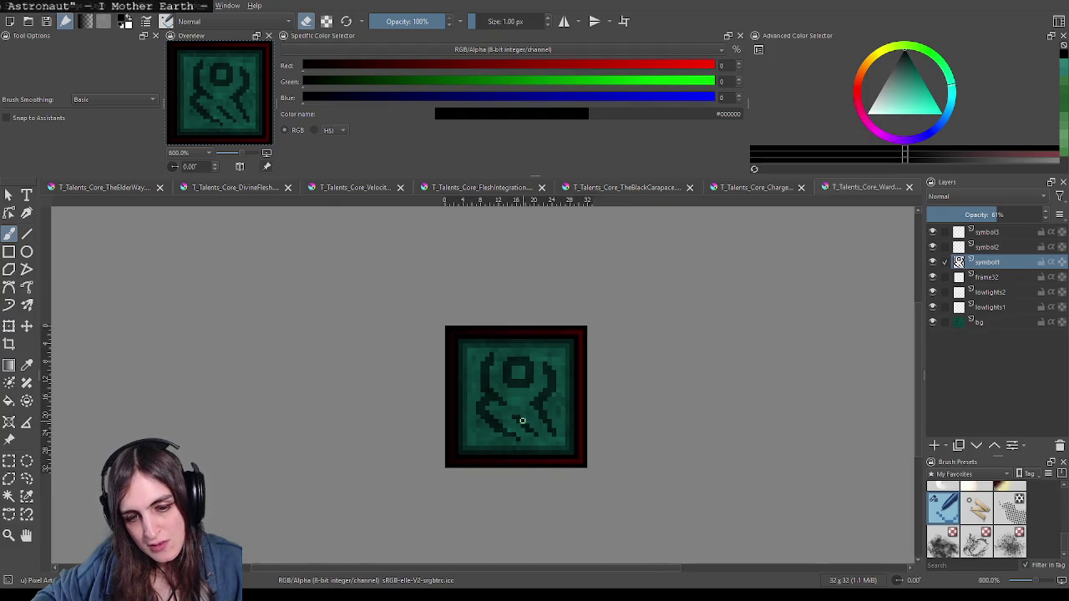
scroll(522, 422, up, 1)
scroll(513, 410, up, 1)
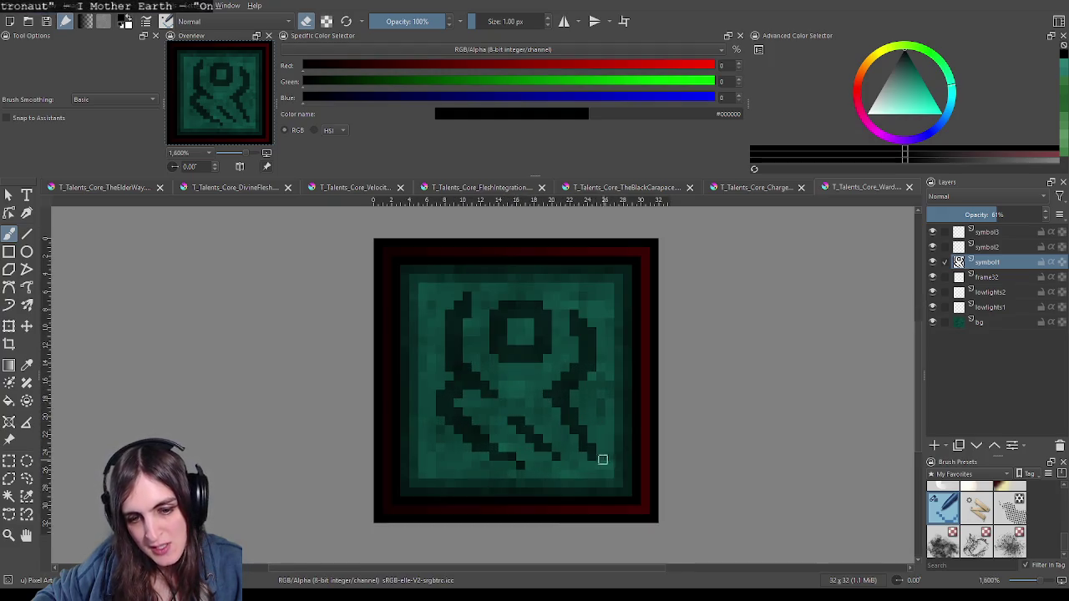
scroll(622, 460, down, 6)
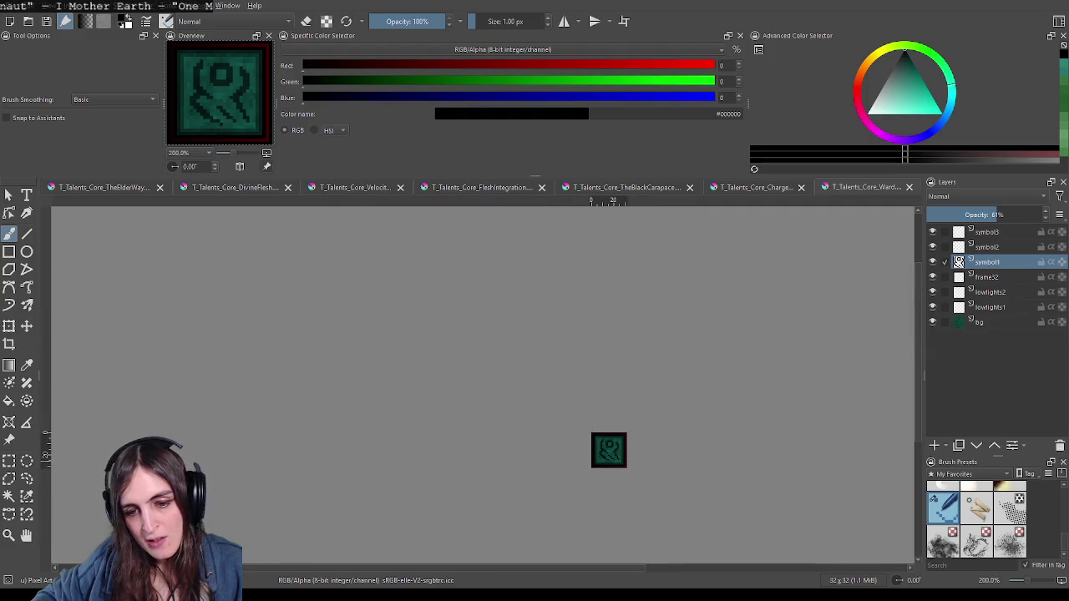
scroll(582, 450, up, 1)
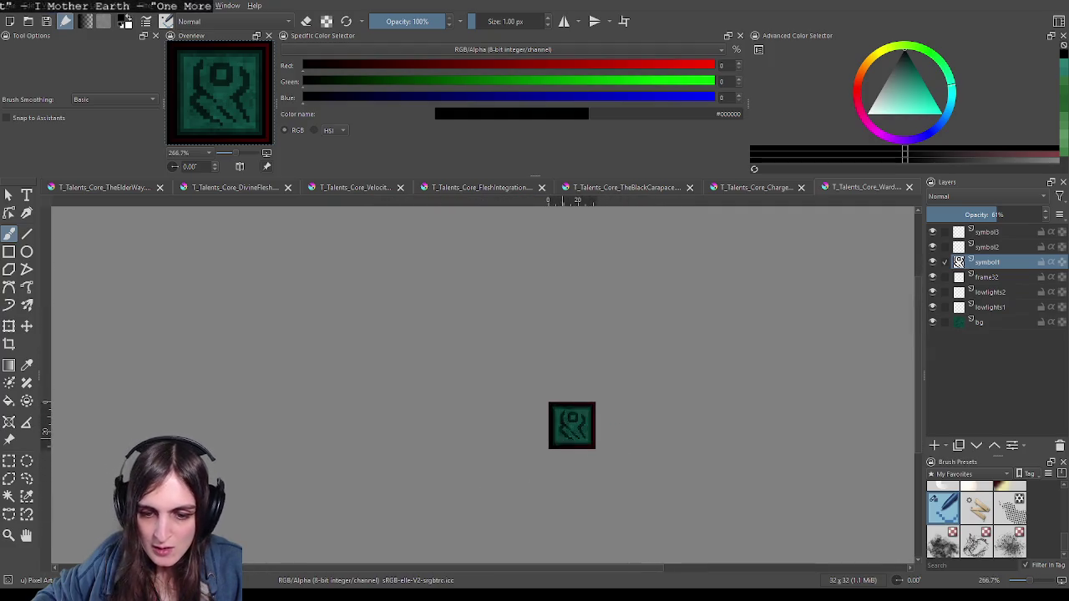
scroll(582, 450, up, 3)
scroll(582, 451, up, 3)
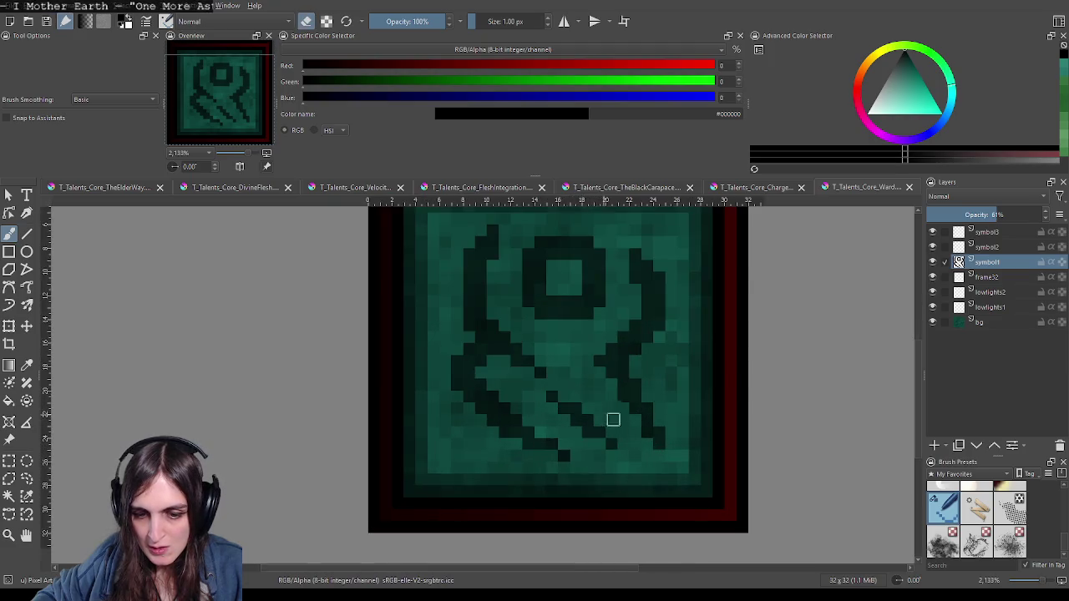
scroll(613, 419, down, 4)
scroll(613, 419, down, 3)
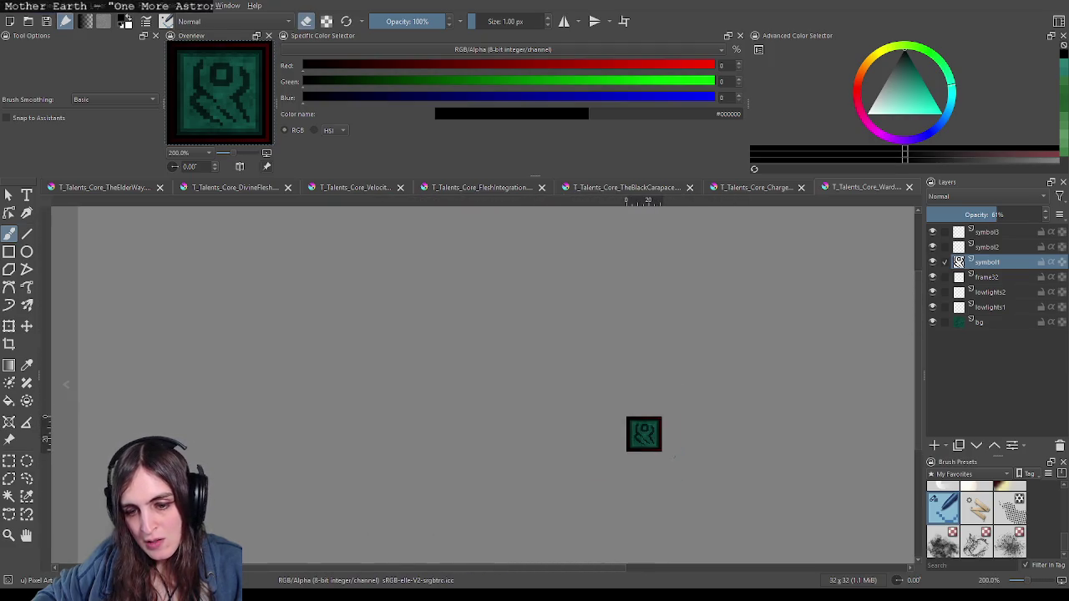
scroll(639, 430, up, 2)
scroll(635, 422, up, 3)
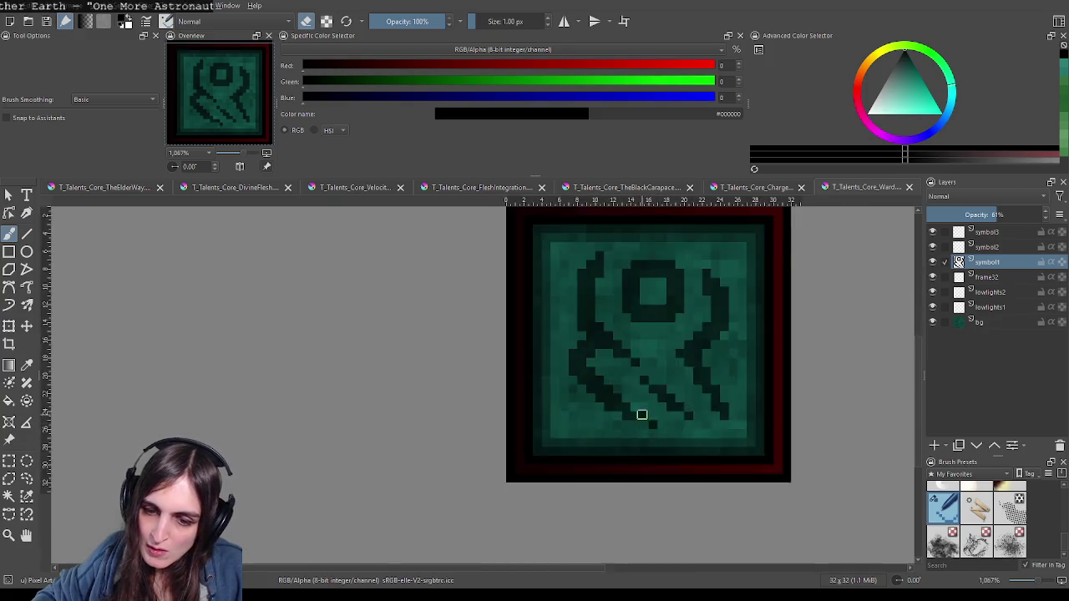
scroll(626, 416, up, 2)
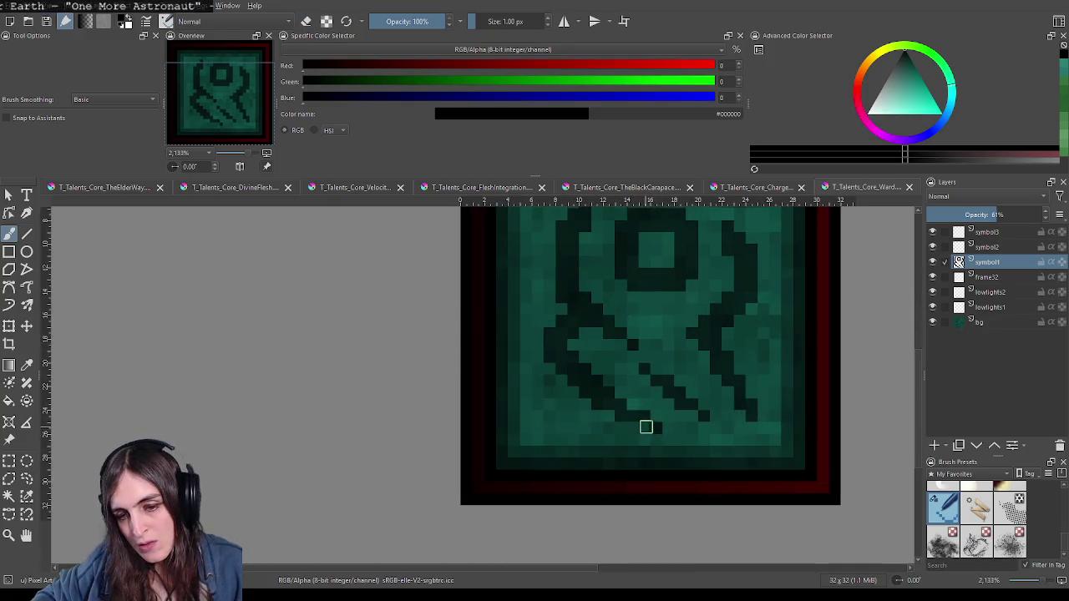
scroll(676, 435, down, 1)
Step: Switch the brush to erasing and back to painting, zooming between checks
key(e)
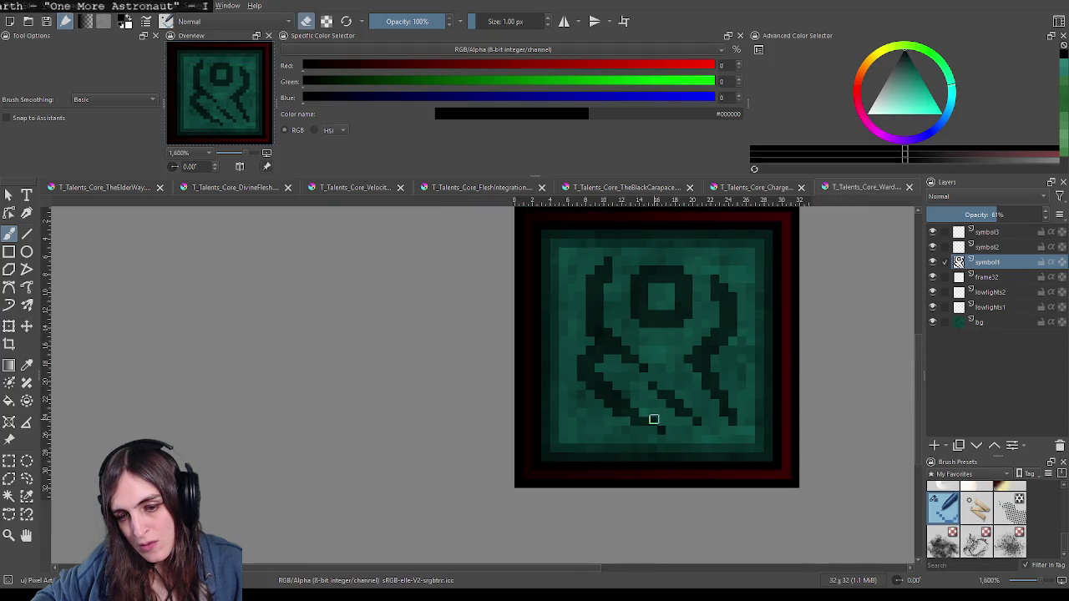
key(e)
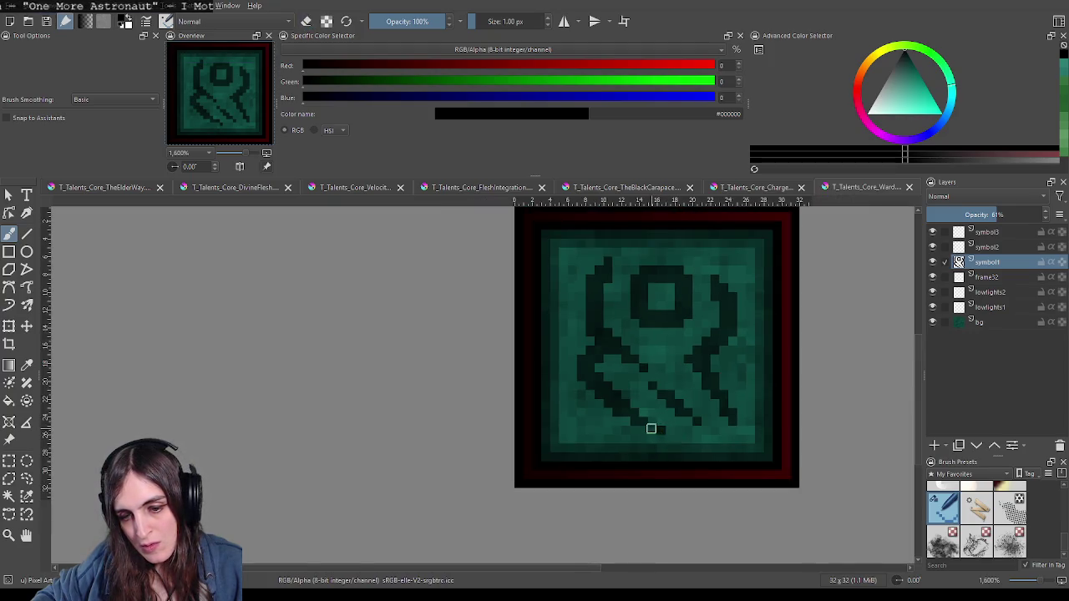
scroll(723, 439, down, 3)
scroll(741, 442, down, 3)
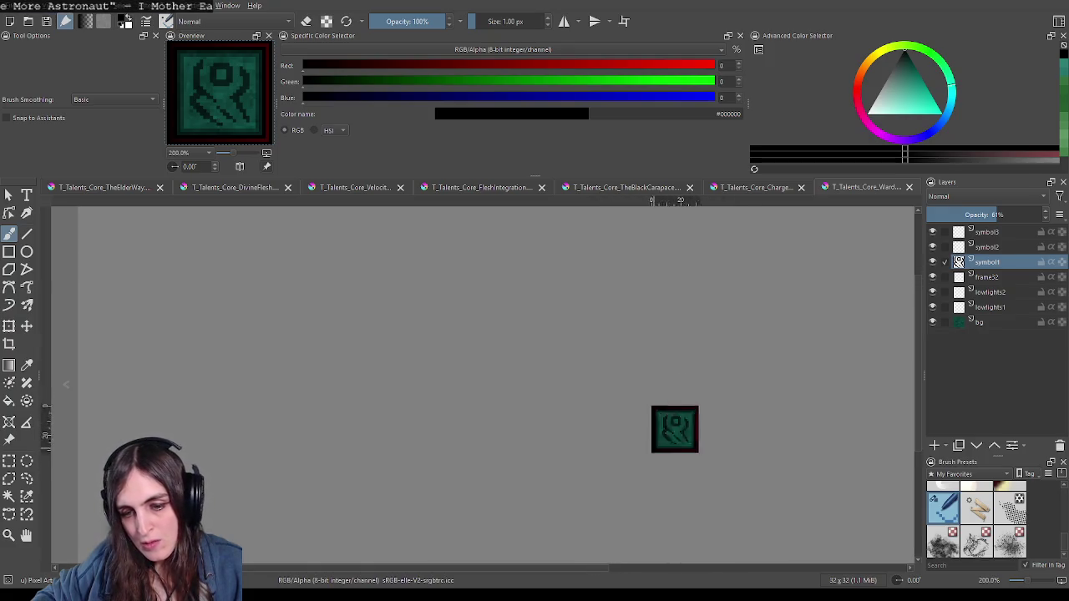
scroll(684, 438, up, 3)
scroll(687, 439, up, 5)
Step: Zoom out and back in repeatedly to review the teal square, frame and rune
scroll(711, 411, down, 1)
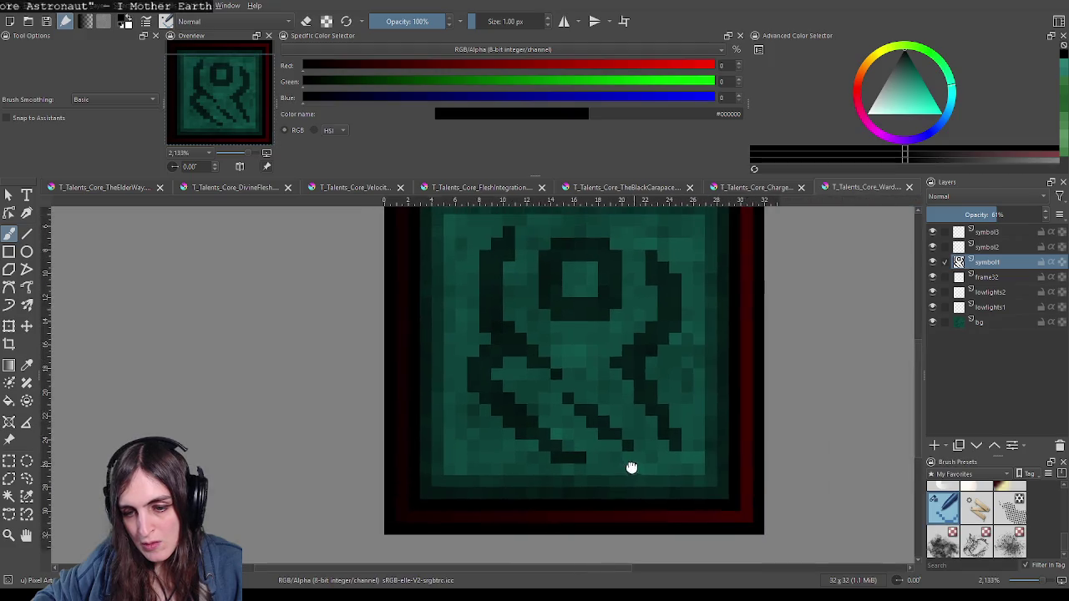
scroll(693, 446, down, 2)
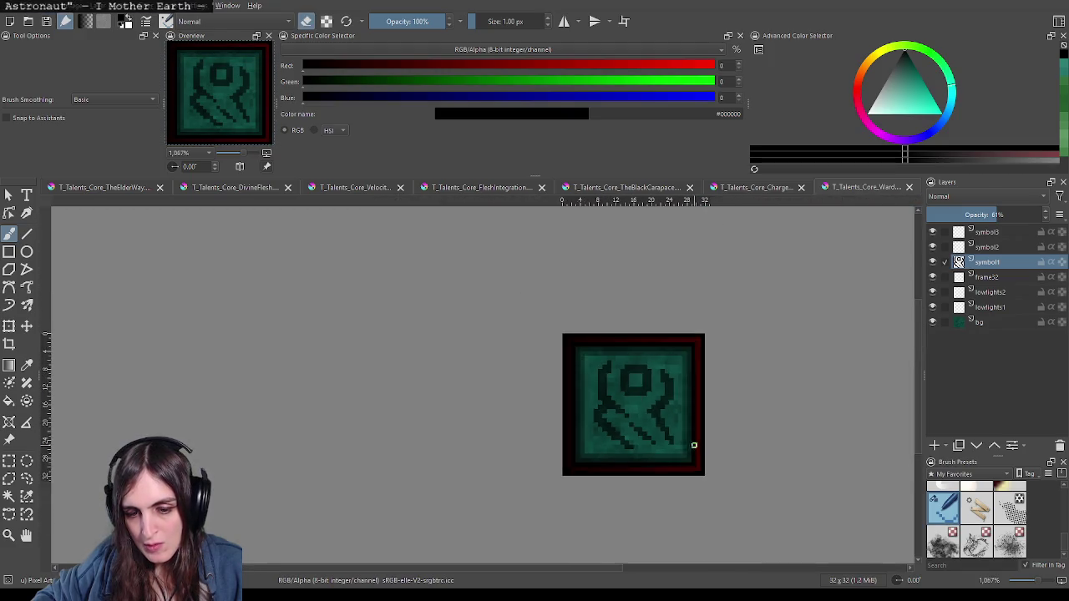
scroll(701, 452, down, 3)
scroll(626, 409, up, 2)
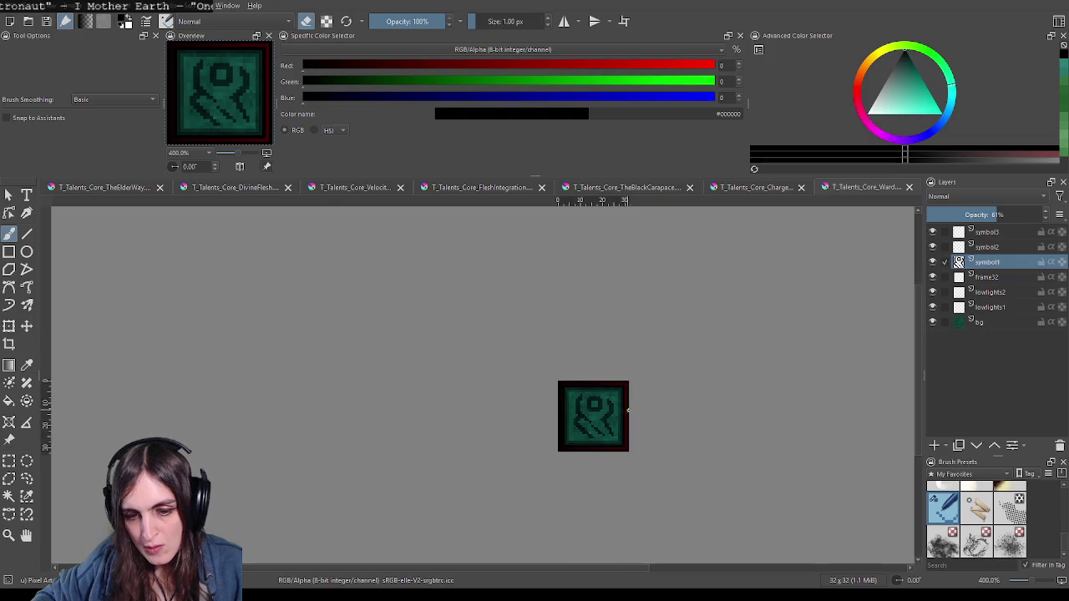
scroll(652, 412, up, 1)
scroll(605, 426, up, 2)
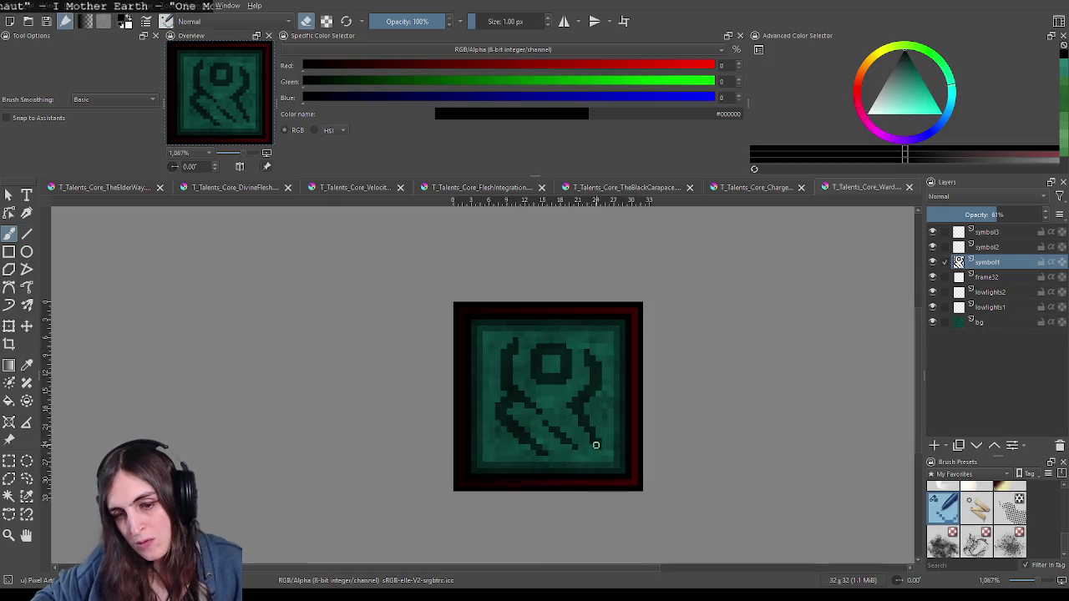
scroll(568, 441, up, 1)
scroll(568, 438, down, 1)
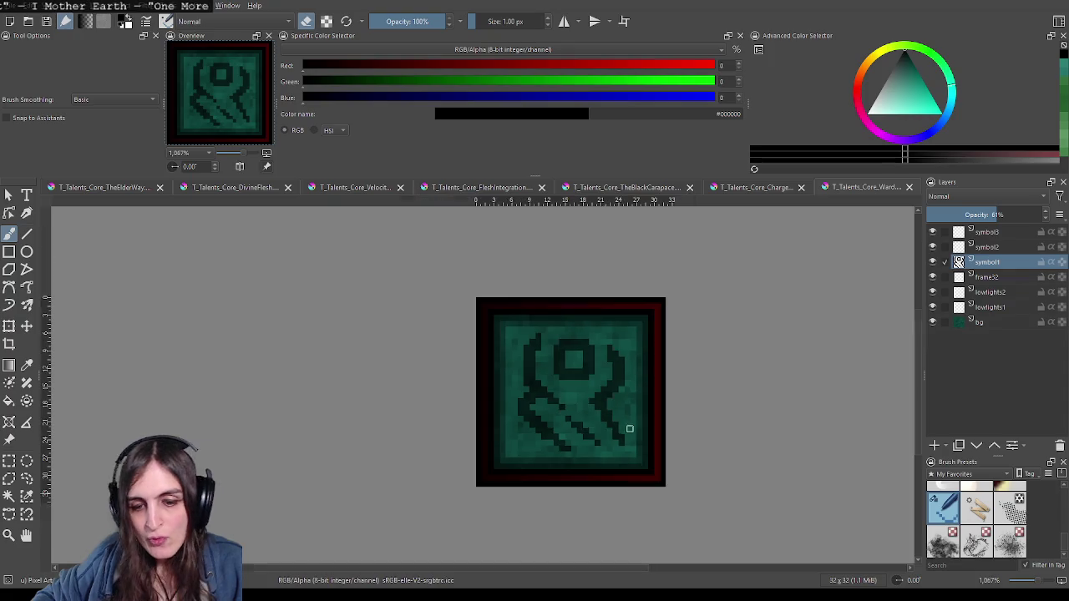
scroll(593, 438, down, 2)
scroll(610, 440, down, 2)
scroll(616, 440, up, 1)
scroll(616, 441, up, 3)
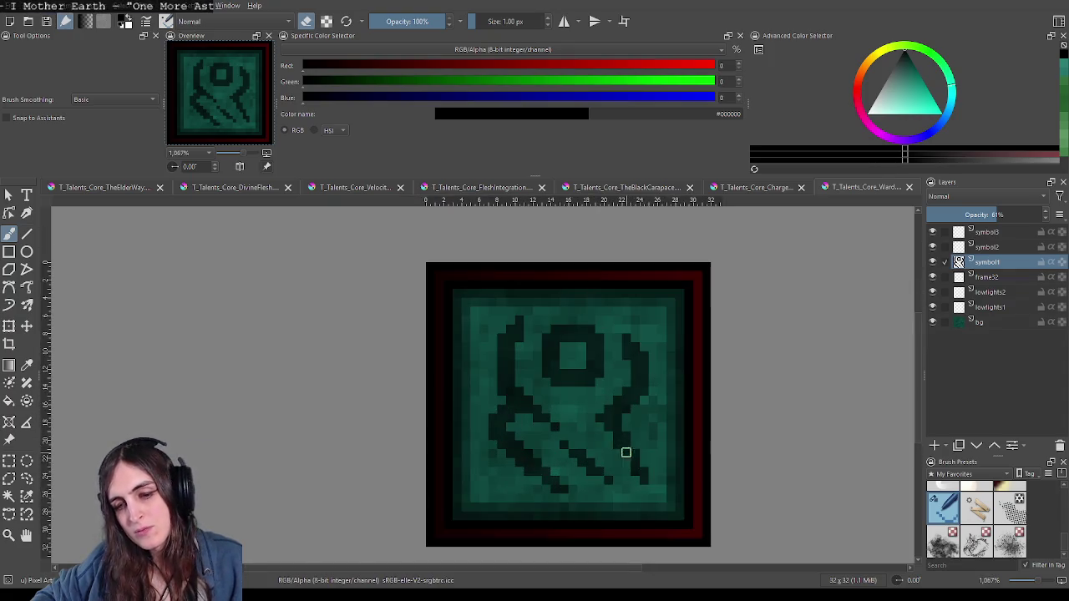
scroll(682, 434, down, 1)
scroll(682, 441, down, 1)
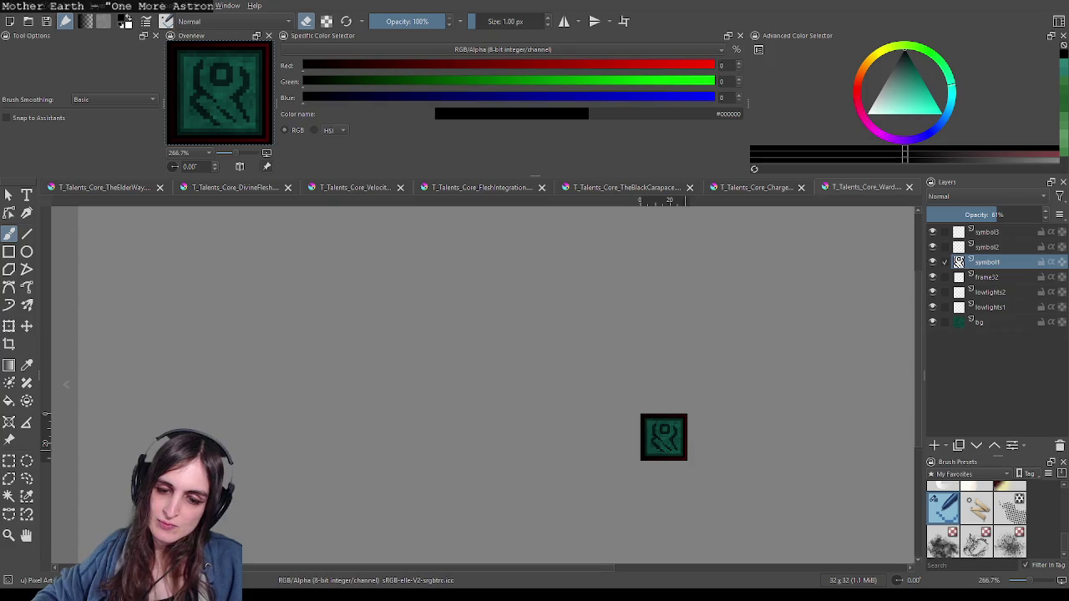
scroll(635, 437, up, 2)
scroll(660, 422, up, 1)
scroll(643, 421, up, 1)
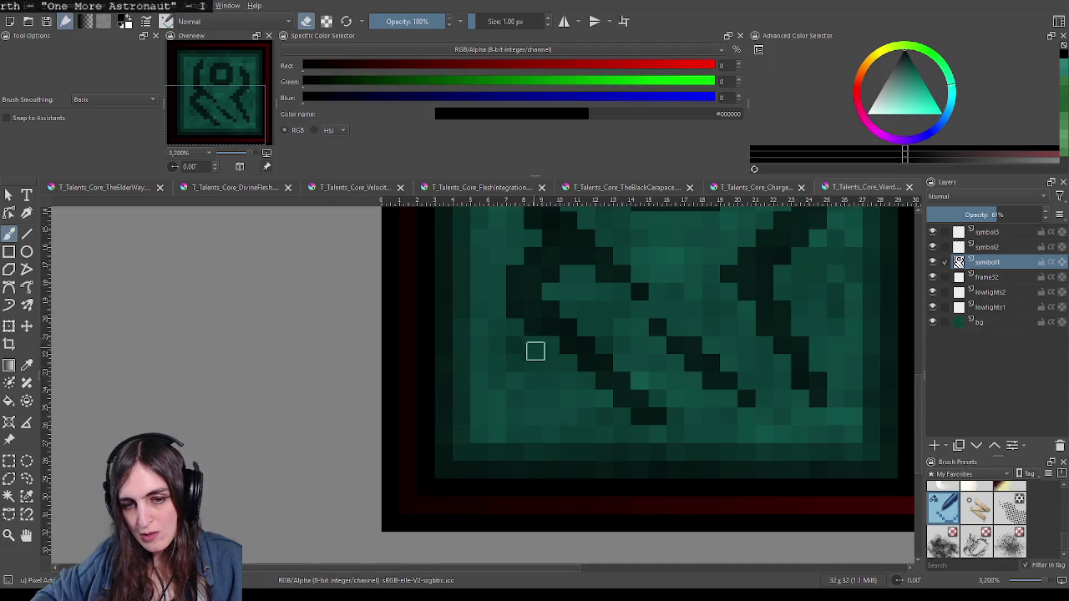
Step: Zoom out and pan the icon left and up in the view
scroll(657, 402, down, 5)
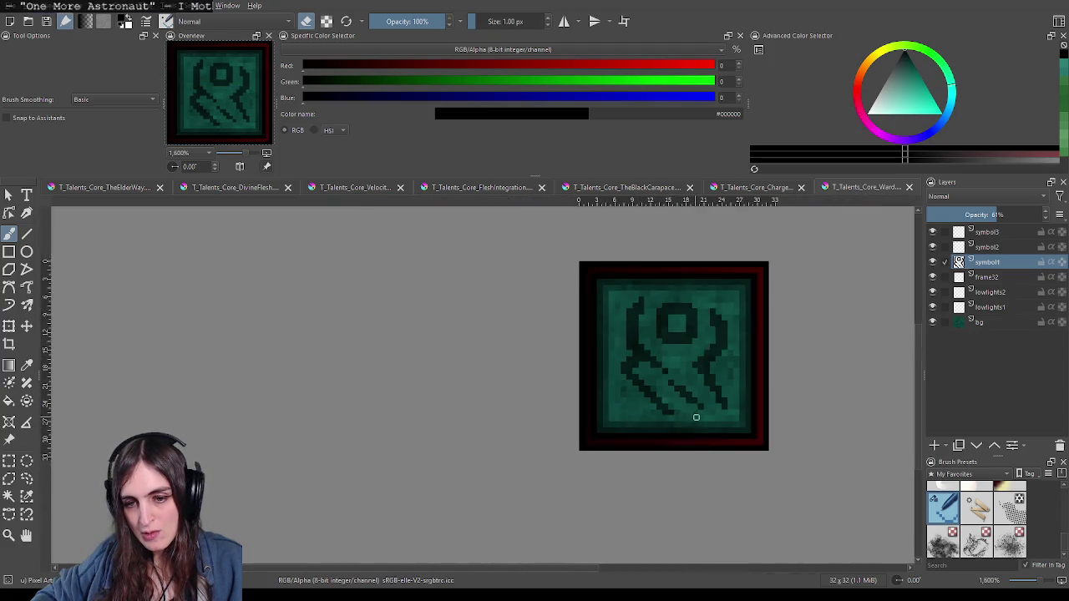
scroll(697, 411, down, 3)
scroll(735, 422, down, 1)
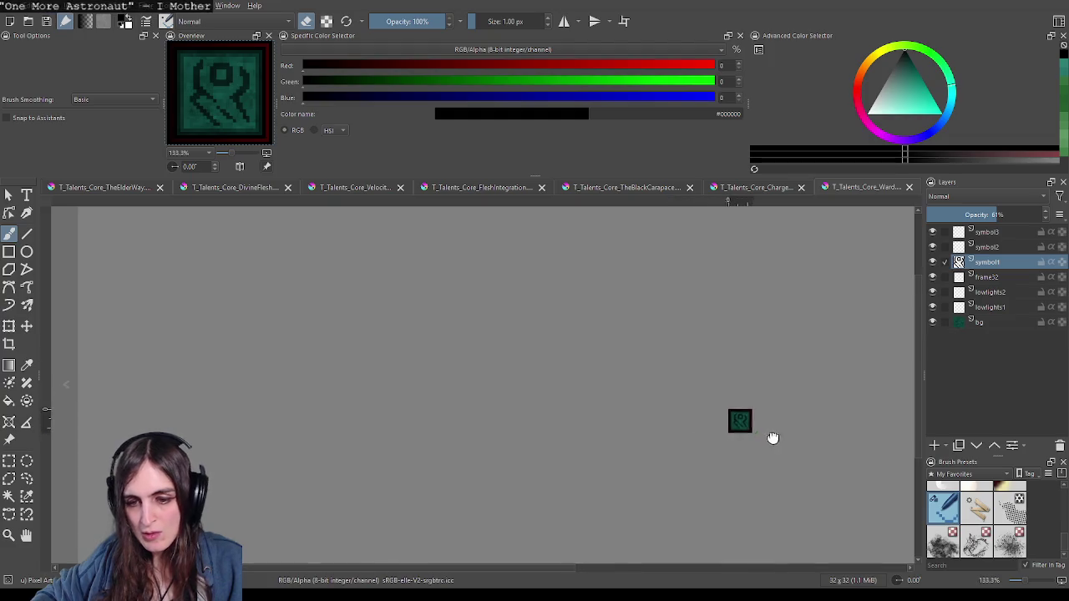
drag(772, 437, 650, 414)
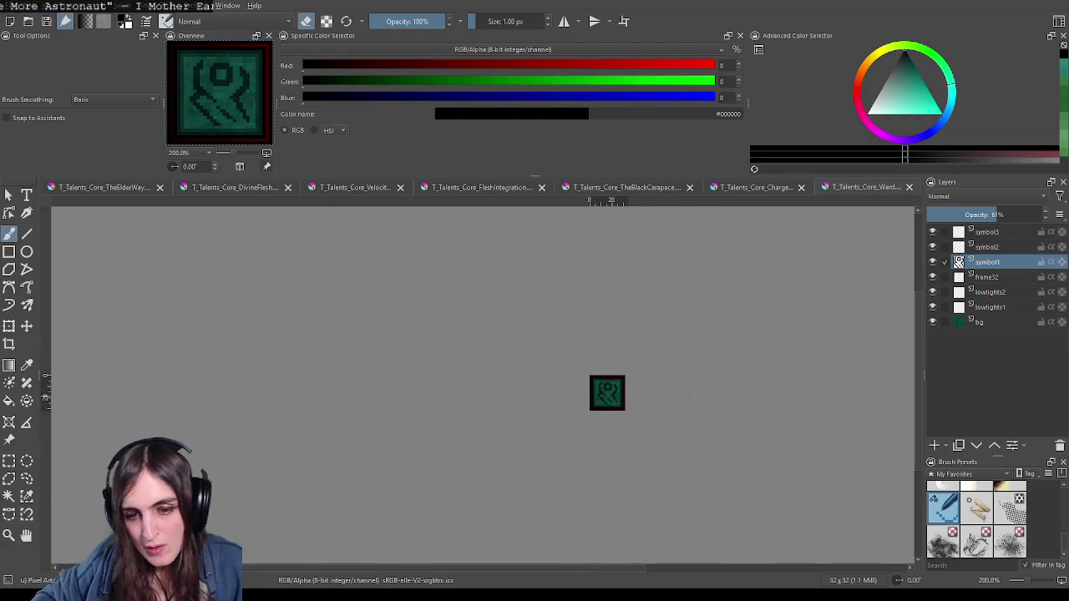
scroll(676, 398, down, 1)
scroll(674, 398, down, 1)
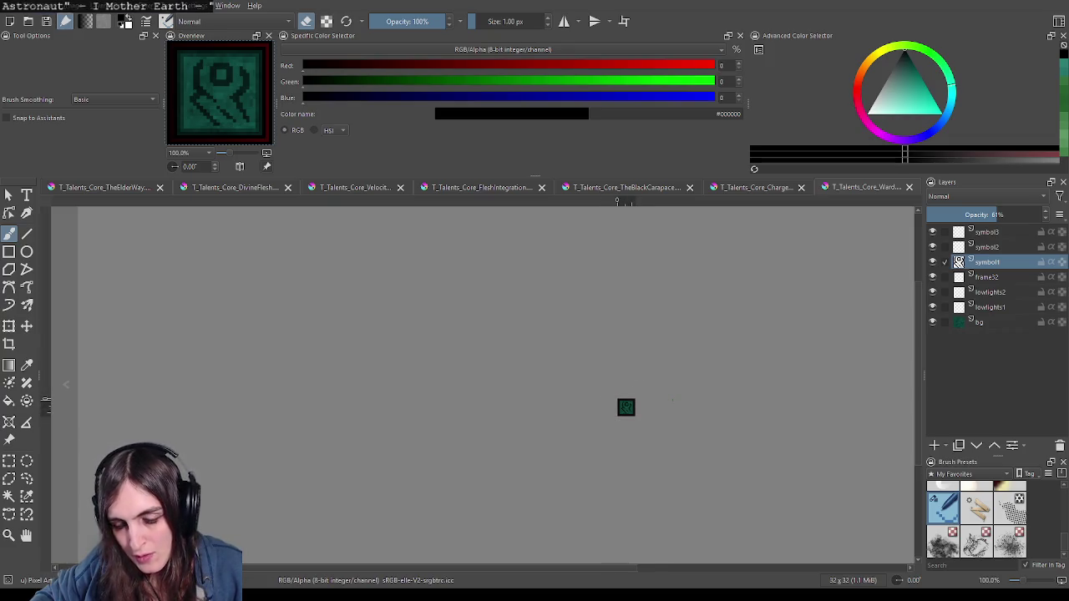
scroll(650, 414, up, 5)
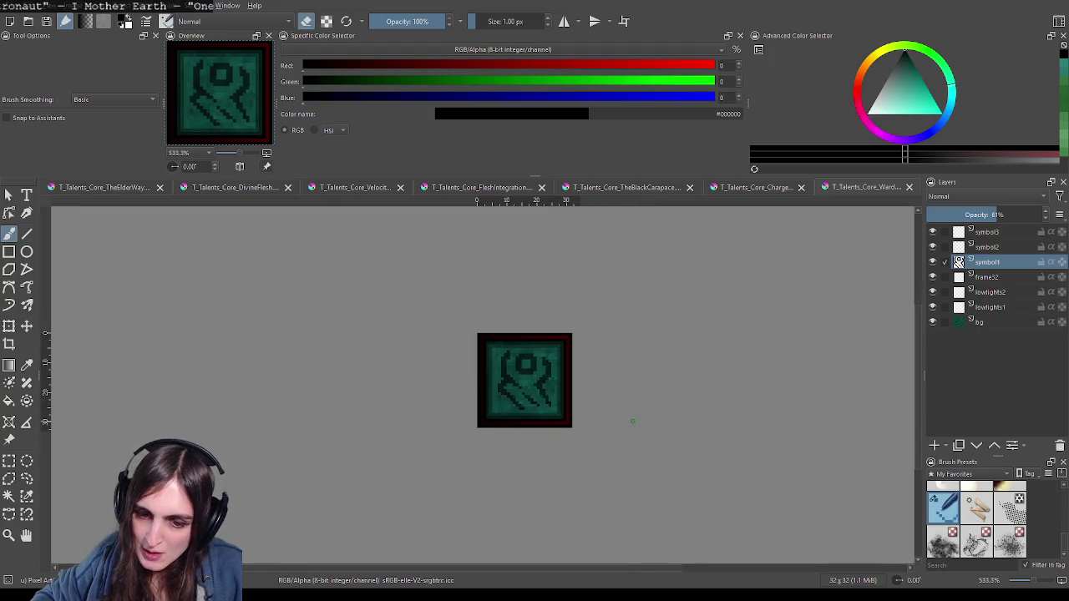
scroll(585, 413, up, 3)
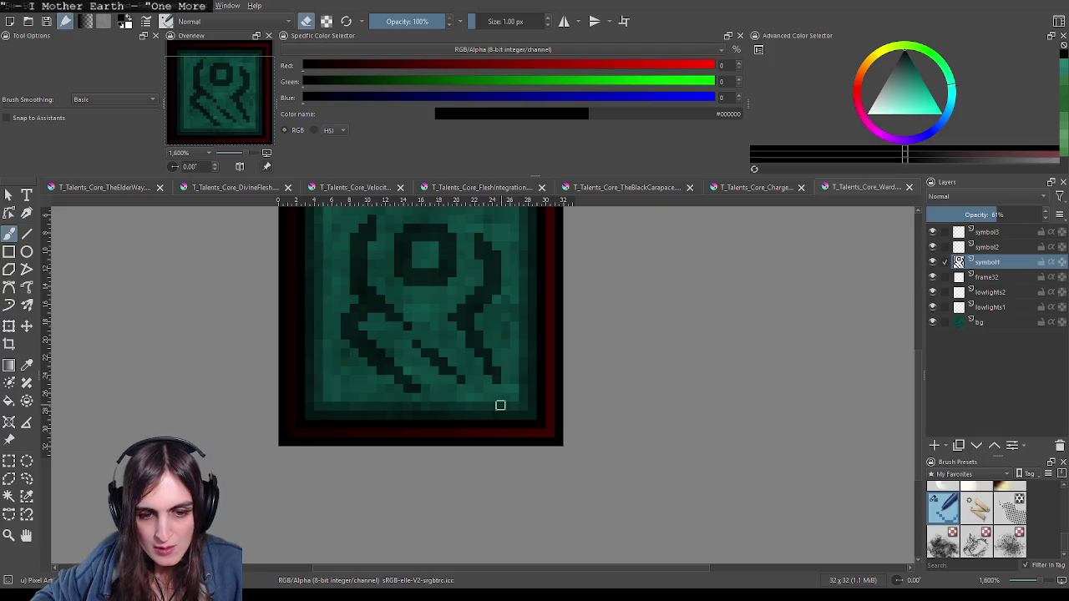
Step: Turn the brush's eraser mode off so it paints normally again
scroll(500, 405, down, 2)
scroll(497, 393, down, 3)
scroll(496, 387, up, 4)
scroll(489, 382, up, 2)
key(e)
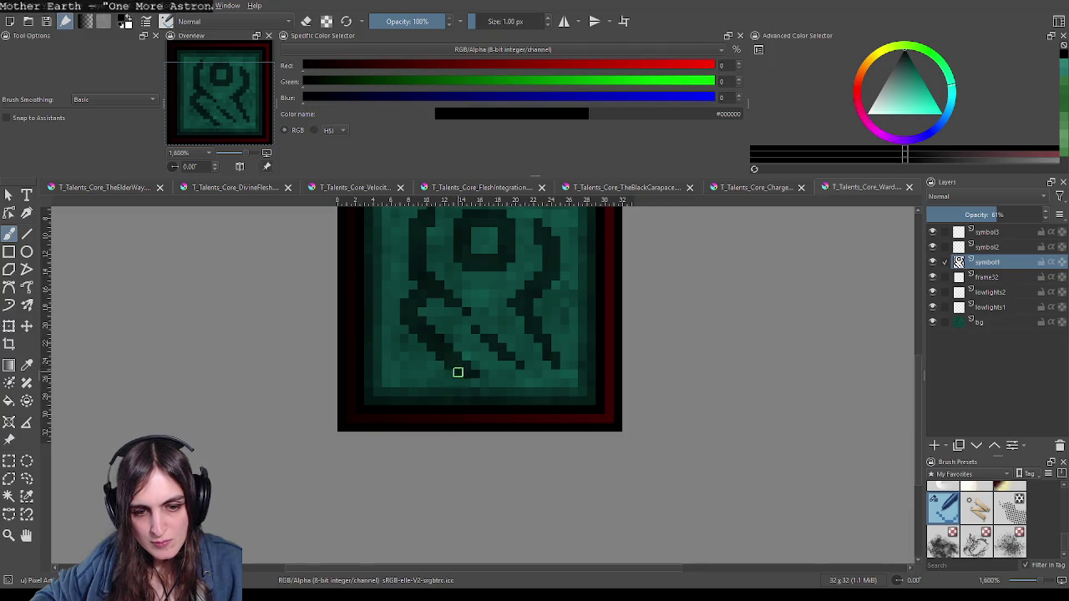
scroll(589, 386, down, 4)
scroll(594, 387, down, 2)
scroll(601, 390, down, 1)
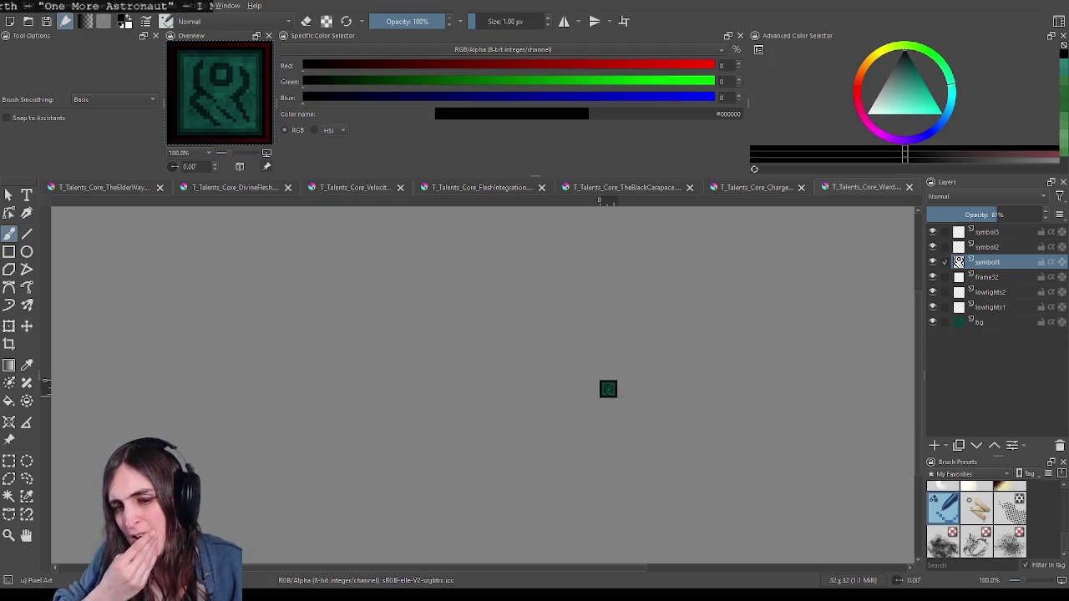
scroll(626, 369, up, 1)
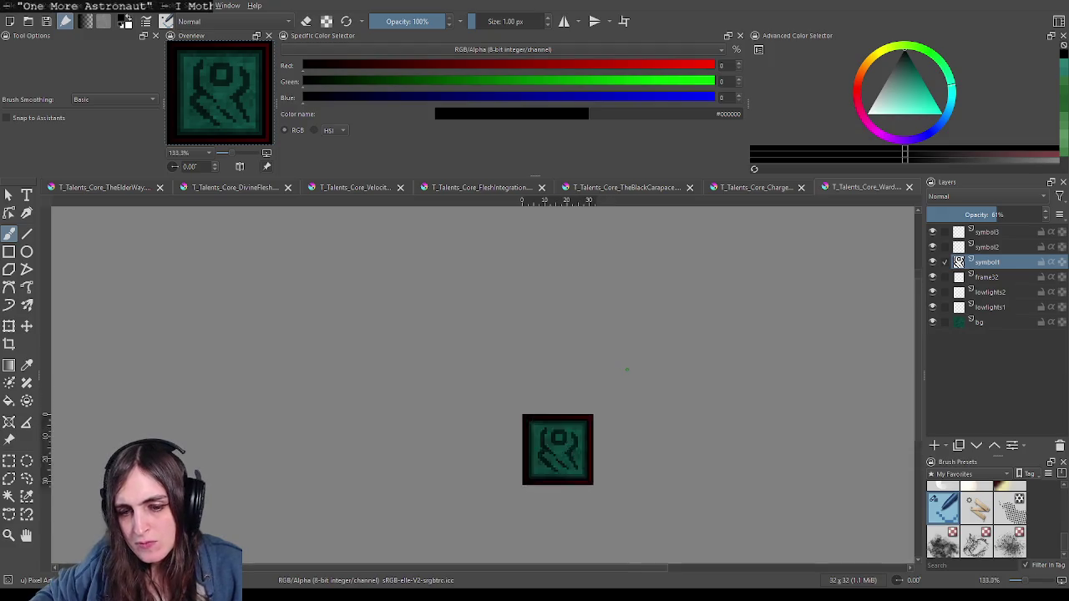
scroll(584, 367, down, 2)
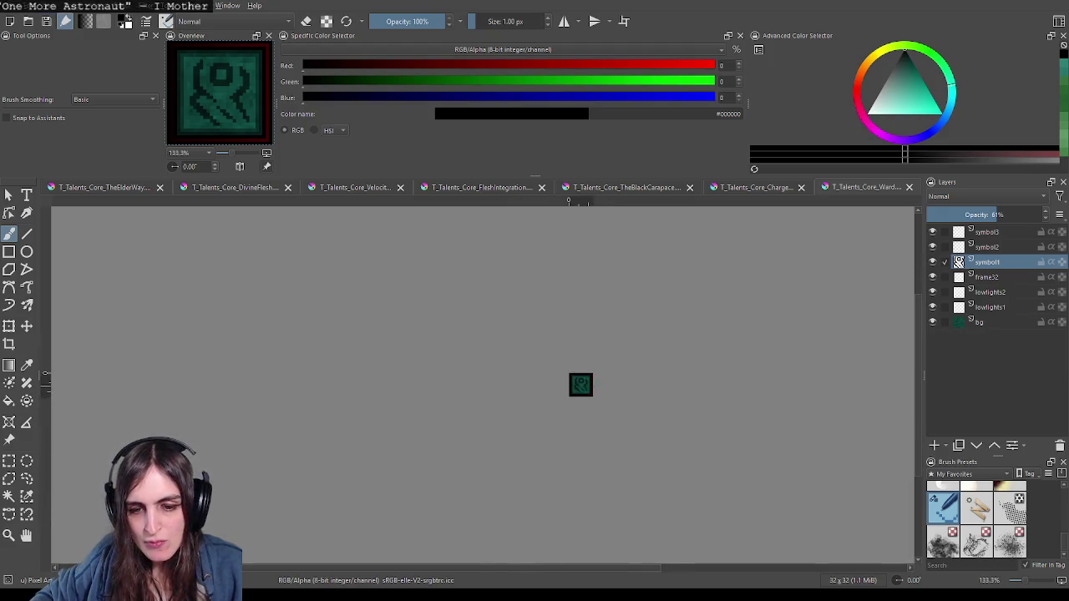
scroll(577, 390, up, 5)
scroll(535, 401, up, 2)
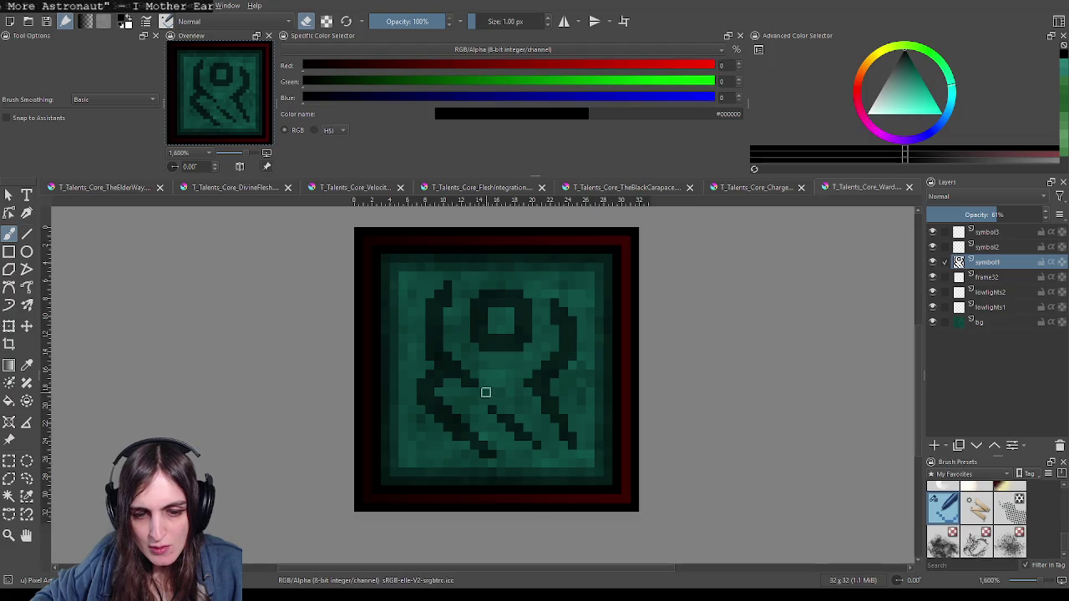
scroll(577, 454, down, 5)
scroll(505, 334, up, 2)
scroll(506, 332, up, 2)
scroll(496, 281, up, 1)
scroll(526, 291, up, 1)
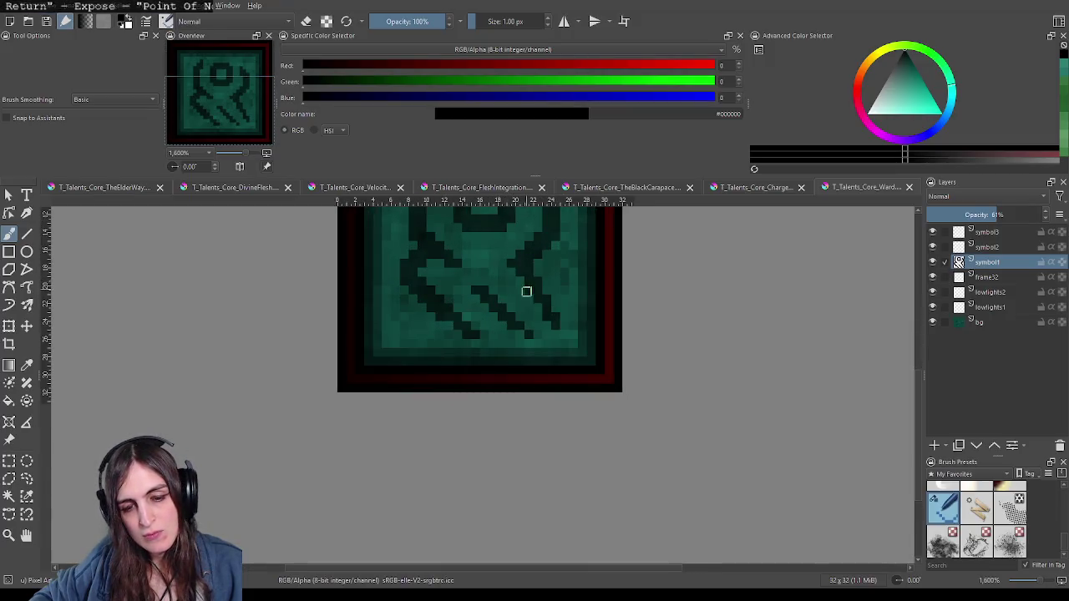
scroll(525, 399, down, 1)
scroll(524, 399, down, 1)
scroll(525, 401, down, 3)
scroll(526, 402, down, 2)
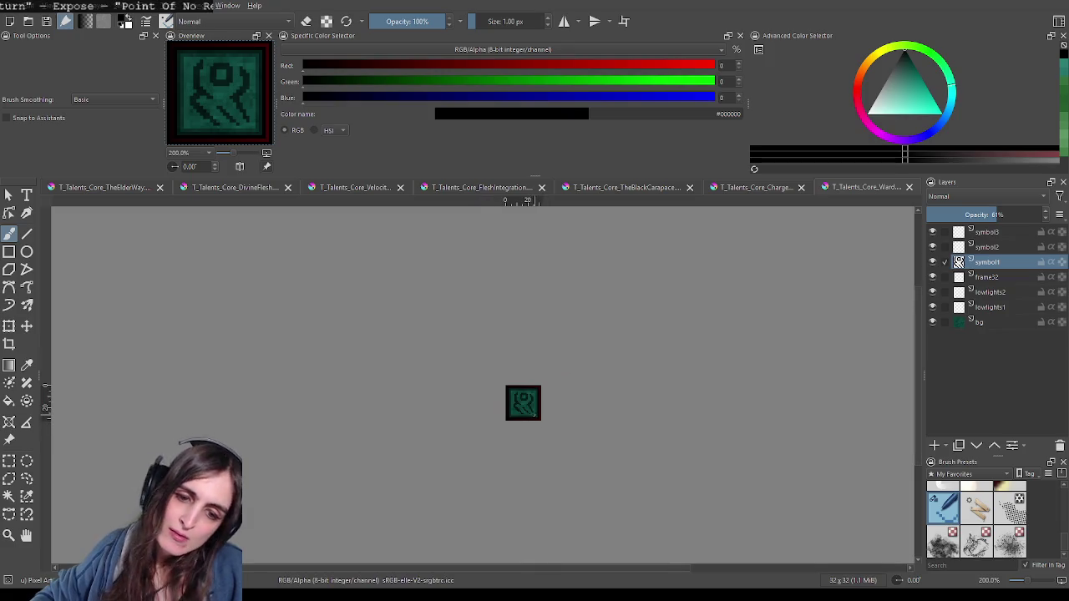
scroll(534, 414, up, 3)
scroll(543, 434, up, 2)
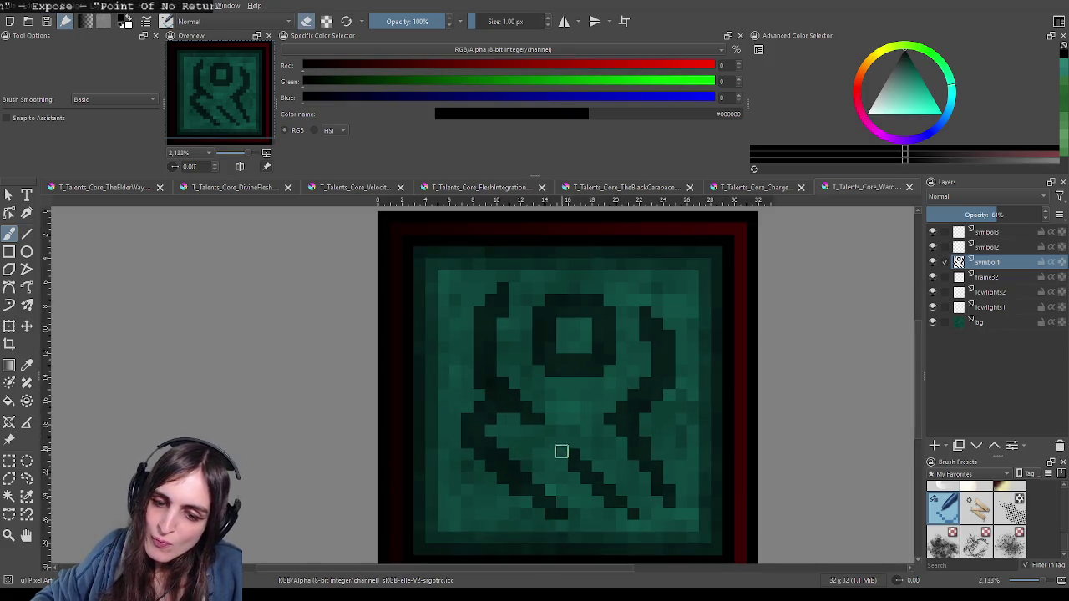
scroll(675, 478, down, 2)
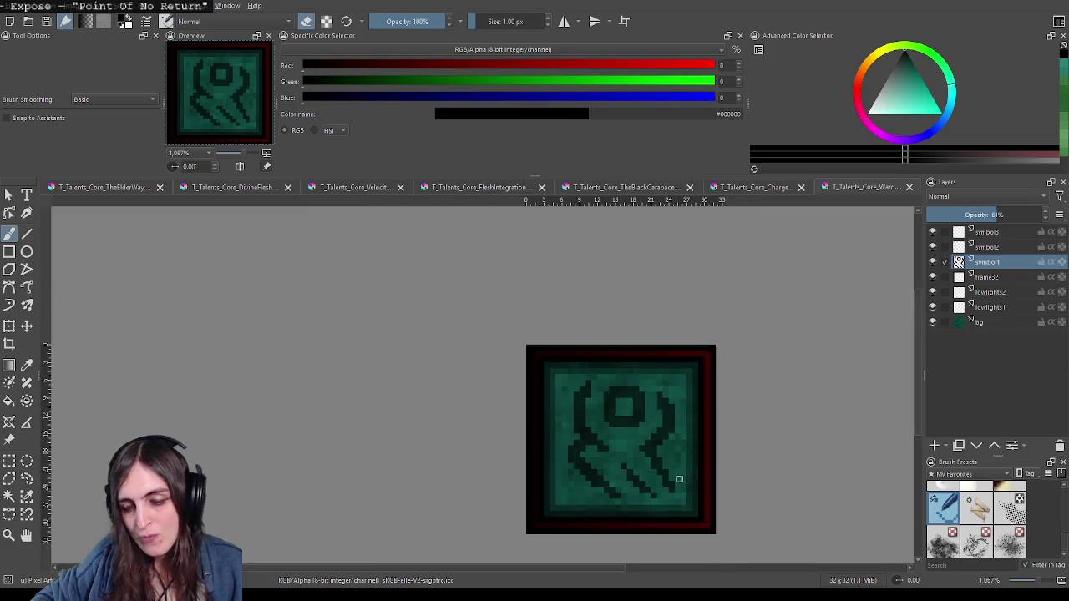
scroll(679, 478, down, 1)
scroll(623, 426, down, 2)
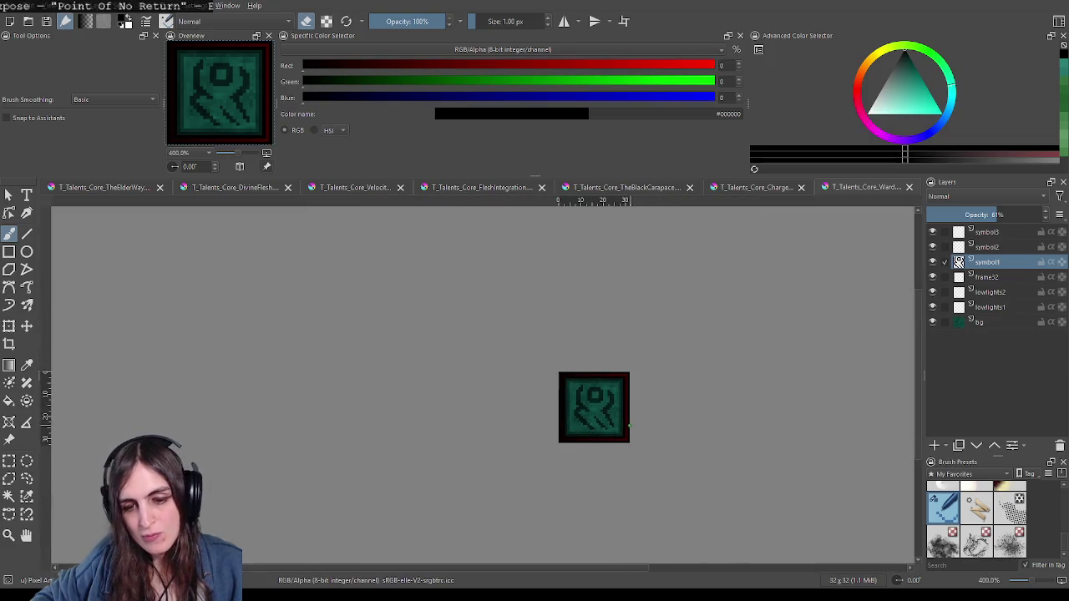
scroll(629, 426, up, 2)
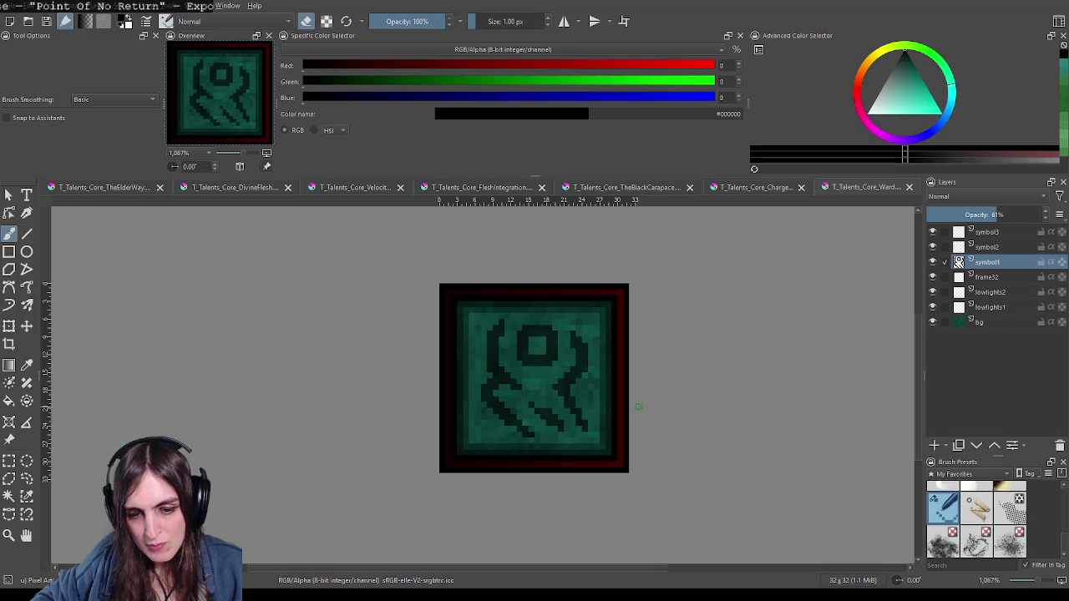
scroll(639, 406, down, 2)
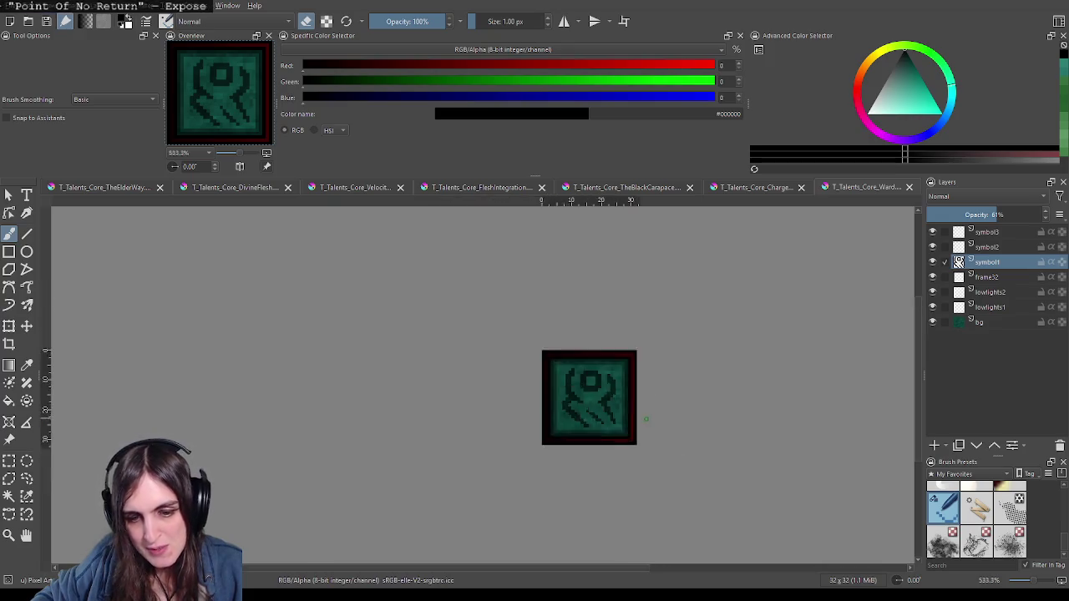
scroll(639, 406, down, 2)
scroll(639, 408, up, 2)
scroll(640, 409, down, 2)
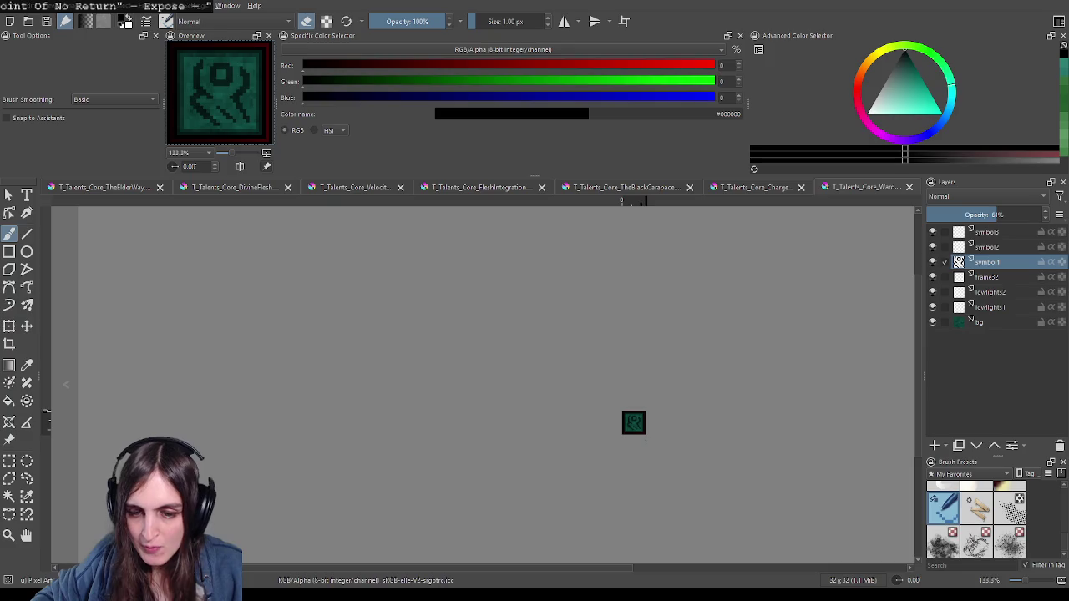
scroll(640, 409, down, 1)
scroll(643, 419, up, 1)
scroll(644, 419, up, 2)
scroll(645, 419, up, 2)
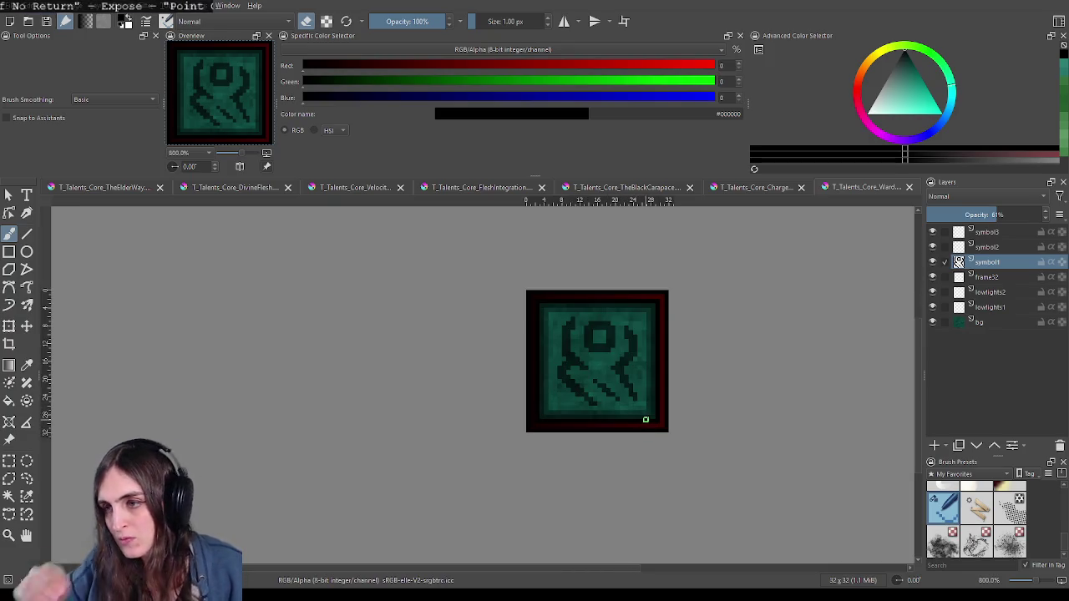
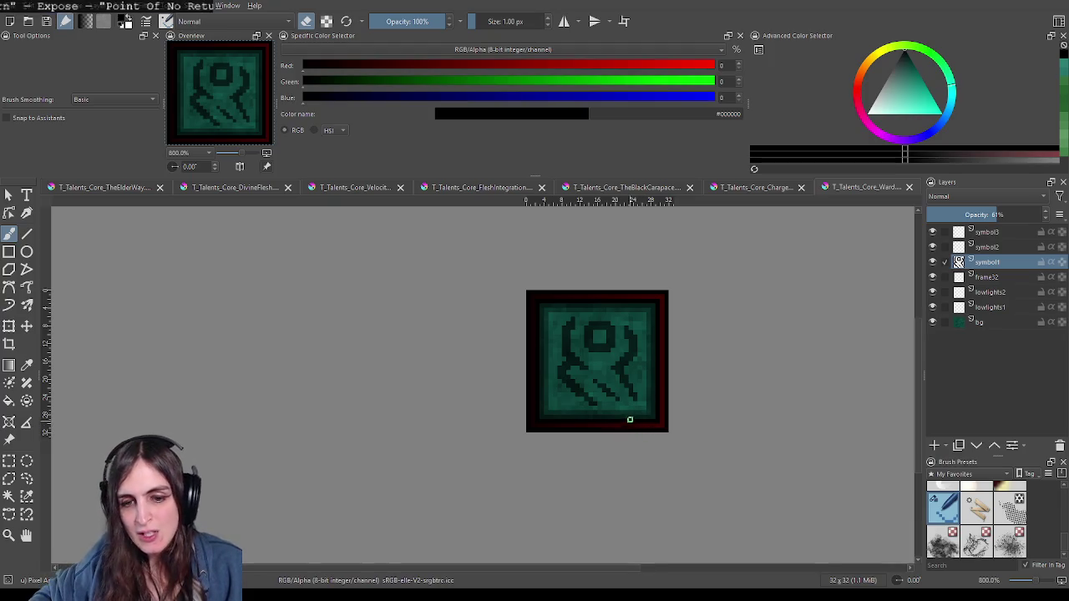
Step: In eraser mode, erase the trailing bottom pixels of the rune's lower-right stroke
scroll(621, 394, up, 2)
key(e)
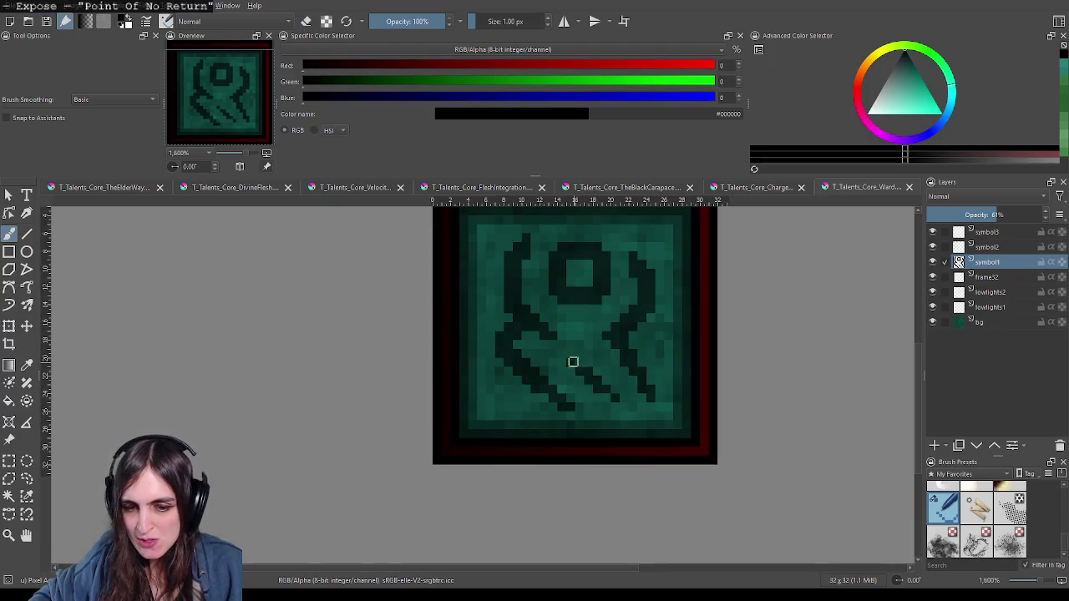
key(e)
drag(575, 368, 573, 351)
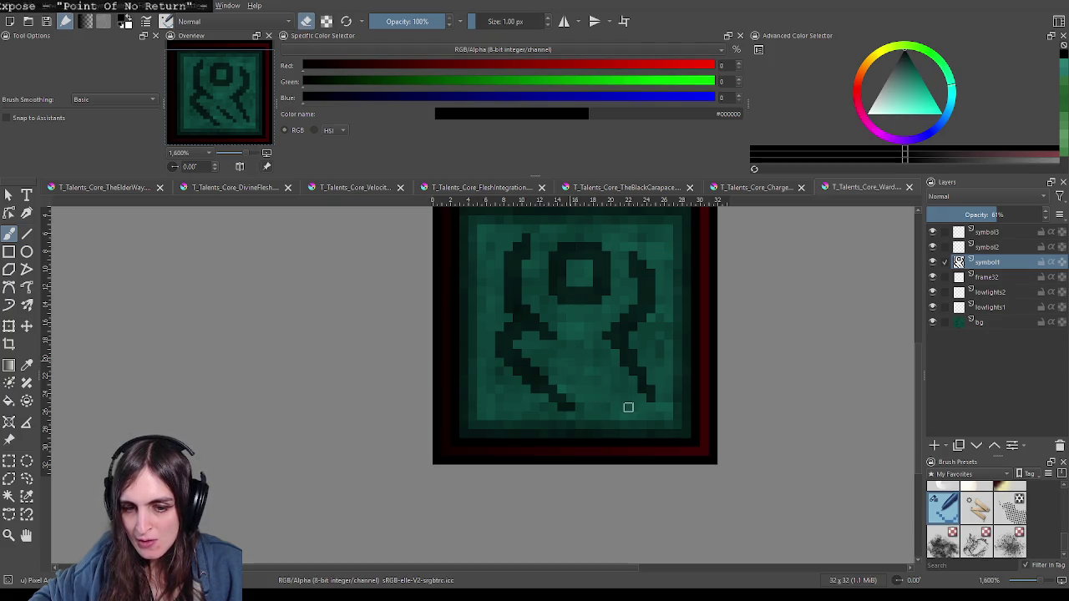
Step: Zoom and pan to recentre the small teal icon and inspect its lower right
scroll(668, 417, down, 4)
scroll(718, 438, down, 2)
scroll(726, 443, down, 1)
scroll(731, 461, down, 1)
drag(731, 462, 678, 440)
scroll(653, 444, up, 1)
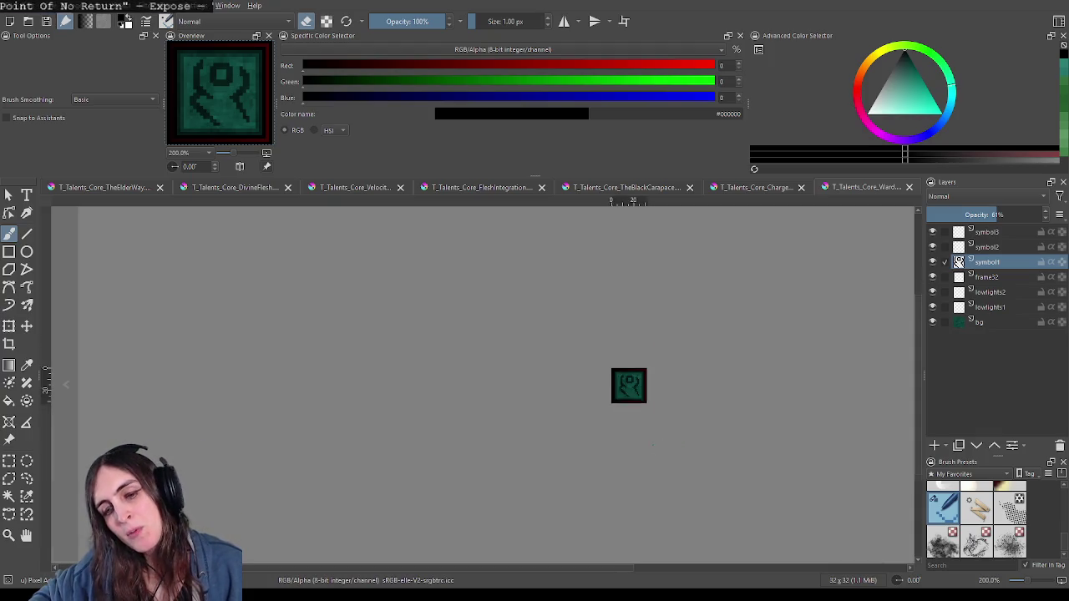
scroll(654, 449, up, 1)
drag(654, 449, 613, 490)
scroll(598, 443, down, 1)
scroll(598, 443, down, 1)
scroll(600, 465, up, 1)
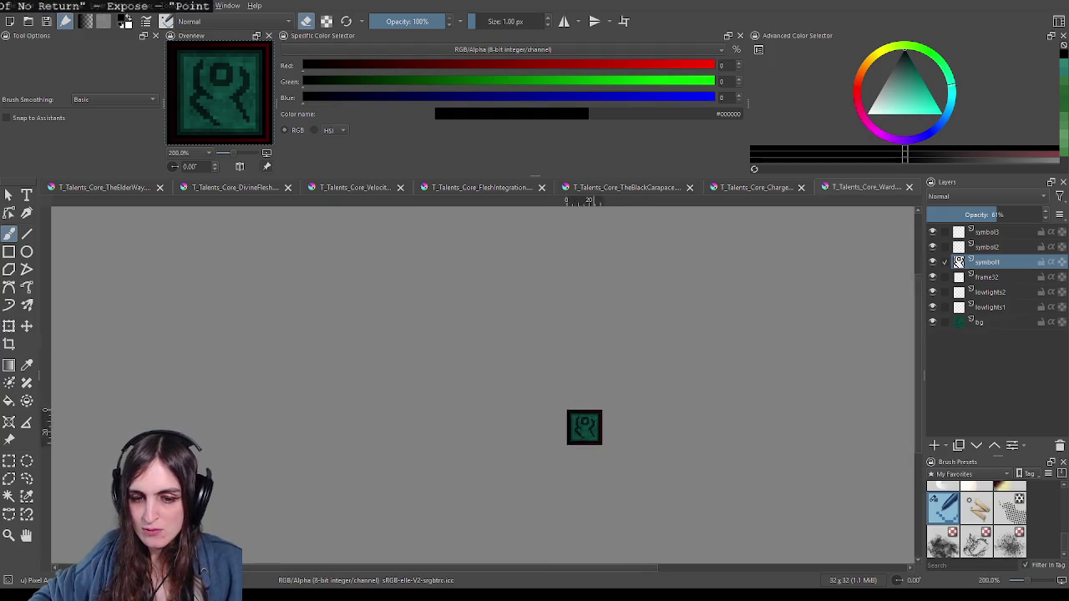
scroll(602, 464, up, 2)
scroll(552, 387, up, 3)
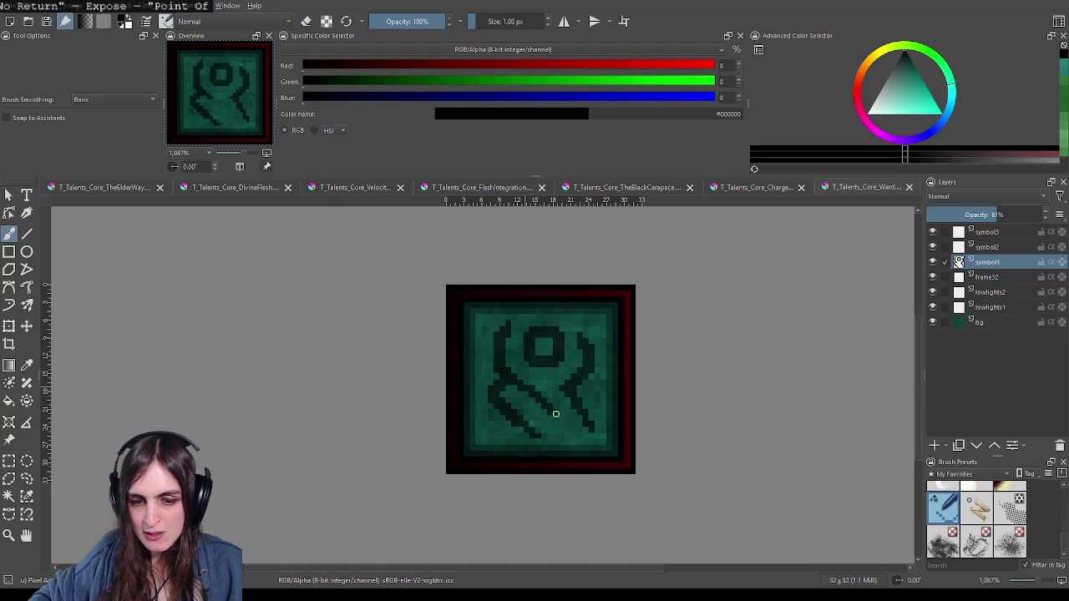
scroll(605, 384, down, 2)
scroll(743, 480, down, 2)
drag(700, 452, 654, 425)
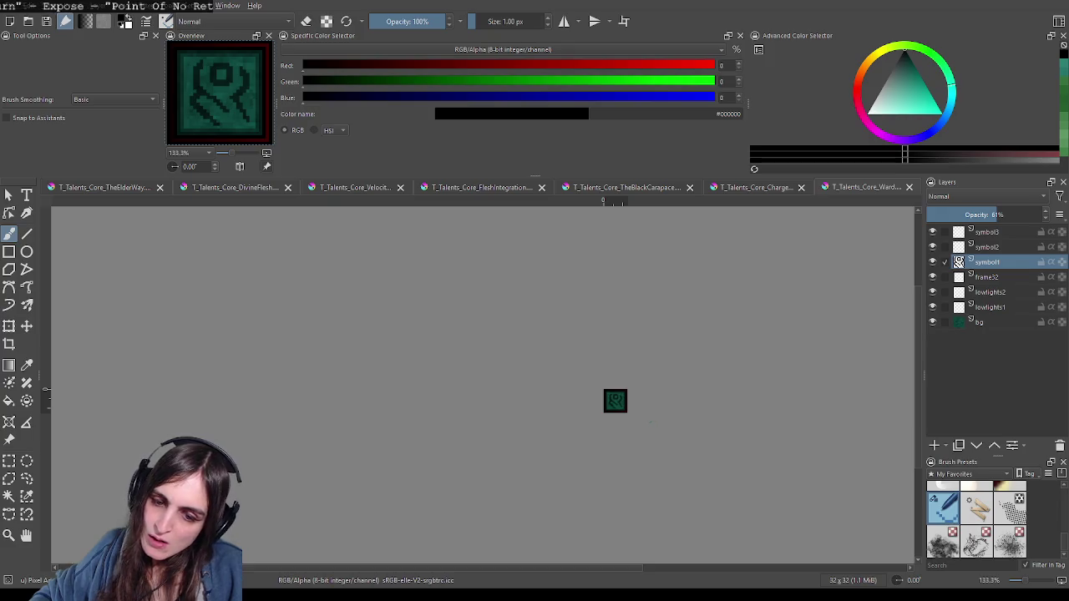
scroll(614, 378, up, 4)
scroll(489, 330, up, 3)
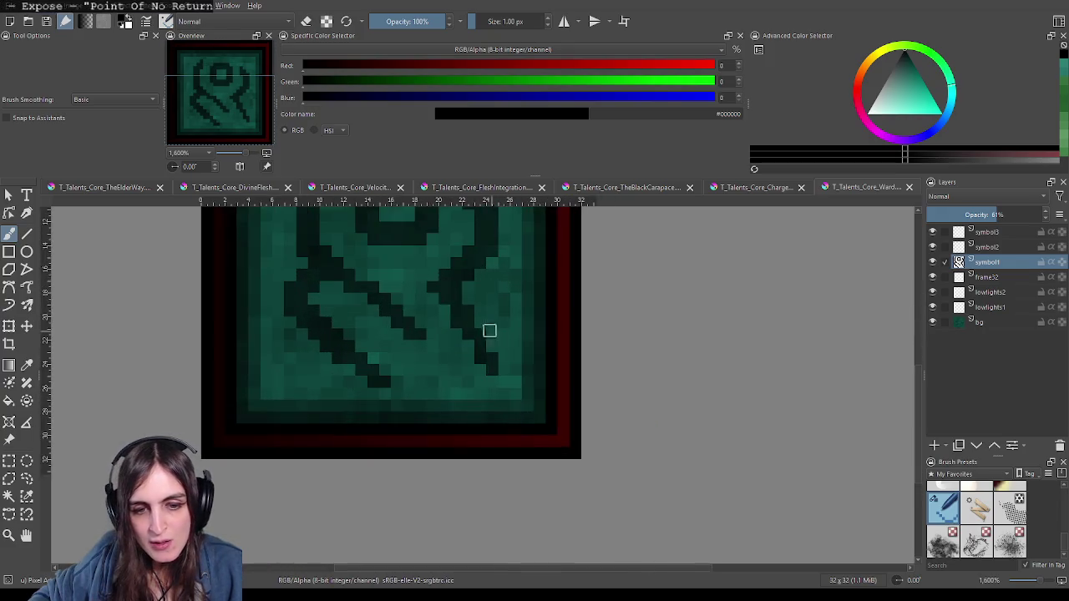
drag(345, 279, 368, 321)
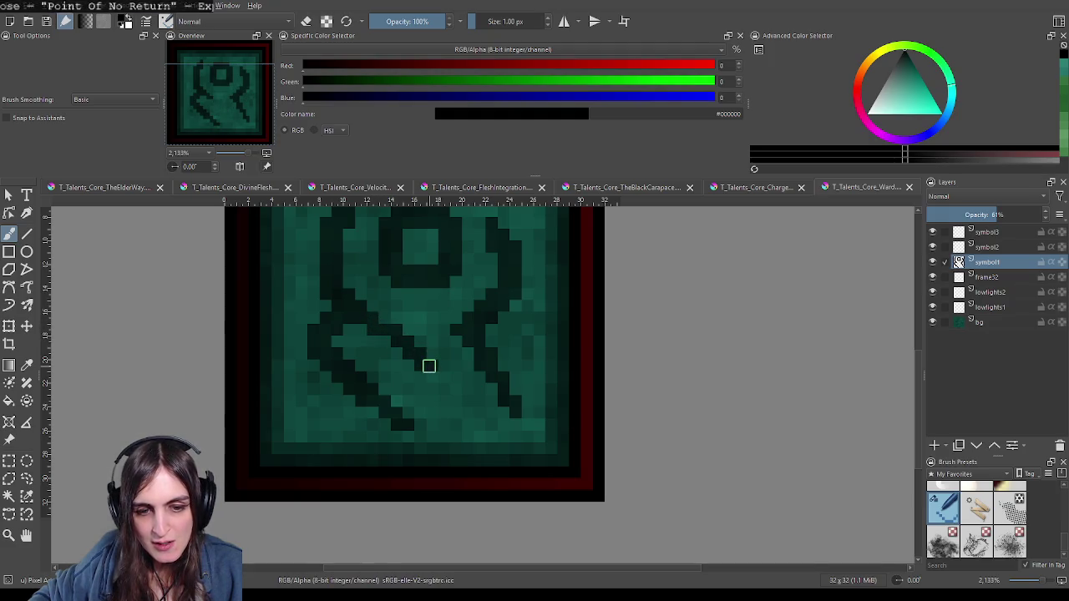
scroll(584, 432, down, 3)
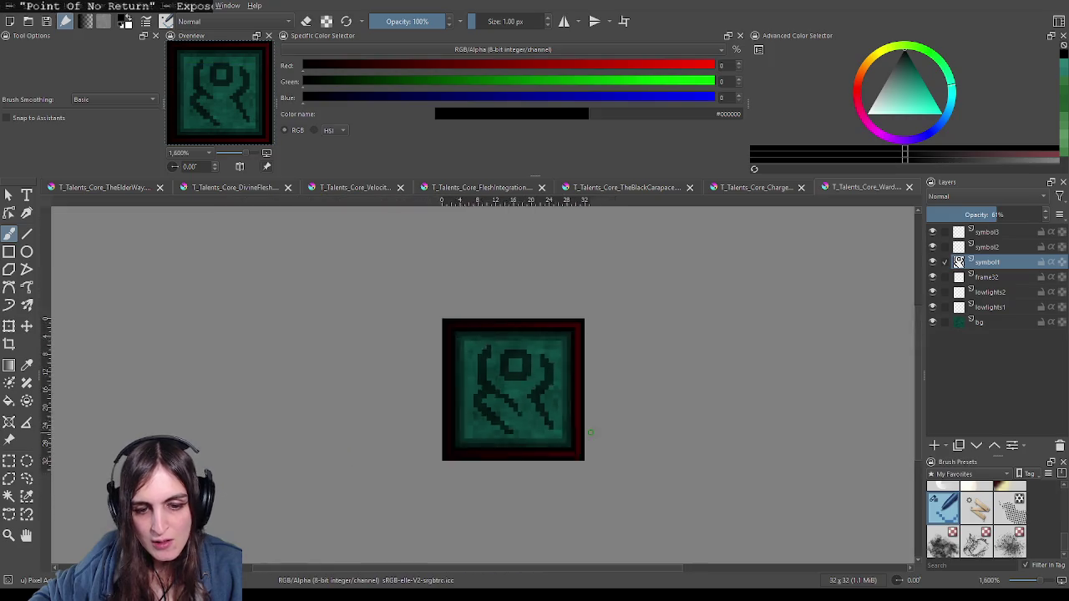
scroll(589, 433, down, 3)
scroll(547, 418, up, 3)
scroll(520, 406, up, 3)
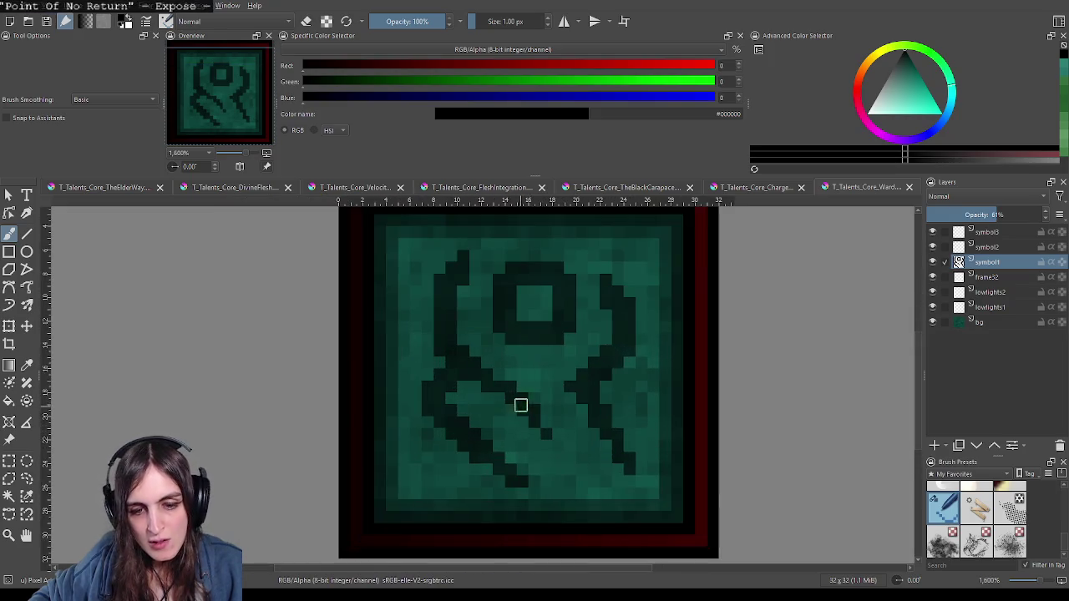
Step: Switch the brush from erasing back to painting
key(e)
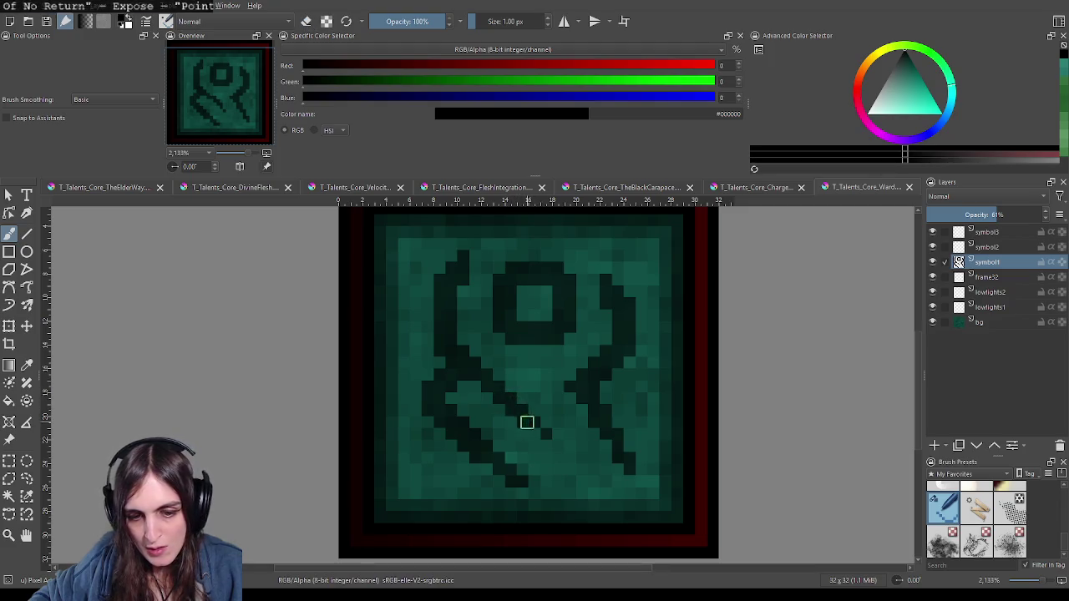
scroll(601, 475, down, 5)
scroll(608, 477, down, 2)
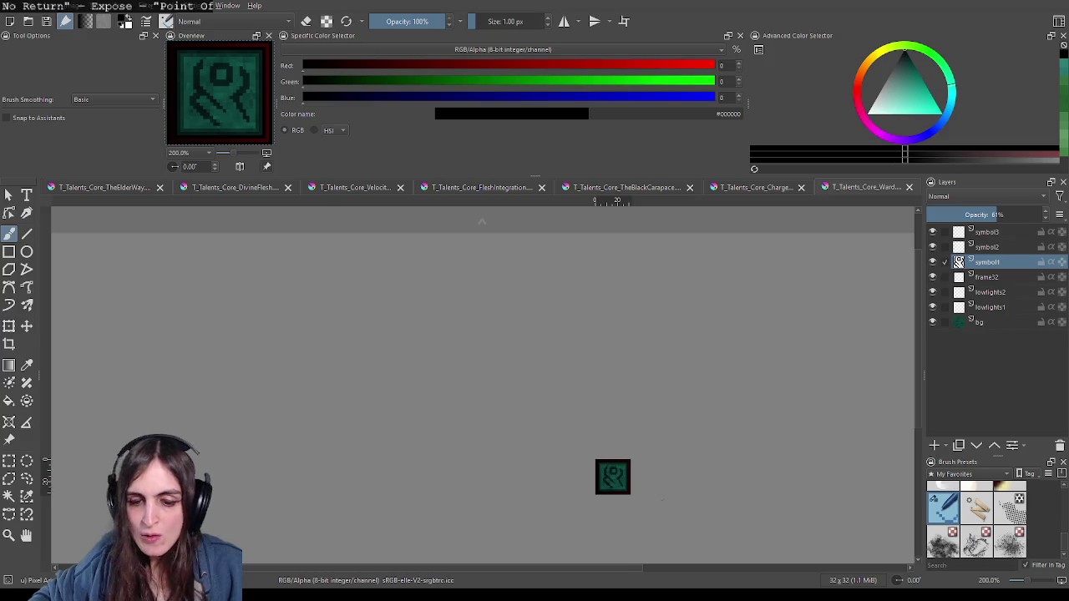
scroll(656, 489, down, 1)
scroll(644, 466, up, 1)
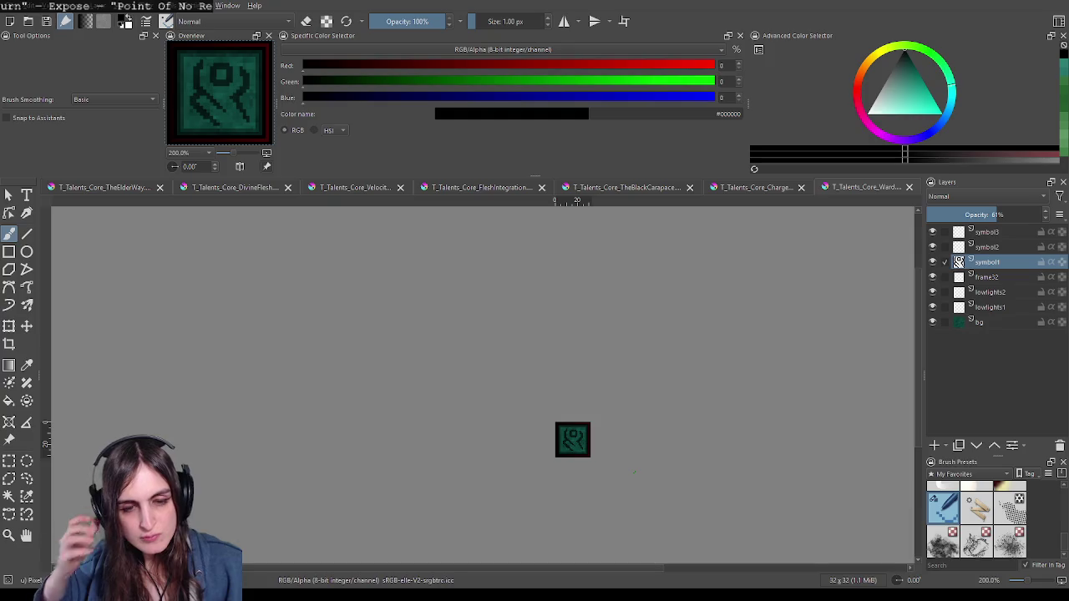
Step: Move the DivineFlesh document tab so it follows the Charge tab
click(258, 192)
scroll(579, 302, down, 1)
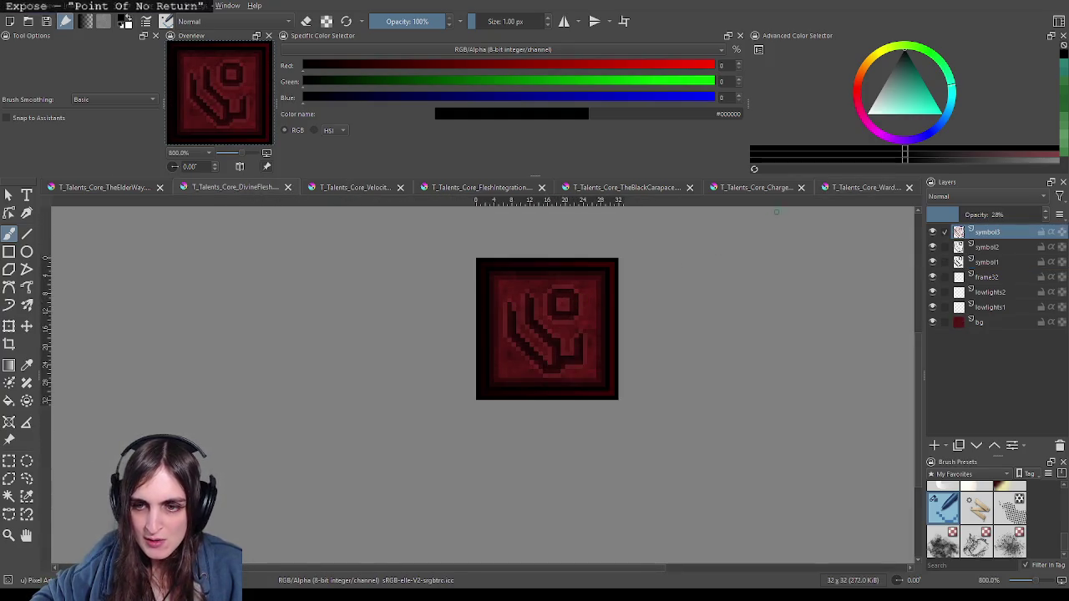
drag(261, 193, 802, 188)
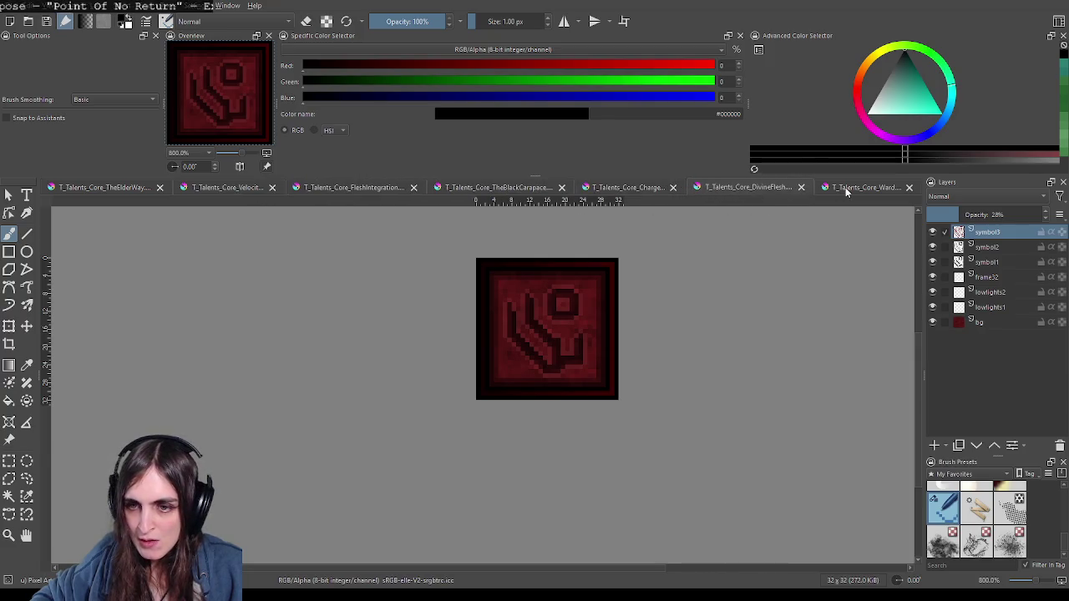
Step: Compare the red DivineFlesh icon with the teal Ward icon, ending on Ward
click(765, 188)
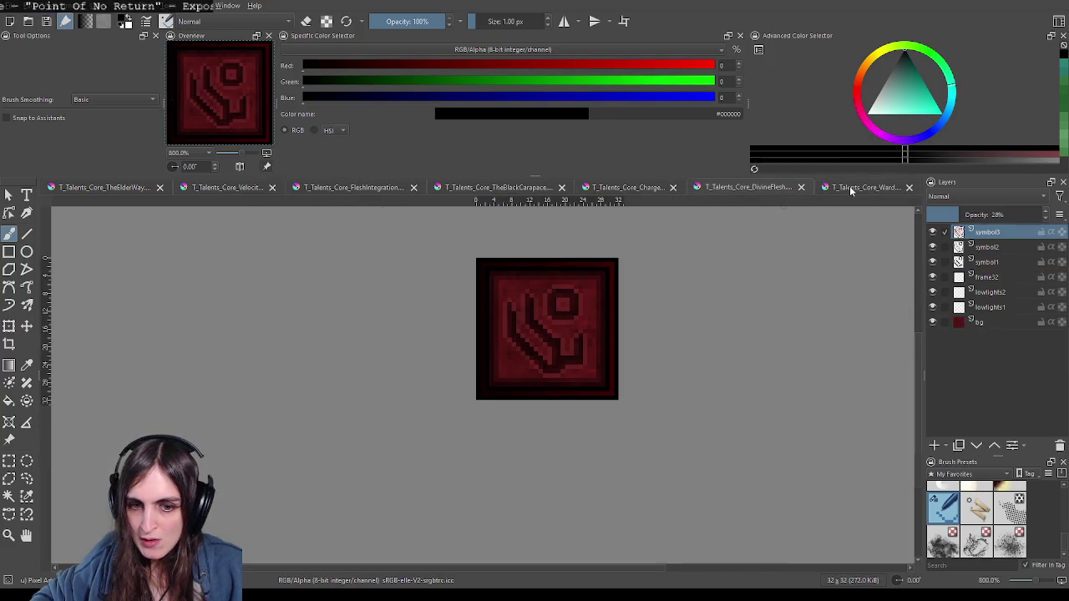
click(852, 189)
click(778, 188)
click(825, 190)
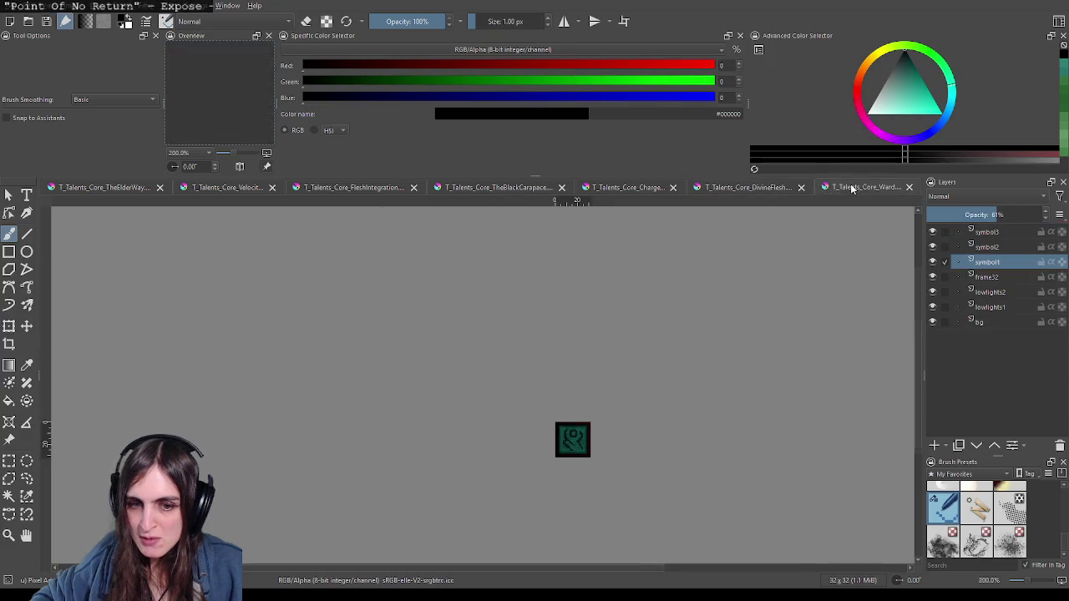
click(771, 189)
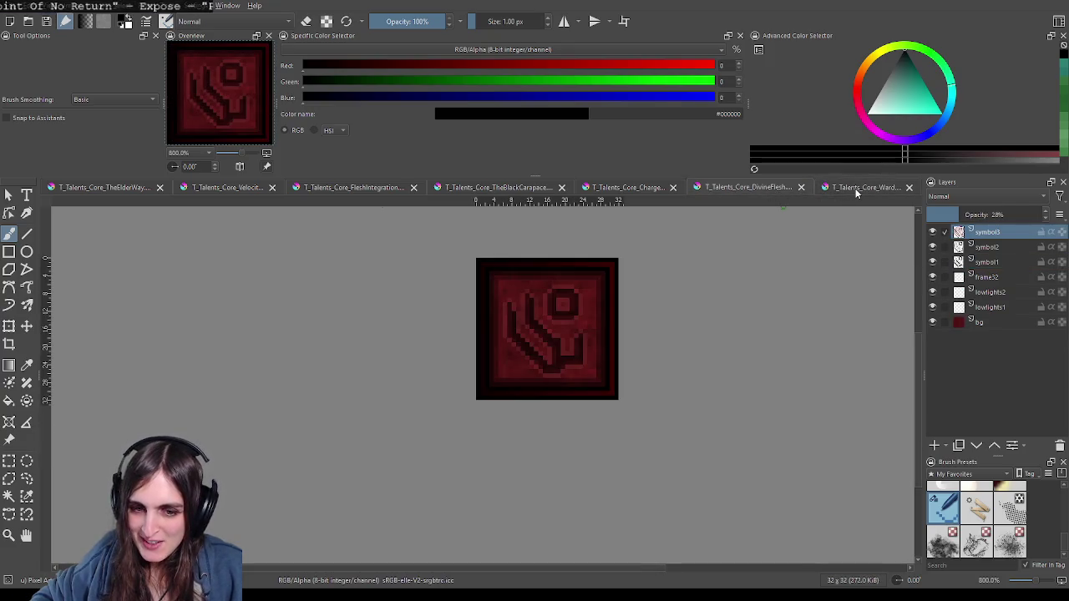
click(847, 188)
click(775, 189)
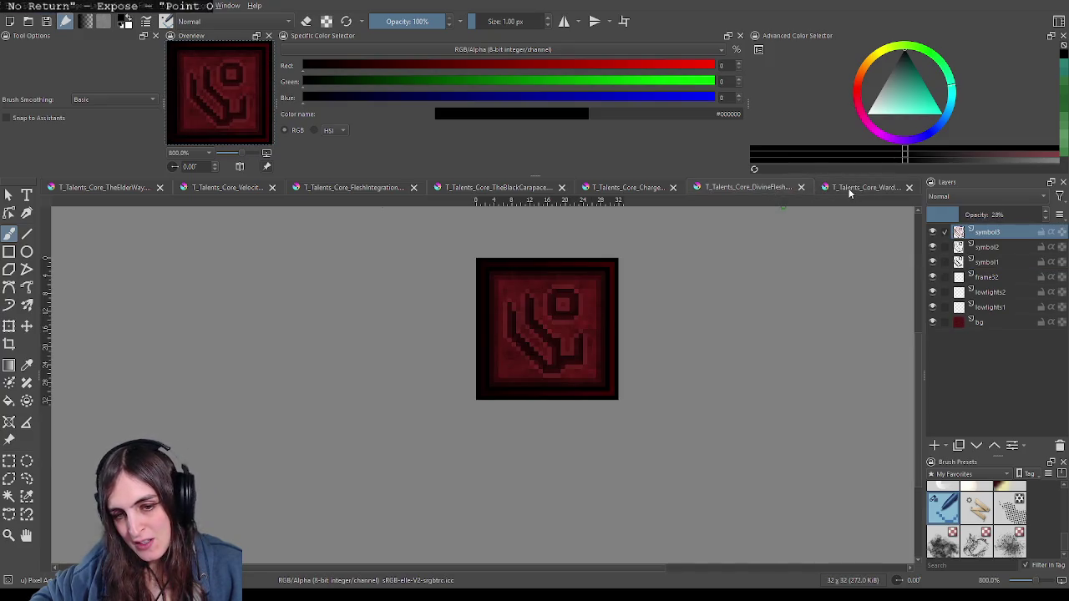
click(850, 190)
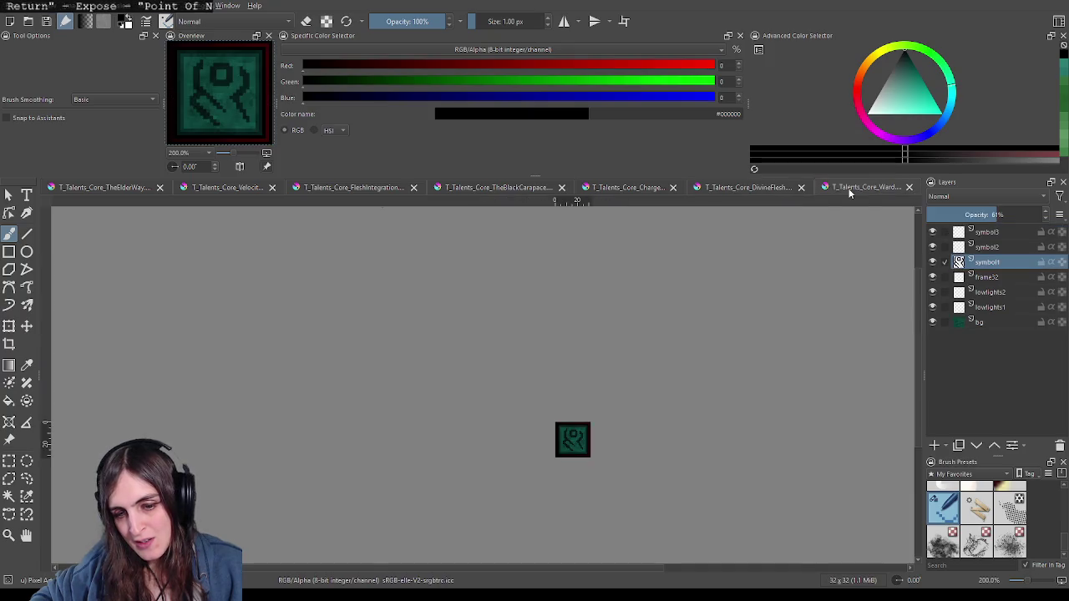
scroll(652, 360, down, 2)
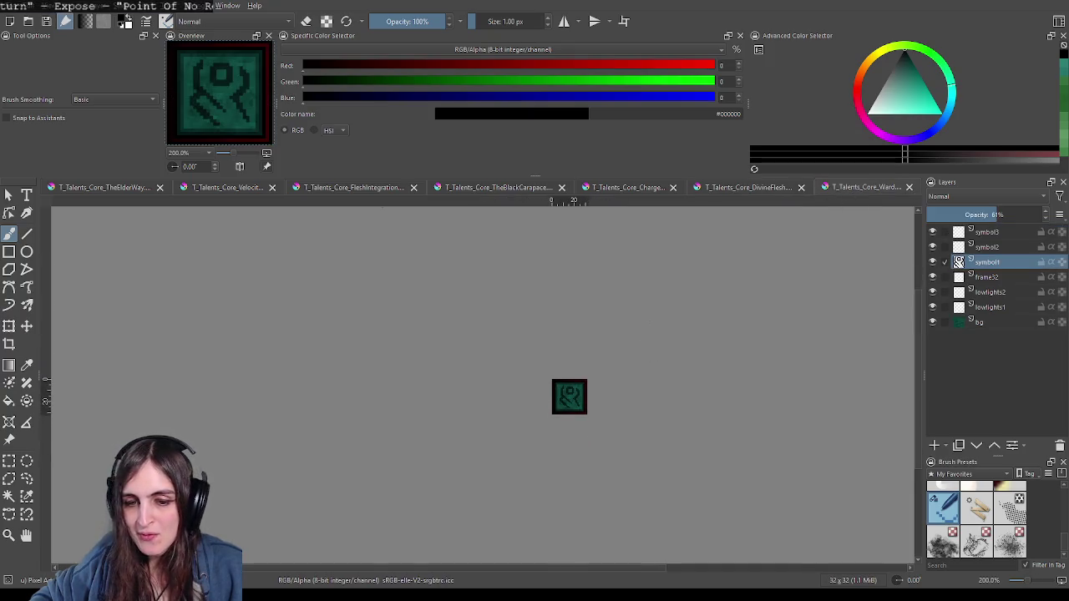
click(762, 190)
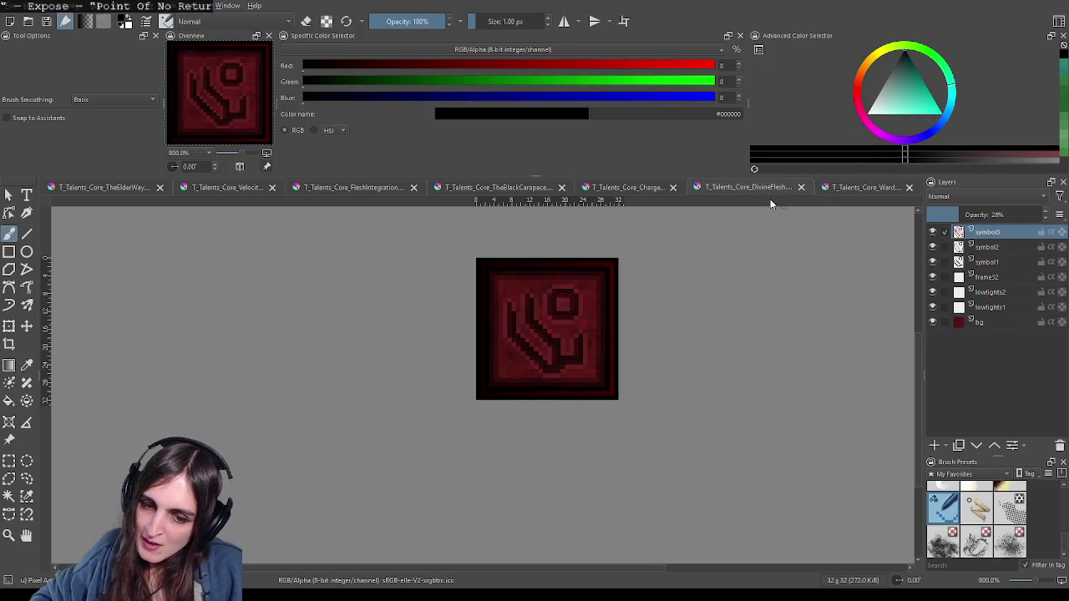
click(871, 191)
Step: Adjust the zoom on the Ward icon and select the symbol2 layer
scroll(570, 406, up, 4)
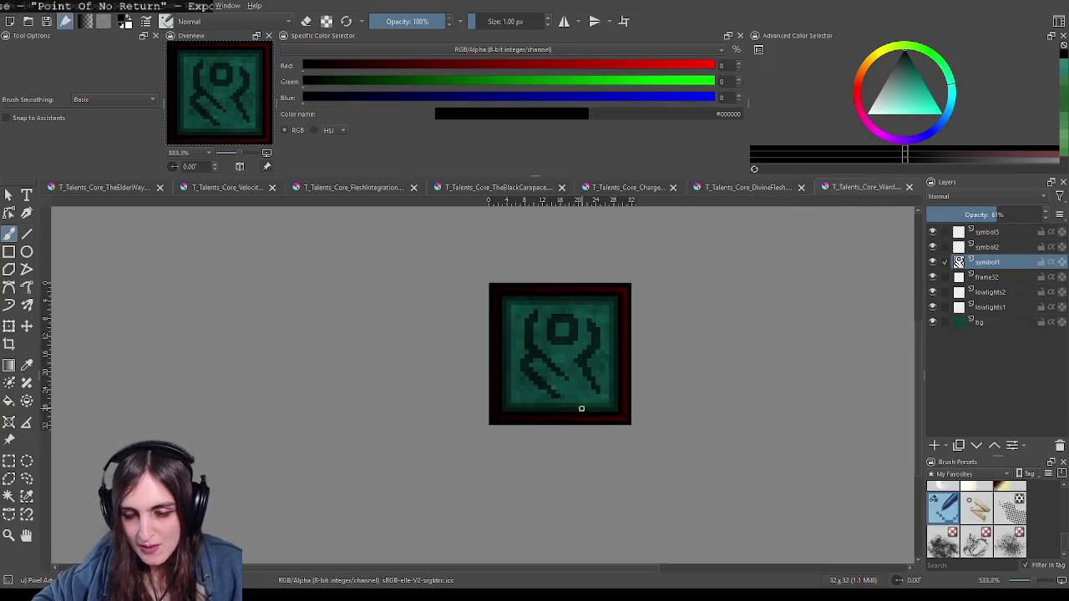
scroll(576, 401, up, 1)
scroll(576, 401, down, 1)
scroll(584, 400, down, 1)
scroll(592, 395, down, 1)
scroll(592, 395, down, 1)
scroll(591, 391, down, 1)
scroll(592, 386, up, 1)
scroll(591, 382, up, 1)
scroll(590, 382, up, 1)
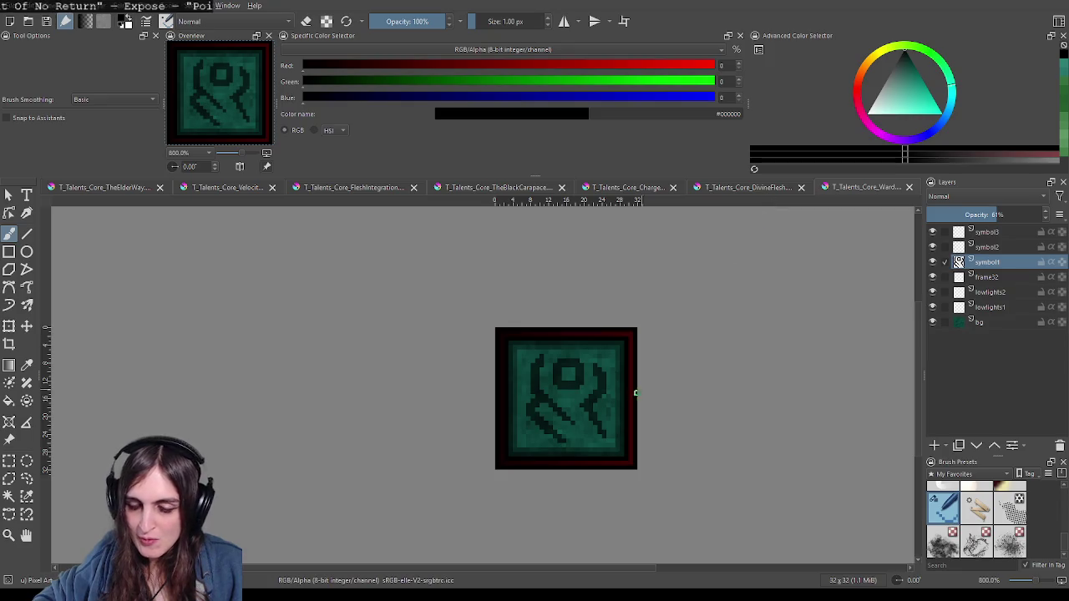
scroll(589, 416, up, 1)
scroll(597, 398, up, 2)
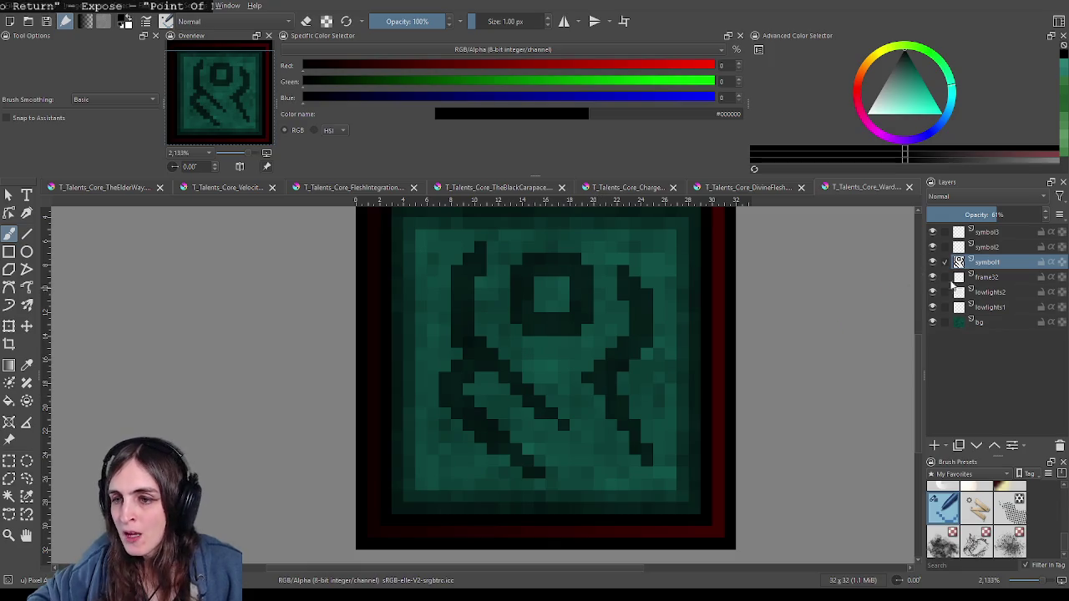
click(986, 247)
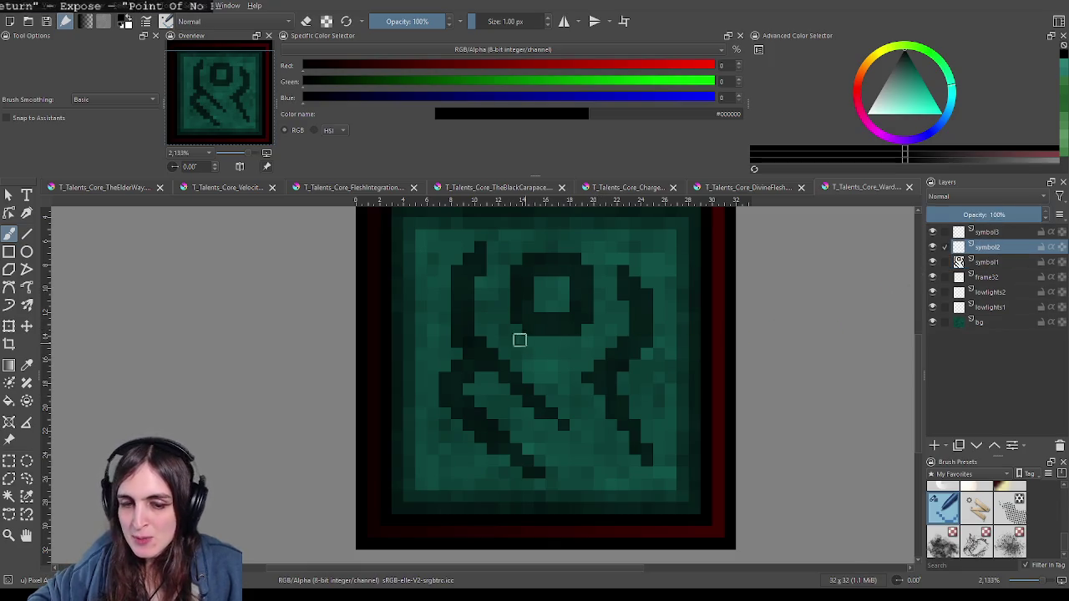
Step: Darken the ring with a vertical stroke, its bottom edge, and corner pixels
scroll(518, 339, up, 2)
scroll(532, 296, down, 1)
scroll(501, 368, down, 1)
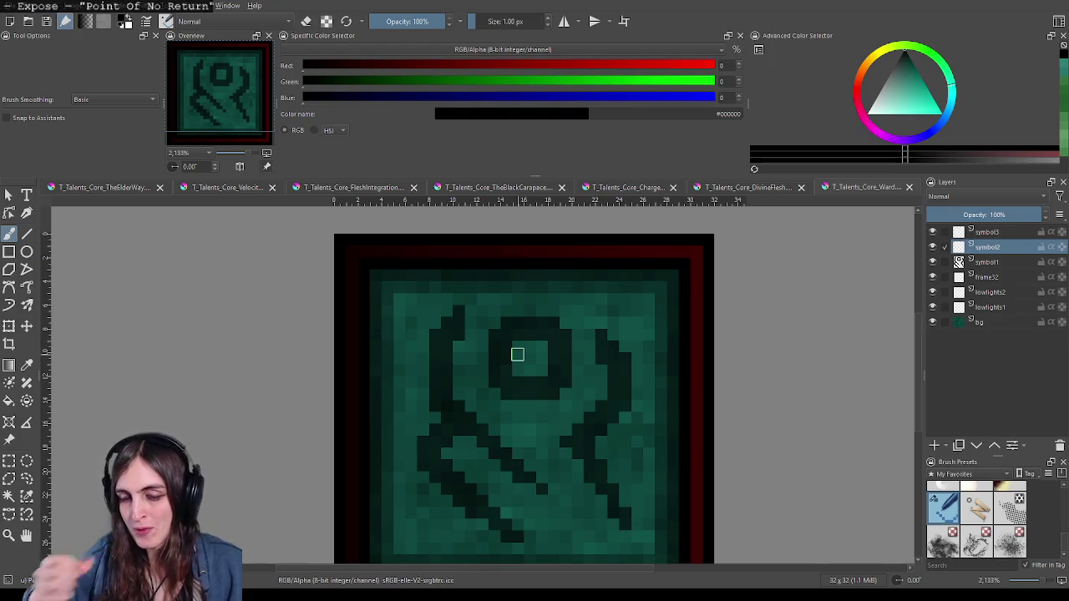
mouse_move(497, 383)
mouse_down()
mouse_move(491, 337)
mouse_move(547, 322)
mouse_up()
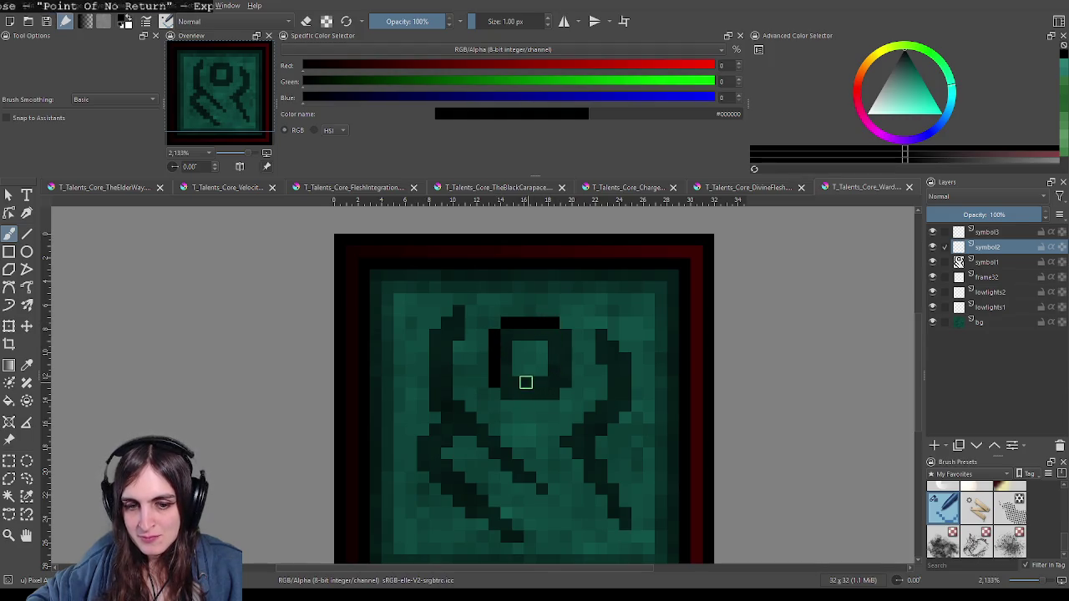
drag(533, 382, 547, 383)
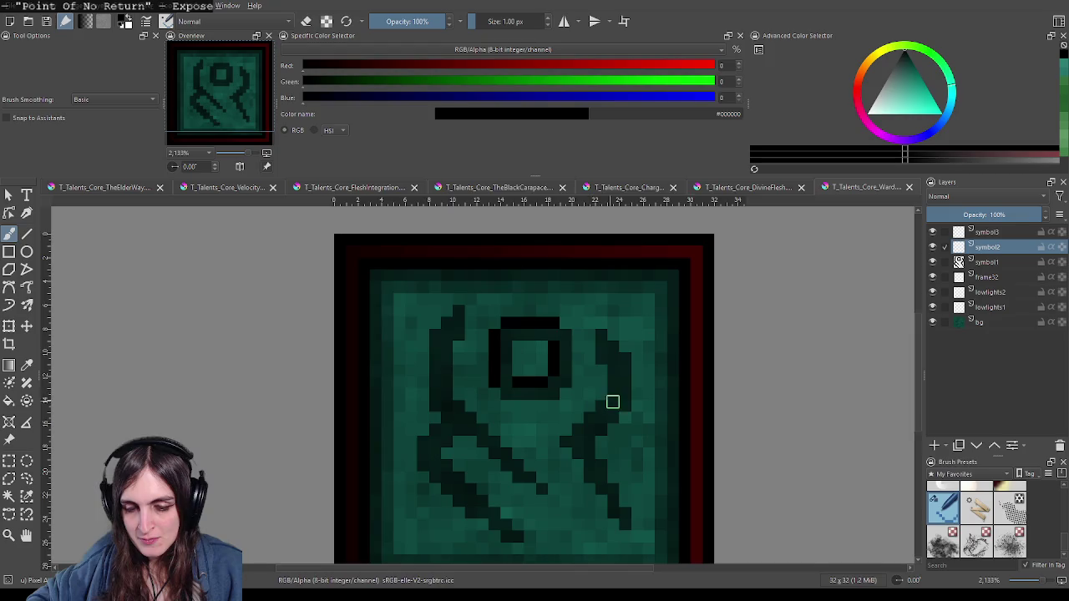
drag(612, 401, 556, 348)
click(457, 347)
click(521, 289)
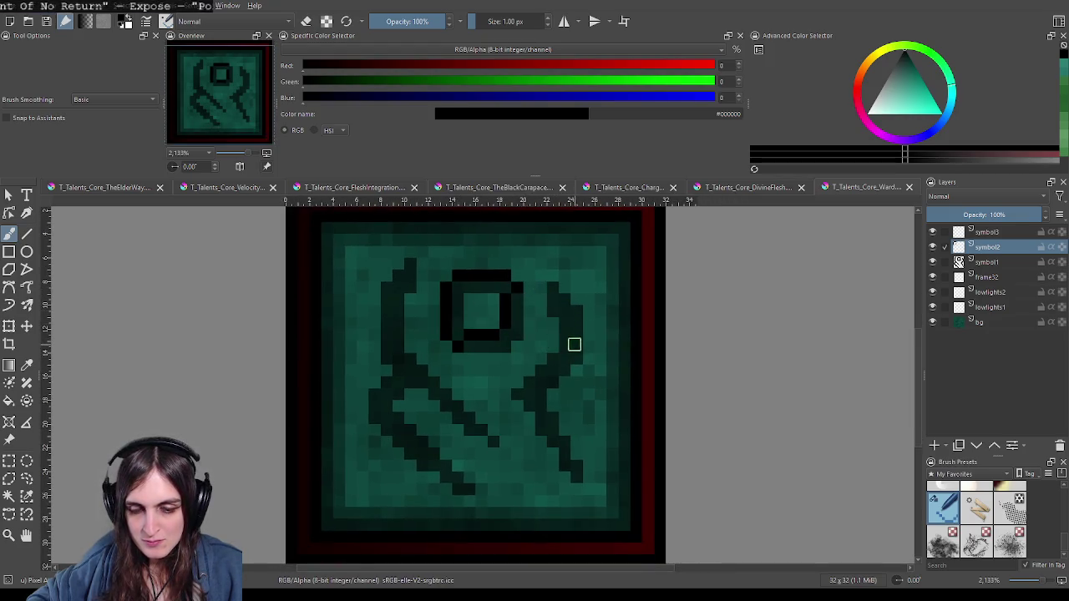
drag(574, 344, 548, 327)
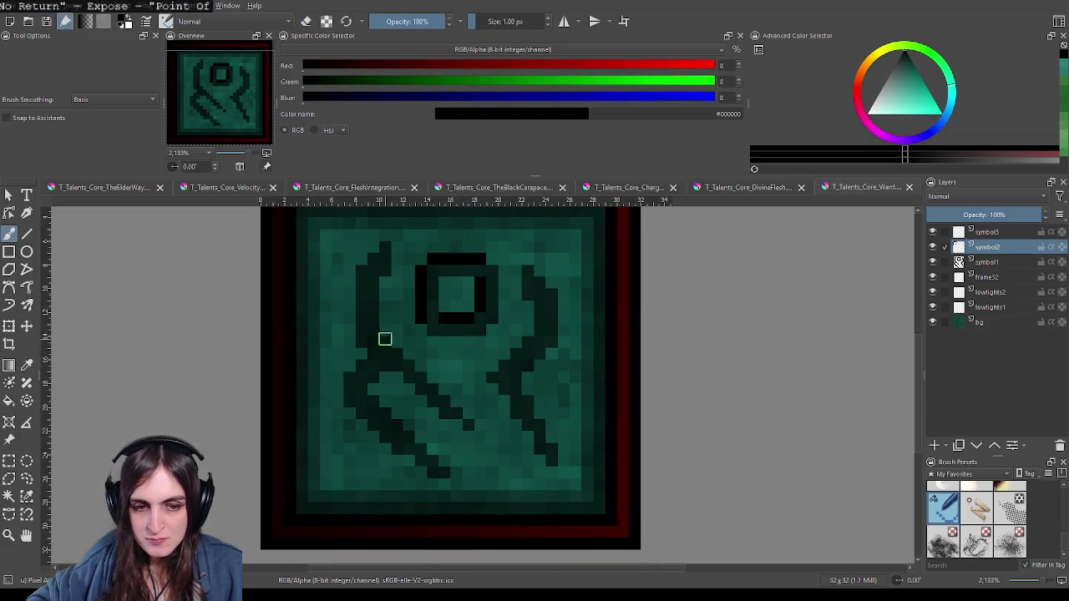
Step: Repaint the rune's left vertical stroke darker and extend its lower-left strokes
mouse_move(363, 336)
mouse_down()
mouse_move(361, 286)
mouse_move(383, 250)
mouse_up()
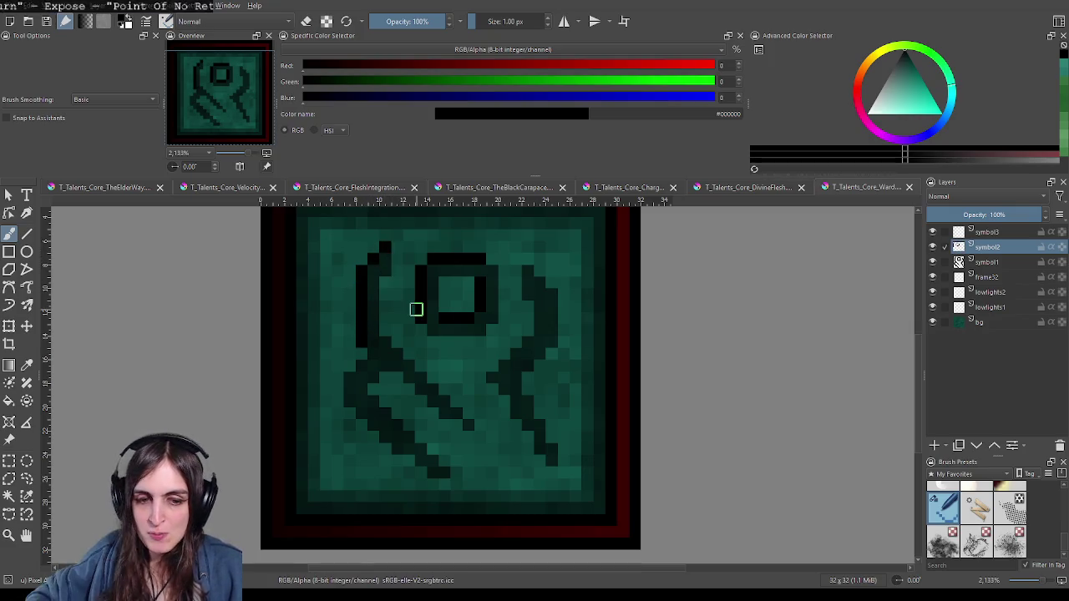
click(349, 377)
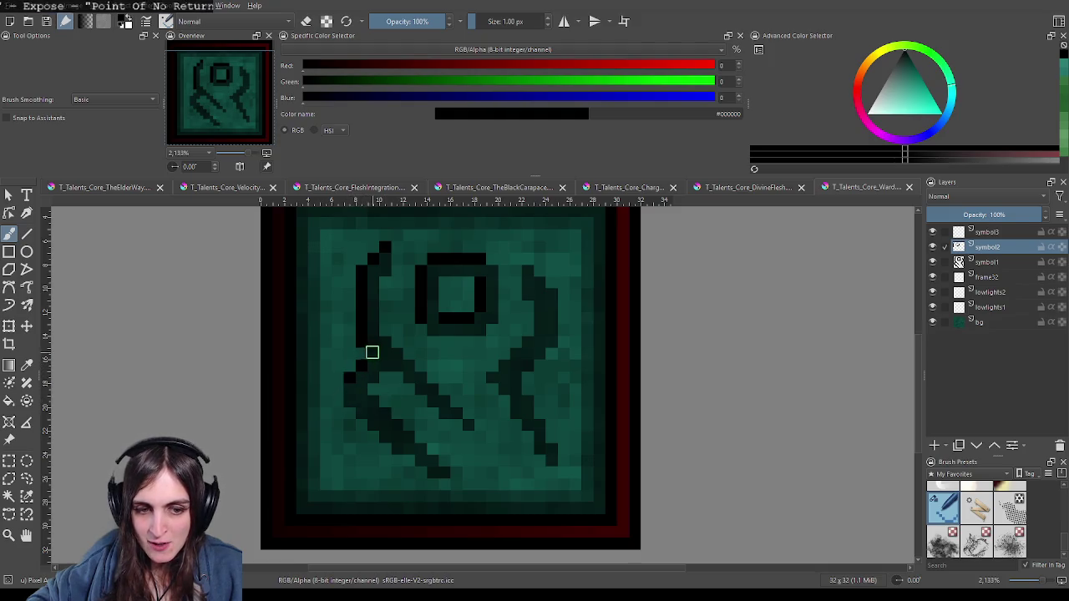
drag(395, 374, 355, 338)
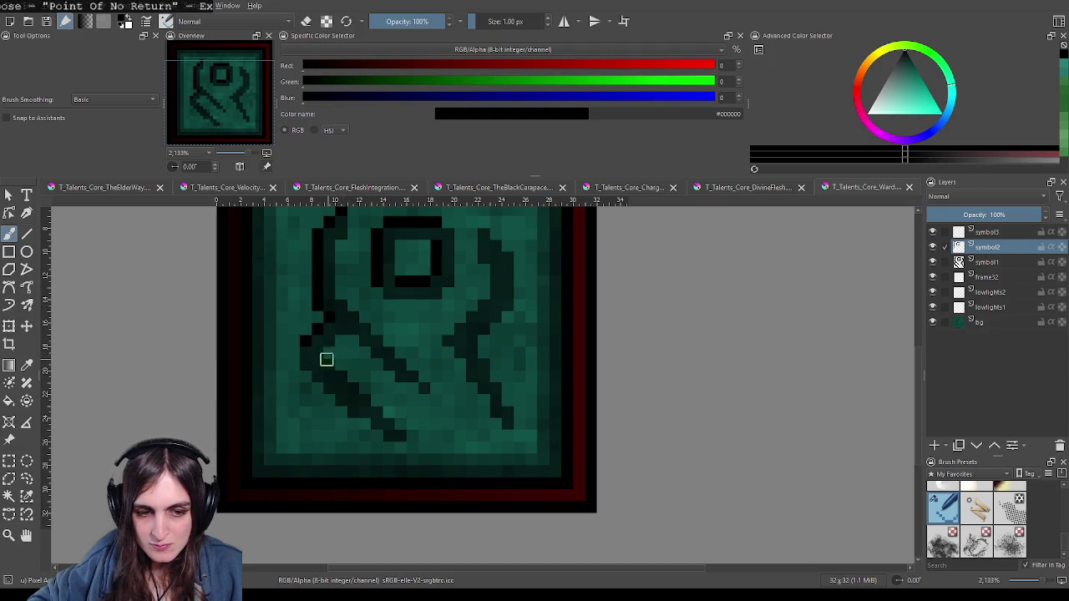
click(443, 339)
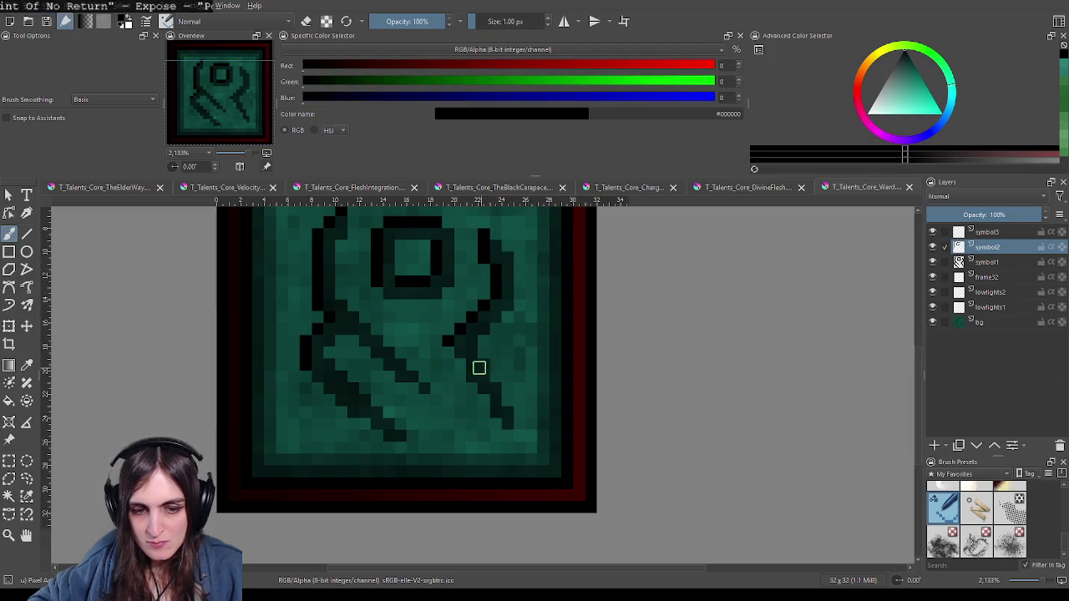
drag(465, 362, 439, 387)
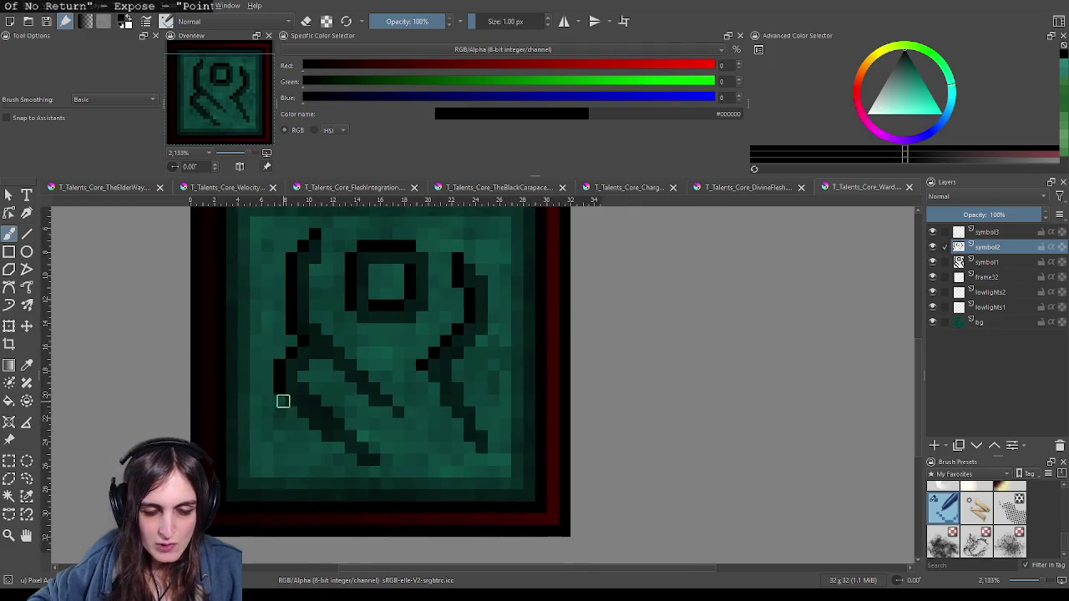
click(373, 404)
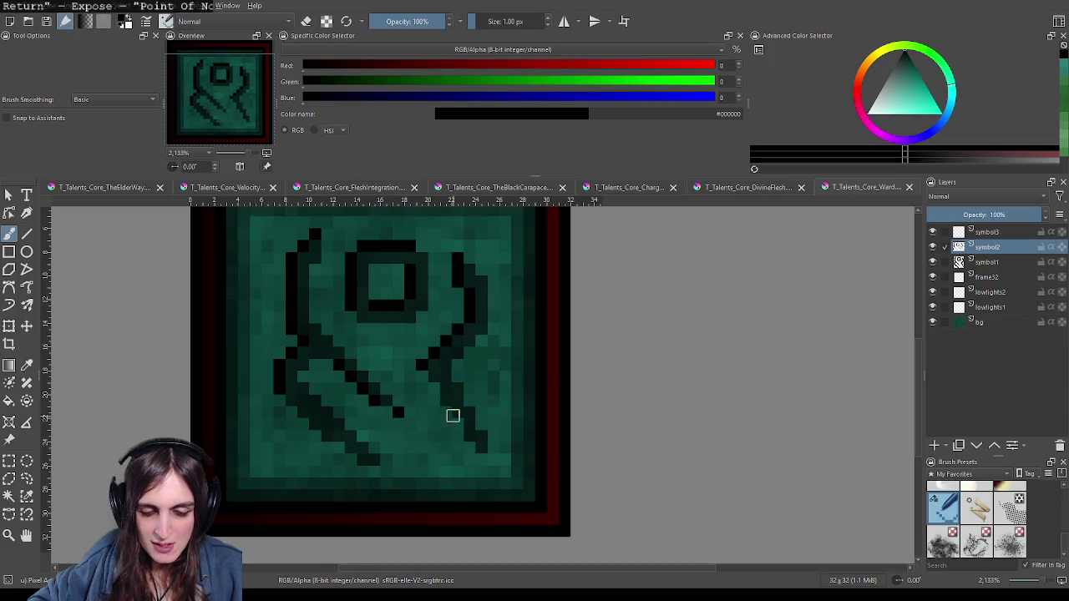
drag(372, 400, 362, 421)
key(e)
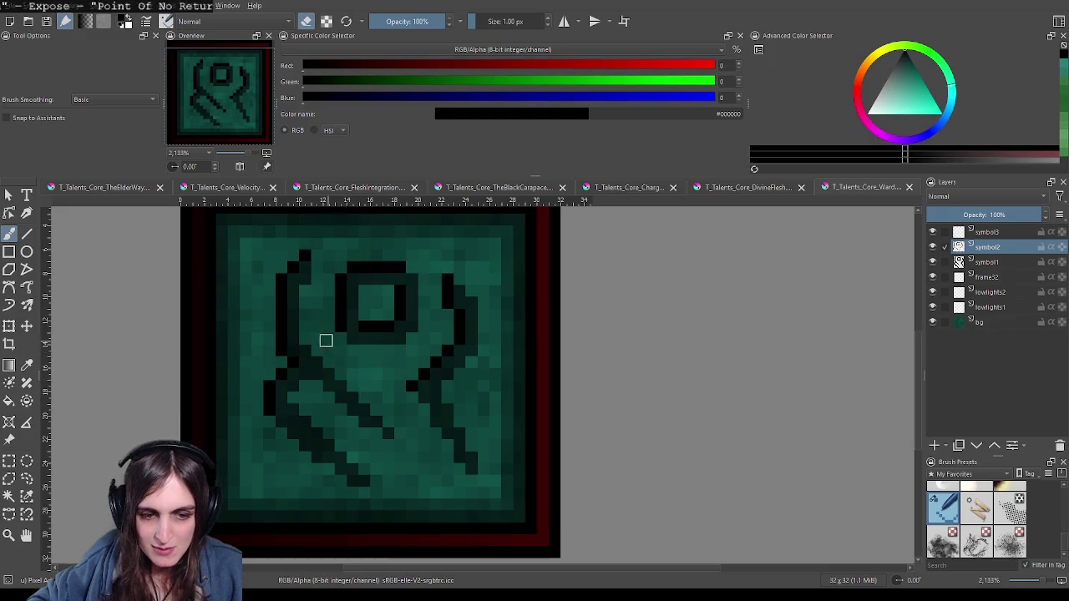
key(e)
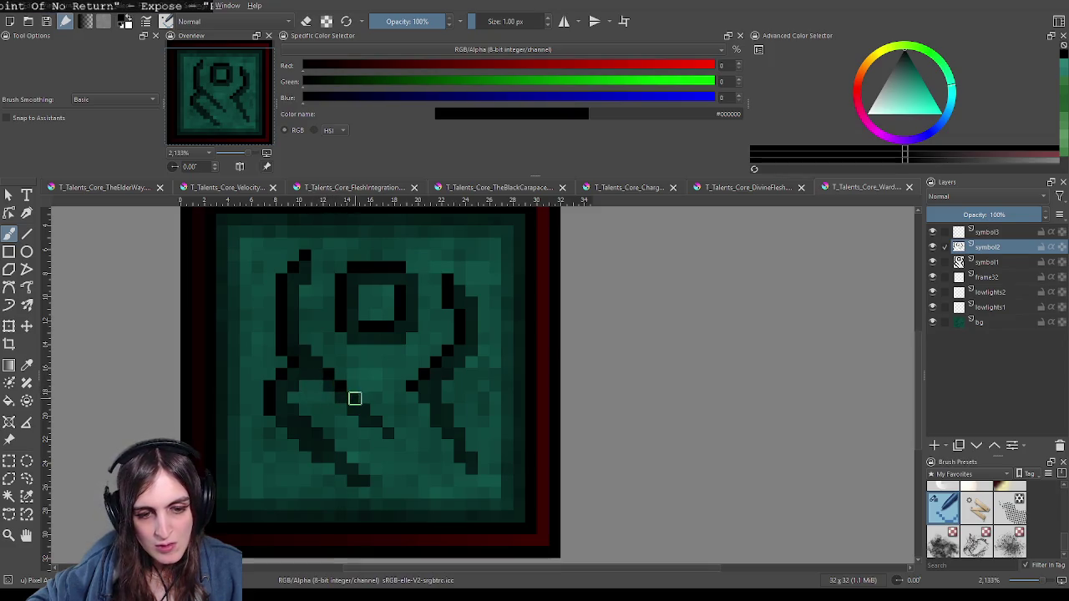
Step: Extend the diagonal strokes and close their gaps with single dark pixels
click(389, 433)
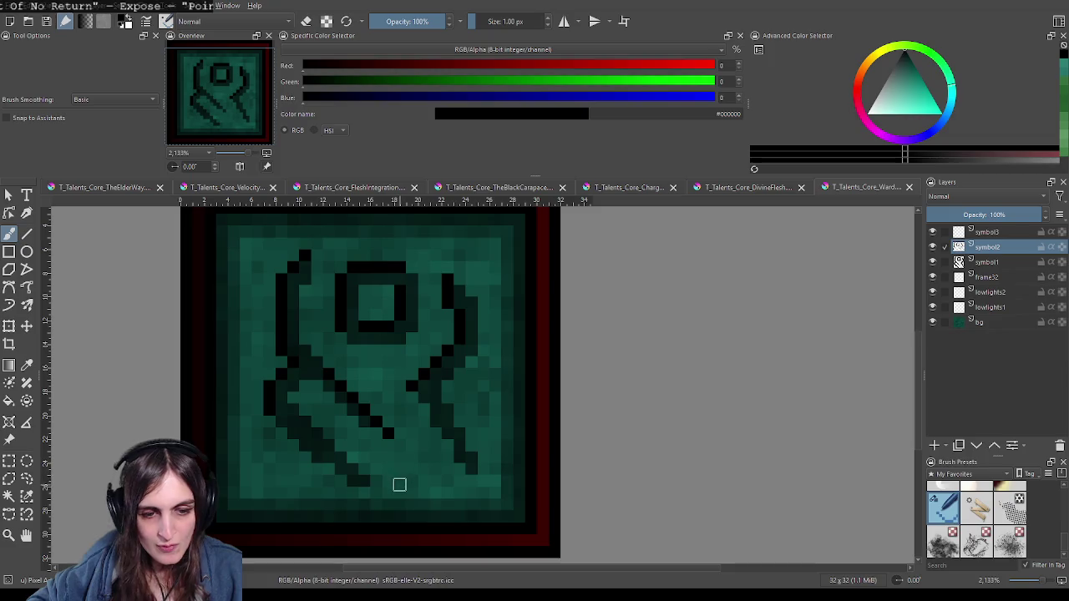
click(291, 420)
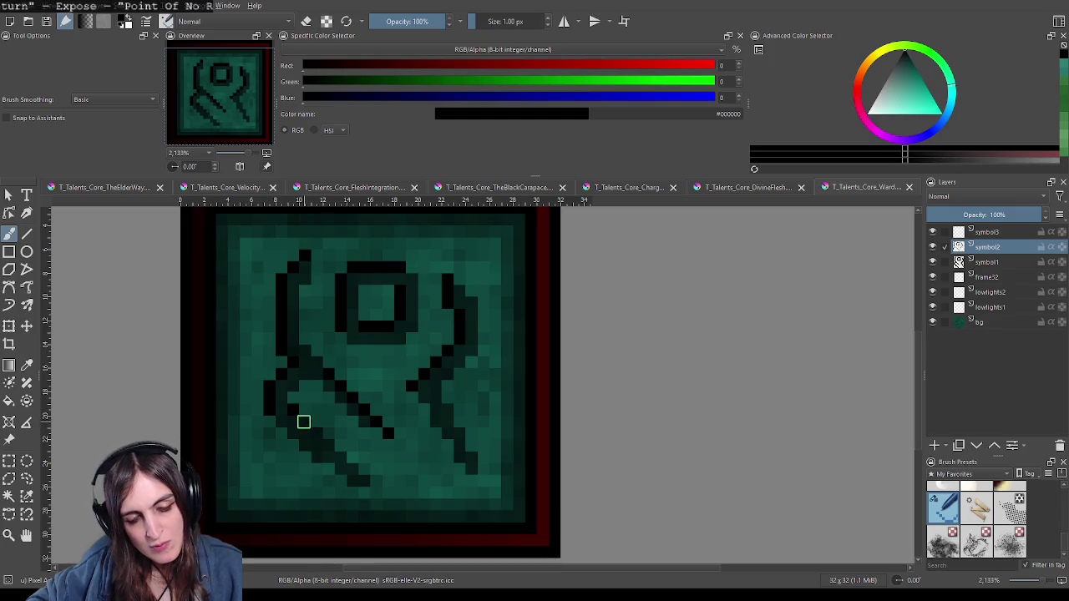
click(317, 434)
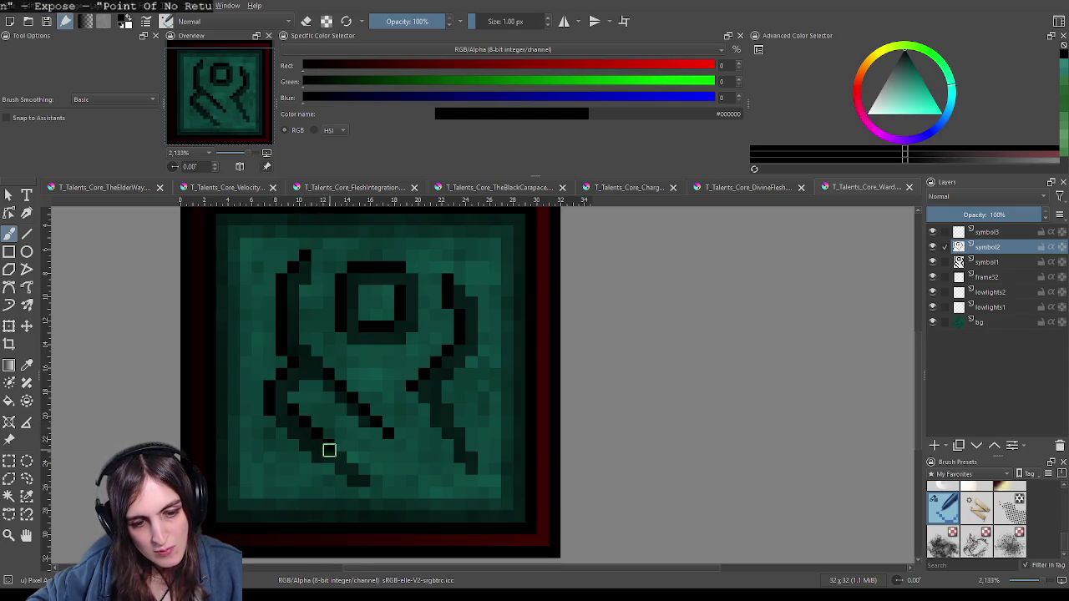
click(362, 476)
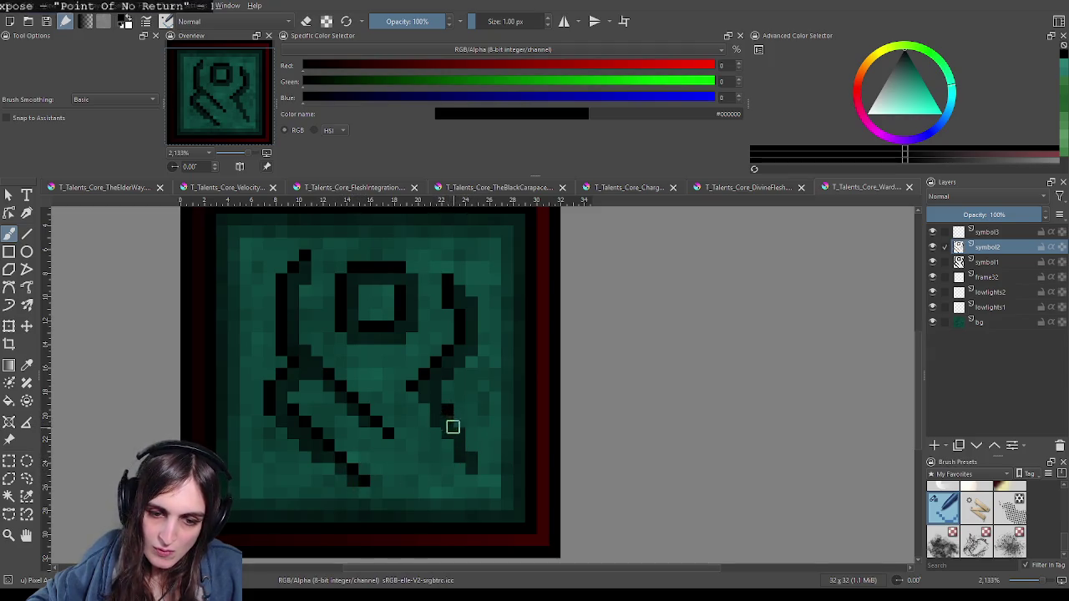
click(472, 471)
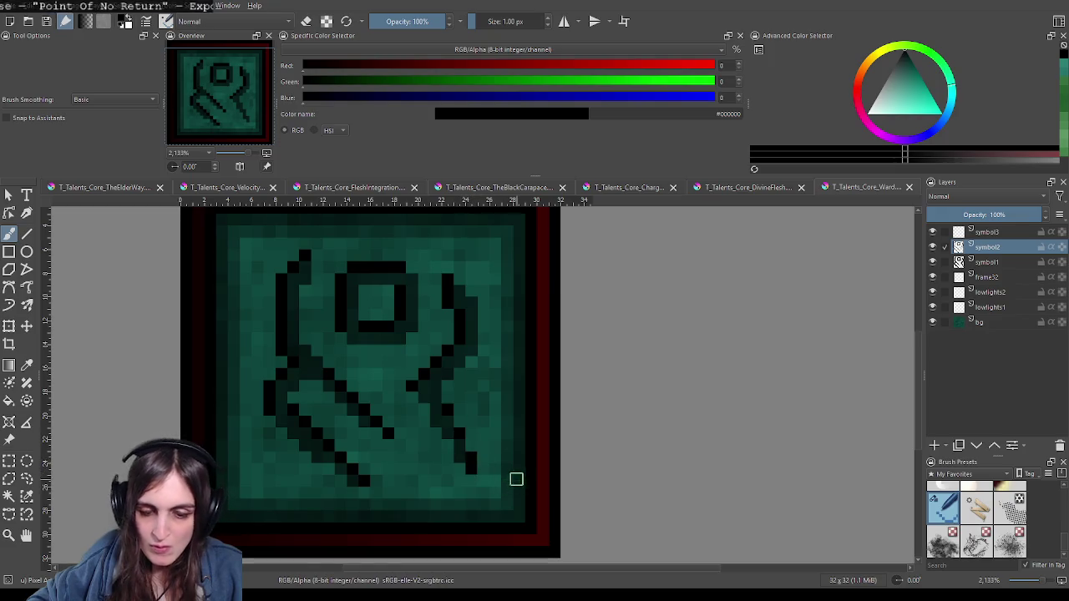
Step: Zoom and pan to review the strokes, then select the symbol1 layer
scroll(516, 434, down, 1)
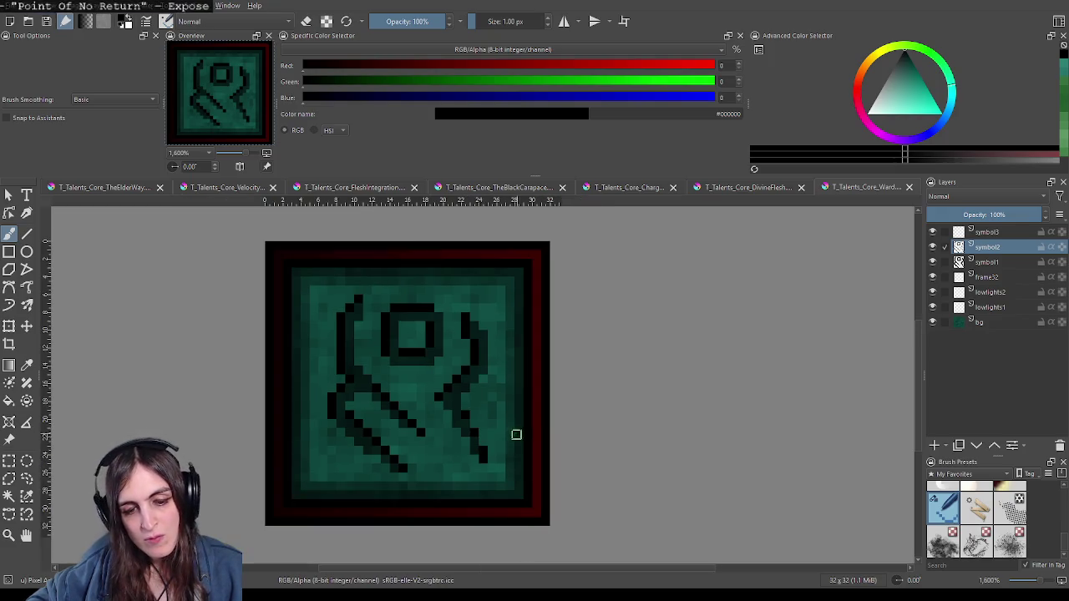
scroll(527, 456, down, 1)
scroll(527, 456, down, 1)
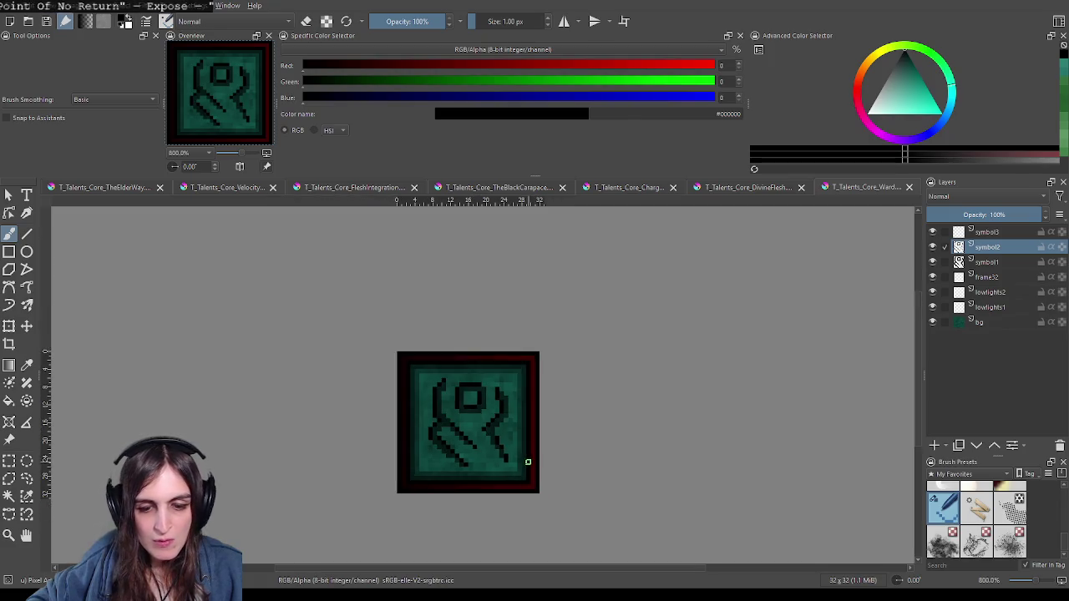
scroll(529, 459, up, 2)
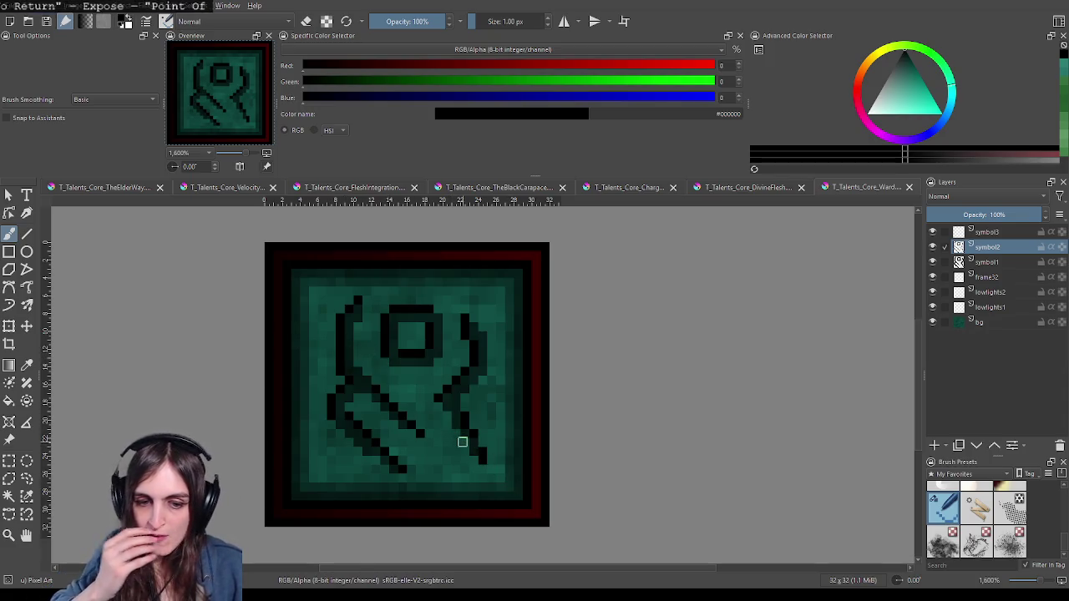
scroll(459, 439, up, 1)
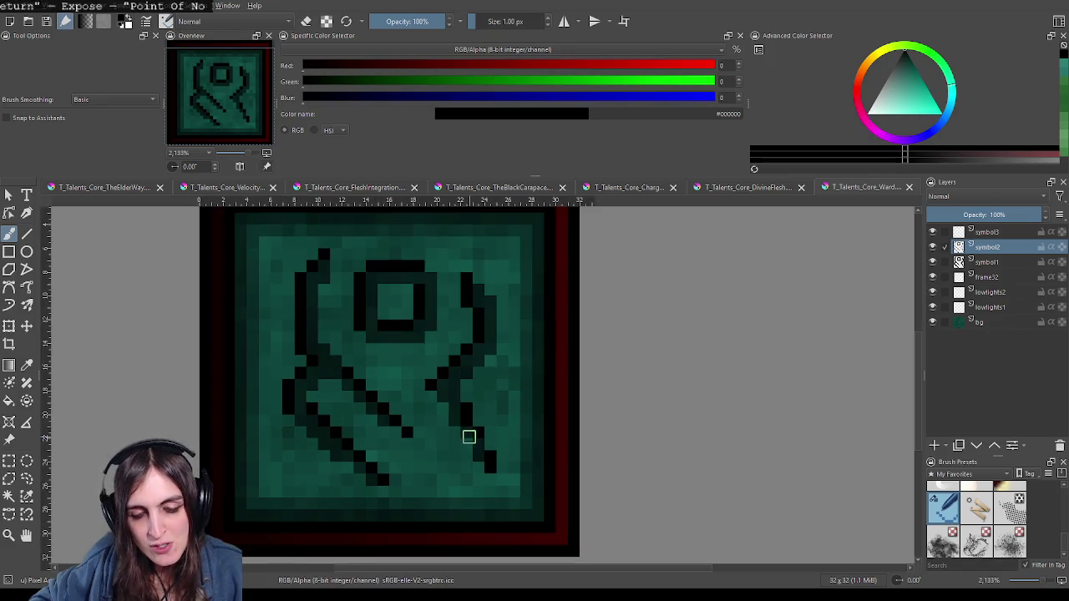
drag(469, 436, 450, 404)
drag(359, 384, 399, 444)
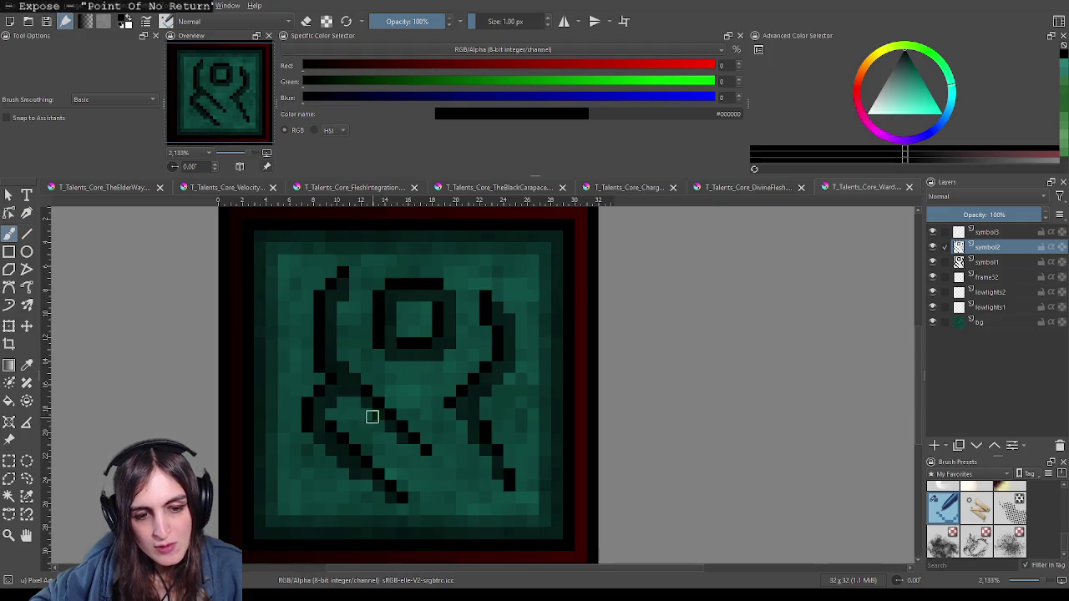
scroll(444, 462, down, 1)
scroll(444, 470, down, 1)
scroll(433, 475, up, 1)
scroll(434, 473, up, 1)
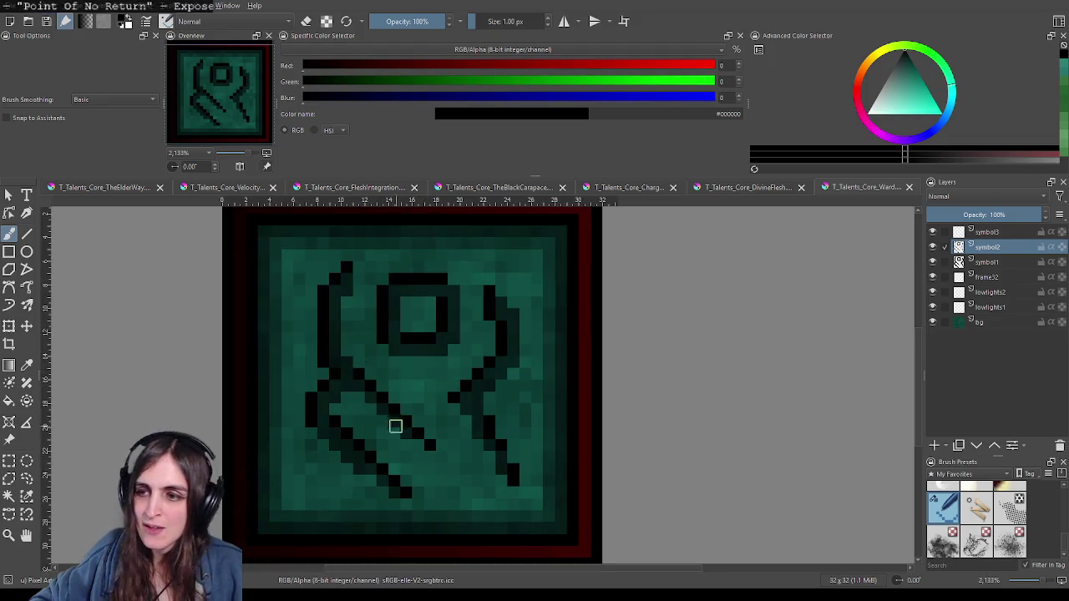
scroll(417, 443, down, 1)
scroll(416, 430, up, 2)
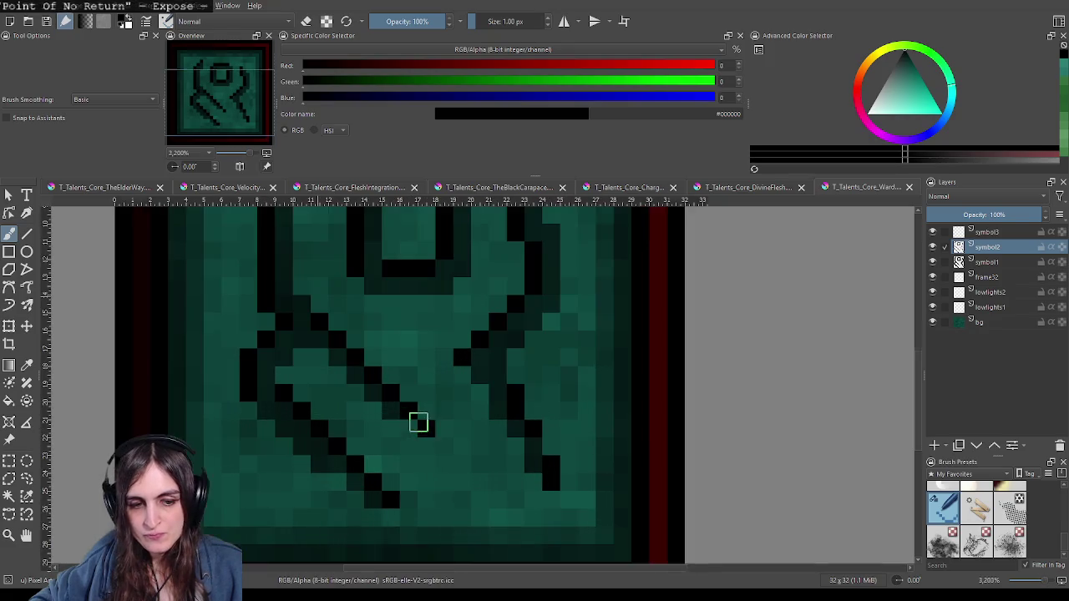
scroll(419, 419, down, 3)
key(Page_Down)
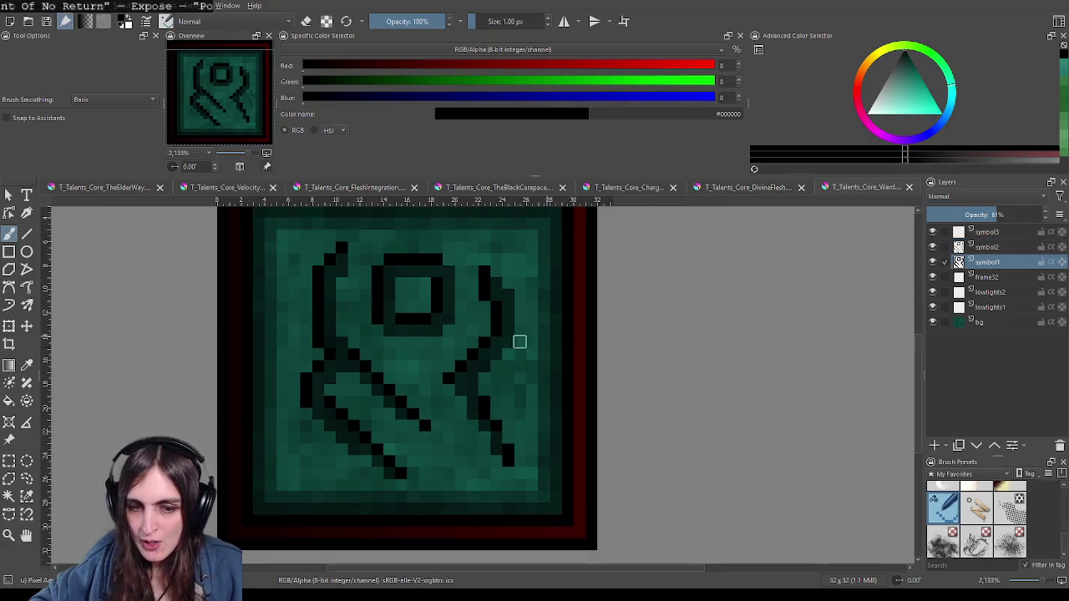
Step: Extend the black column down one pixel and add a pixel beside it
key(e)
scroll(469, 381, up, 3)
scroll(469, 382, up, 1)
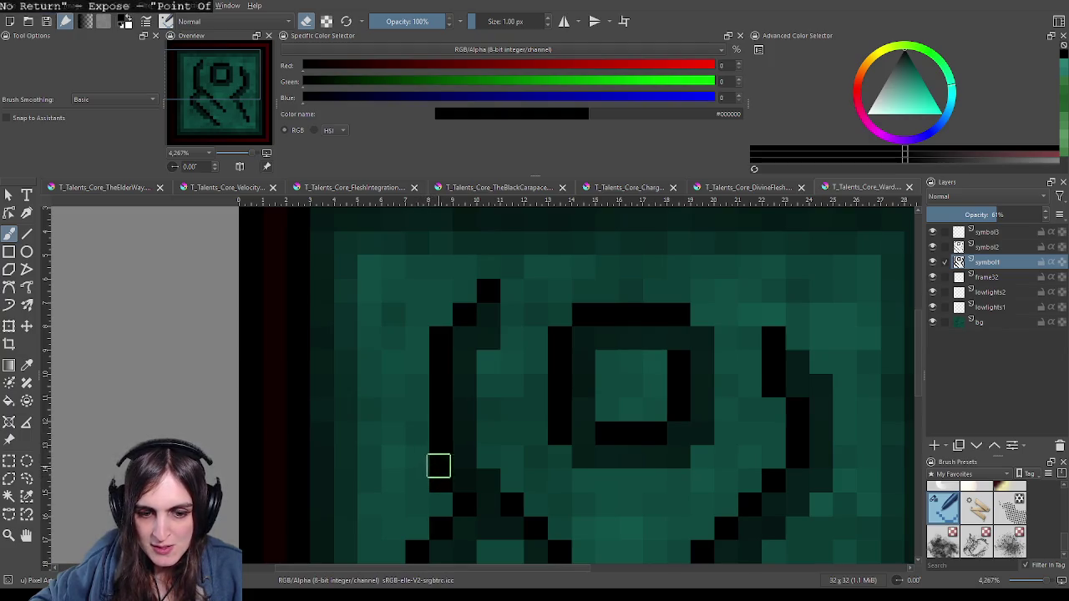
click(440, 479)
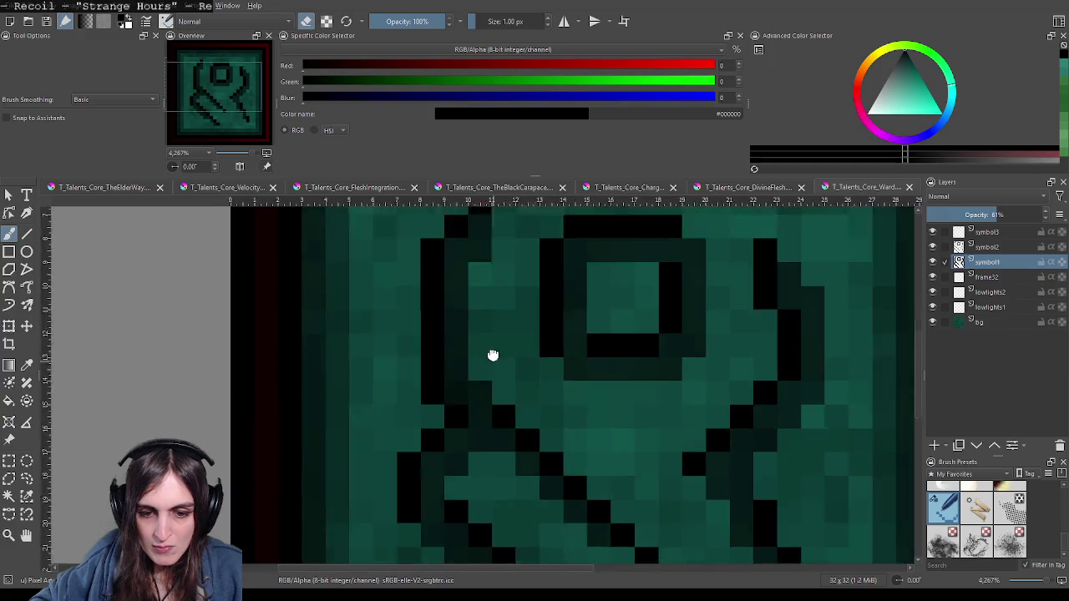
scroll(492, 353, down, 3)
click(424, 397)
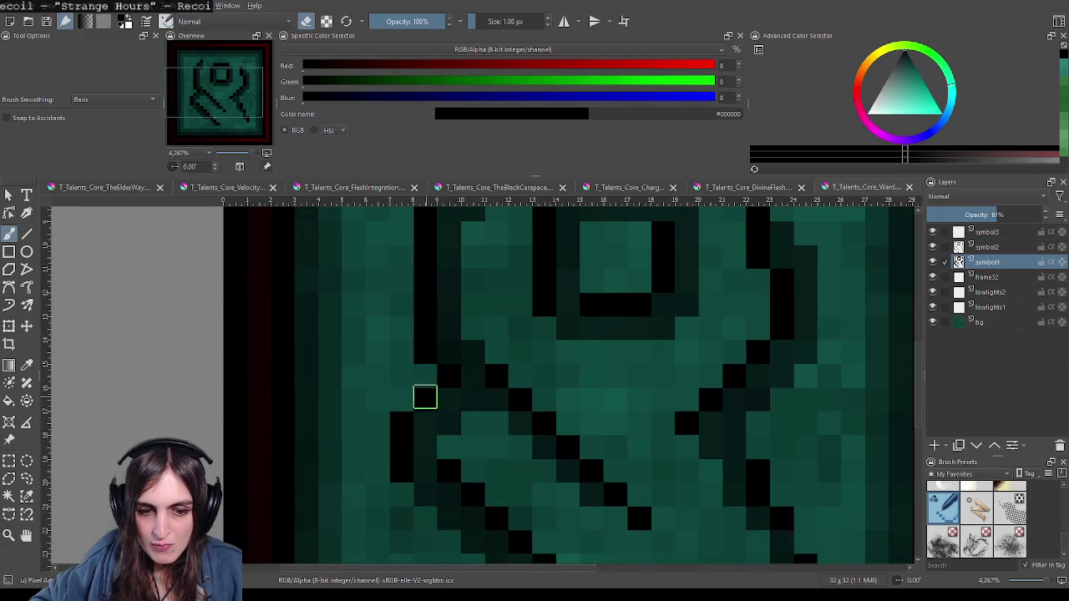
click(446, 476)
click(449, 472)
Step: Erase stray black pixels on the diagonals and the inner column's top pixel
drag(499, 501, 398, 377)
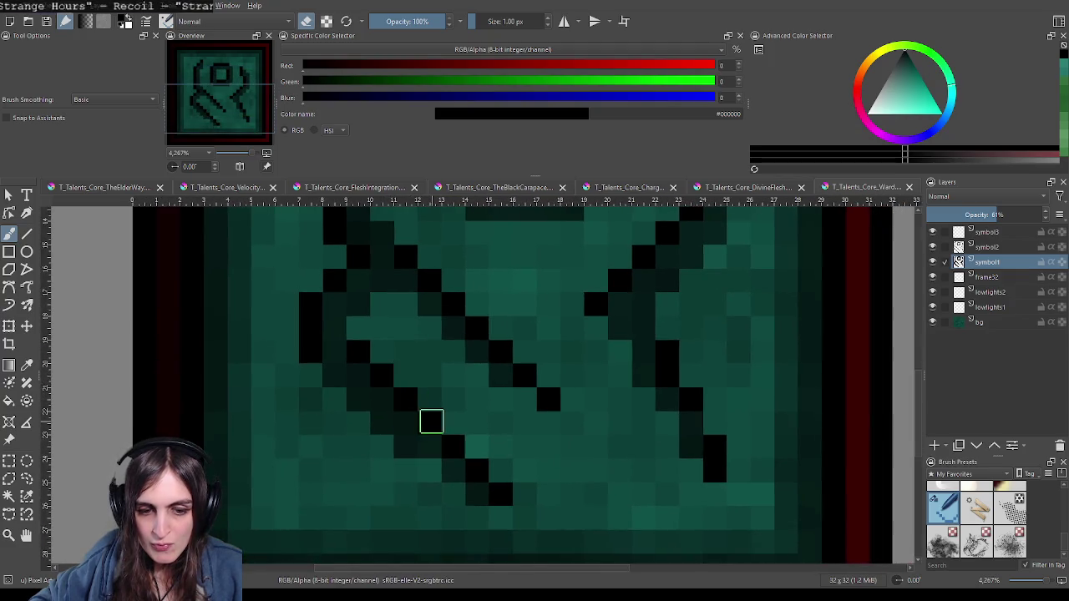
click(469, 464)
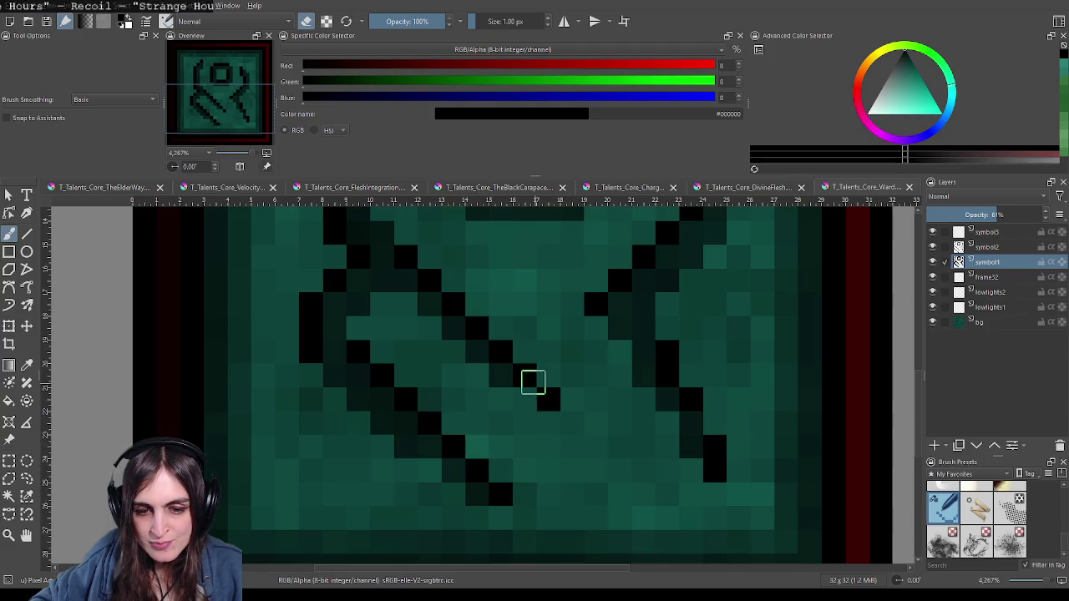
click(484, 334)
key(ctrl+z)
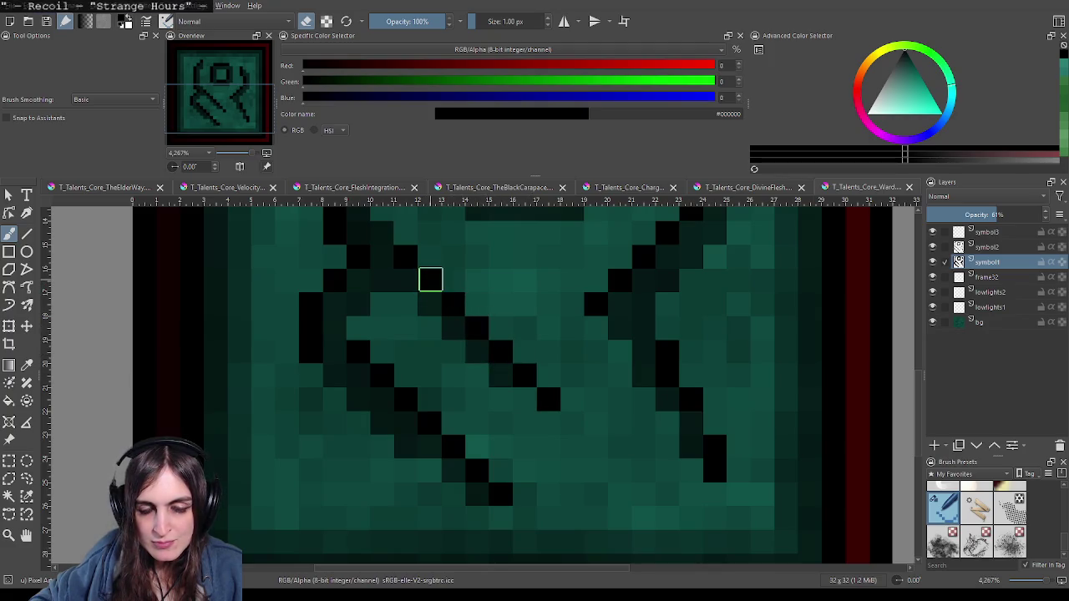
mouse_move(403, 250)
mouse_down()
mouse_move(431, 378)
mouse_move(426, 414)
mouse_up()
click(488, 352)
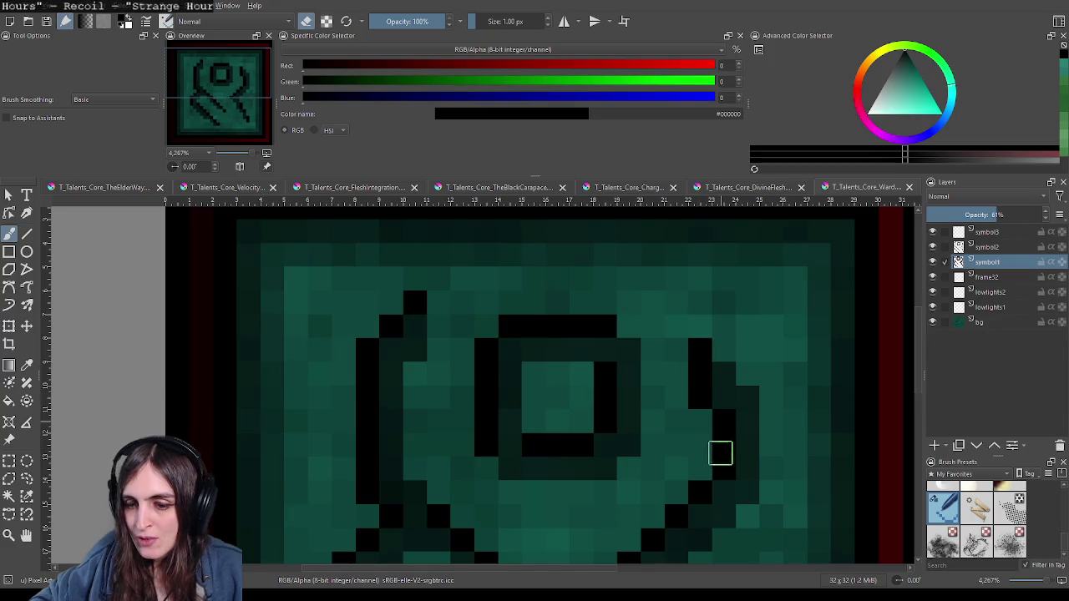
Step: Extend the right-hand stroke down-right with black pixels and toggle symbol2 to compare
scroll(721, 466, down, 3)
scroll(716, 399, down, 2)
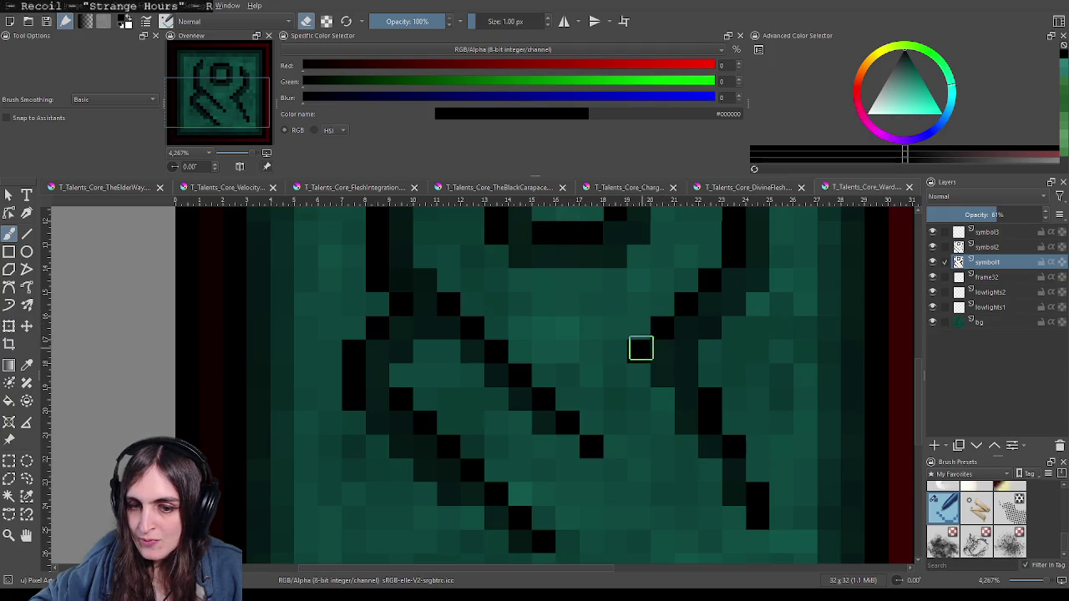
click(639, 349)
click(710, 422)
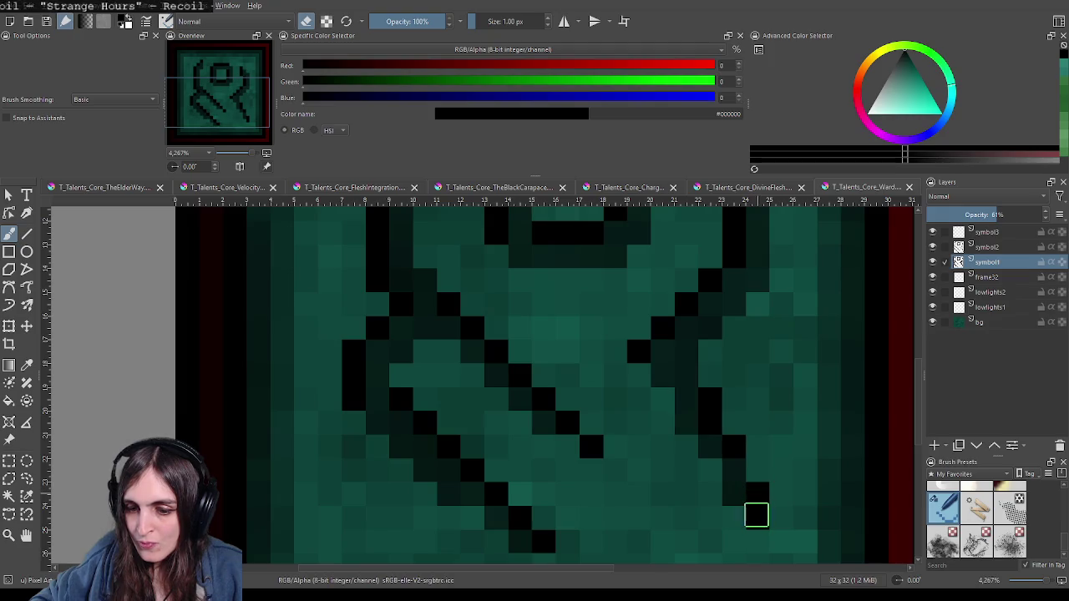
scroll(746, 465, down, 1)
scroll(746, 464, down, 1)
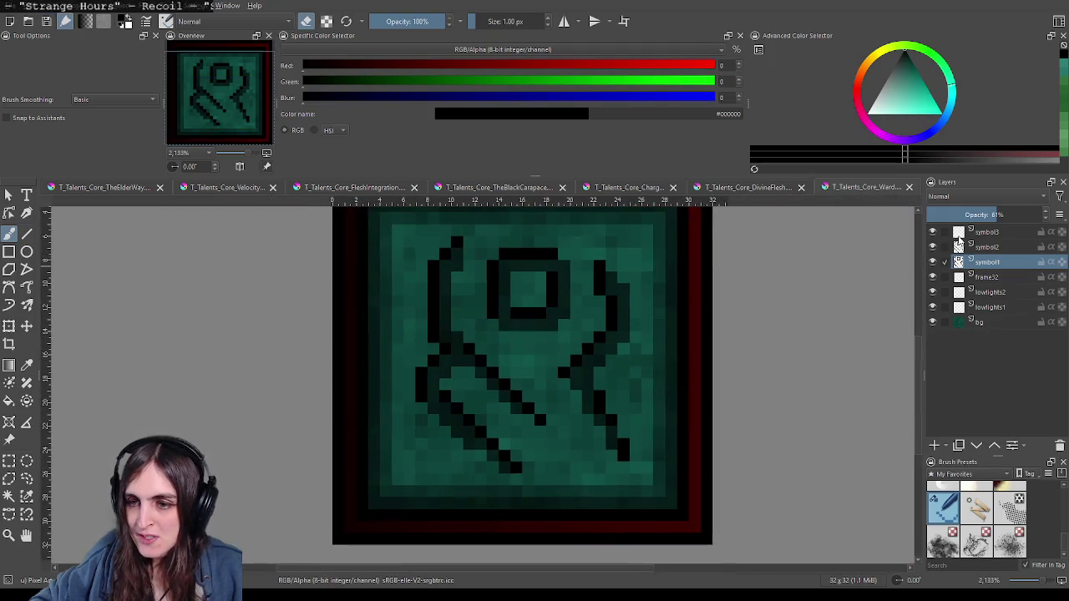
click(933, 247)
Step: Toggle the symbol2 layer's visibility to compare runes, then select the symbol3 layer
click(934, 247)
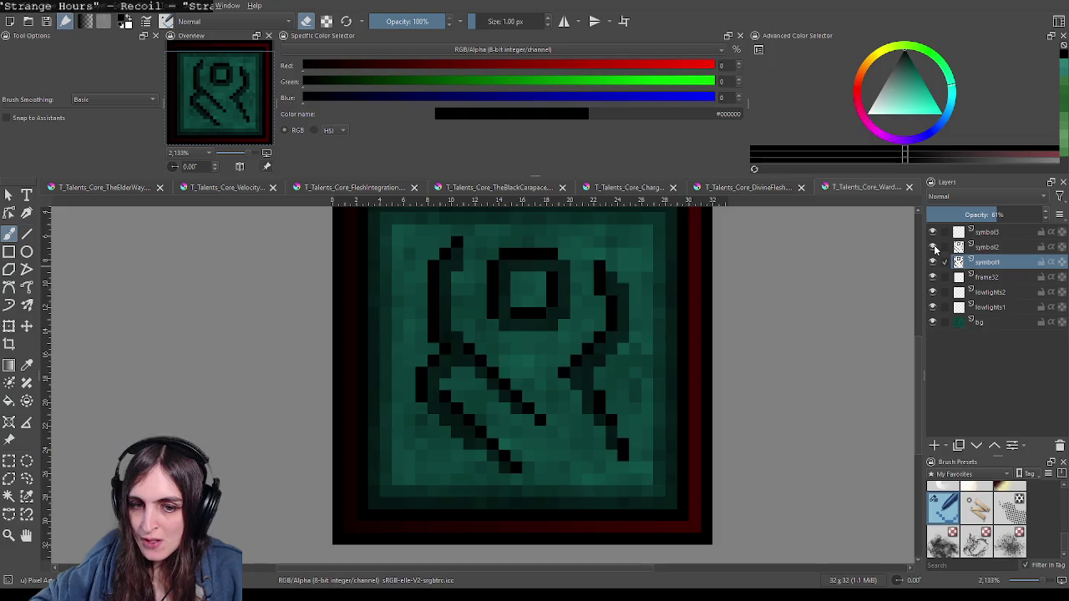
click(934, 247)
click(934, 247)
click(934, 247)
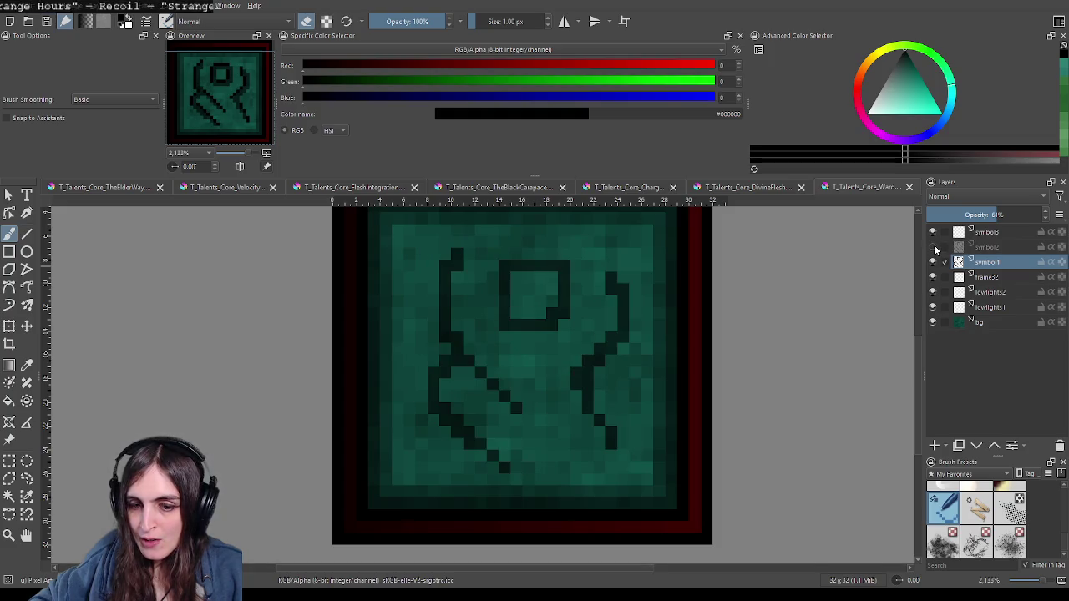
click(934, 247)
click(986, 233)
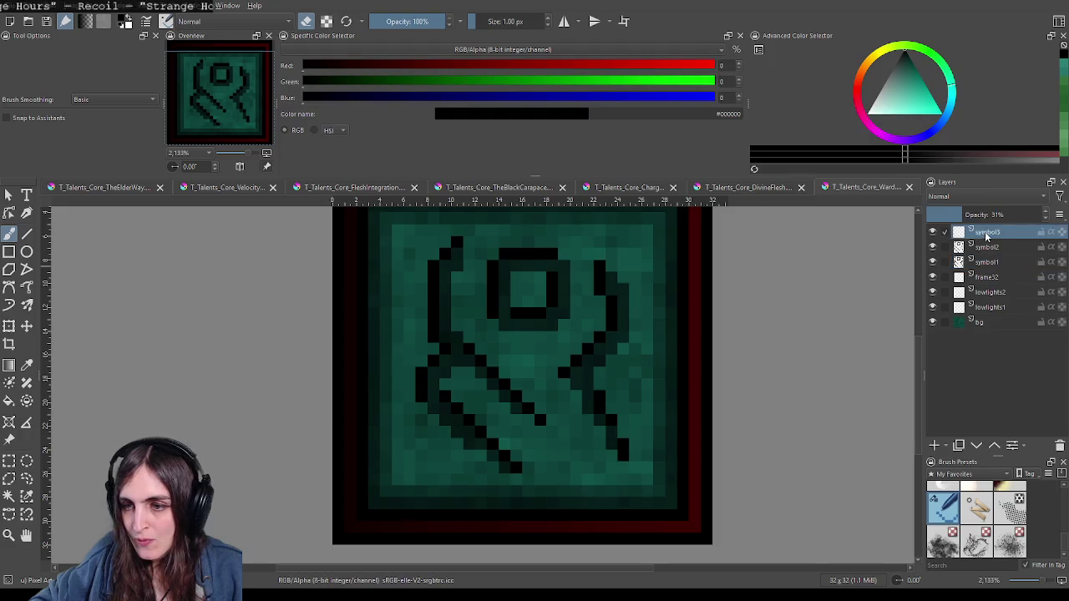
Step: Sample light teal 45,128,115 from the Charge icon, switch to brush, return to Ward
click(735, 186)
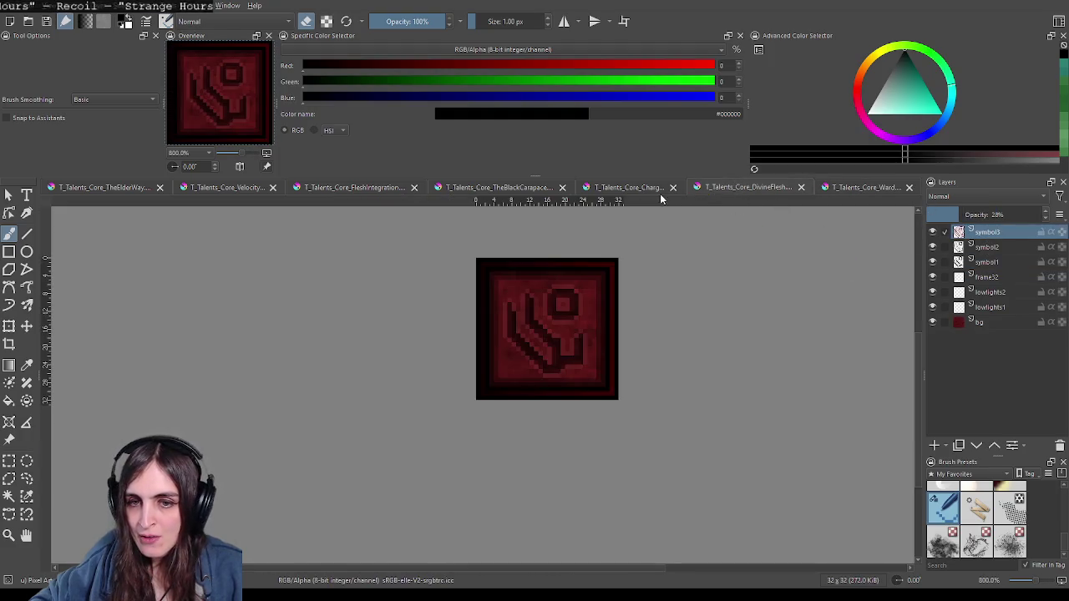
drag(661, 198, 756, 198)
key(p)
scroll(539, 282, up, 3)
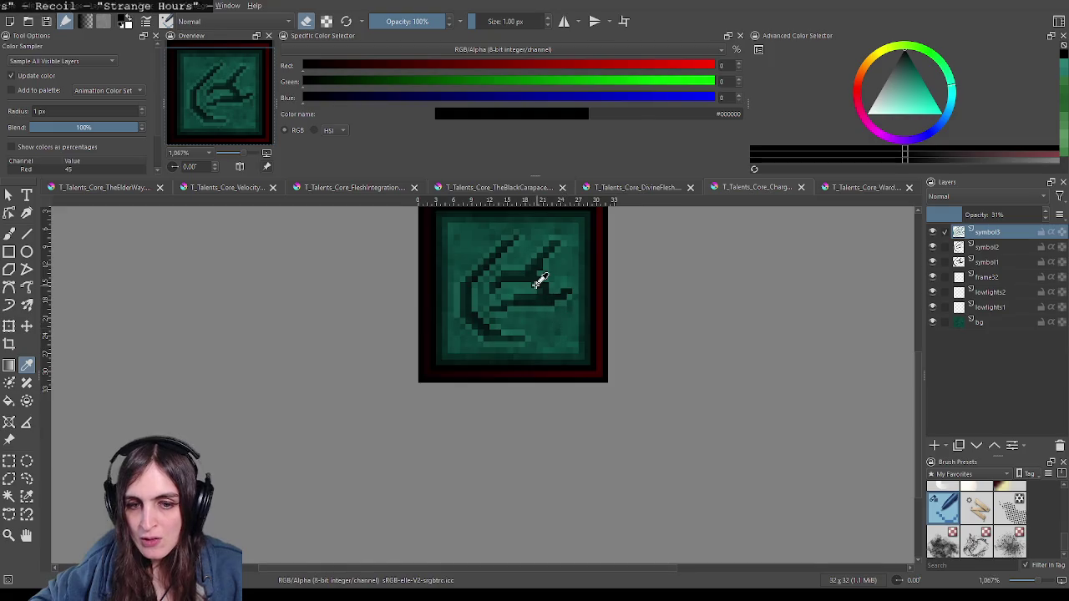
scroll(539, 282, up, 2)
click(1036, 215)
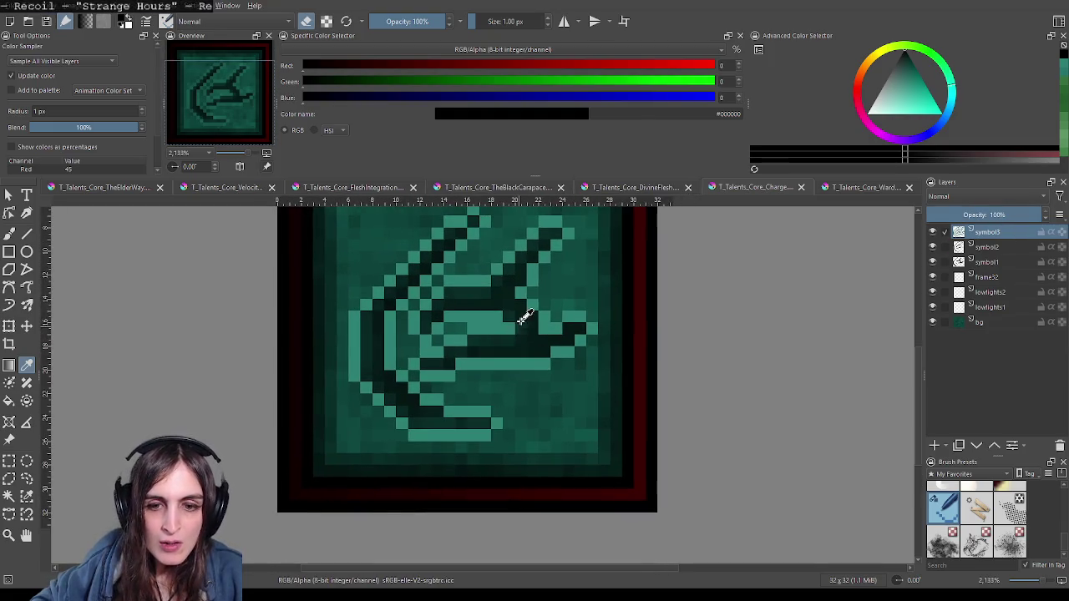
click(534, 278)
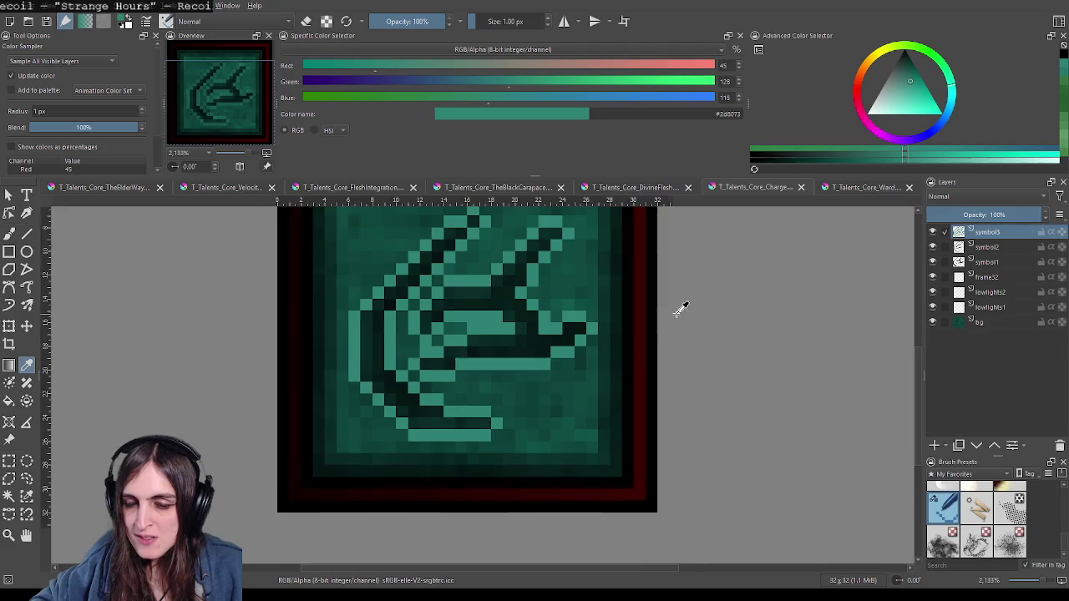
key(ctrl+z)
key(b)
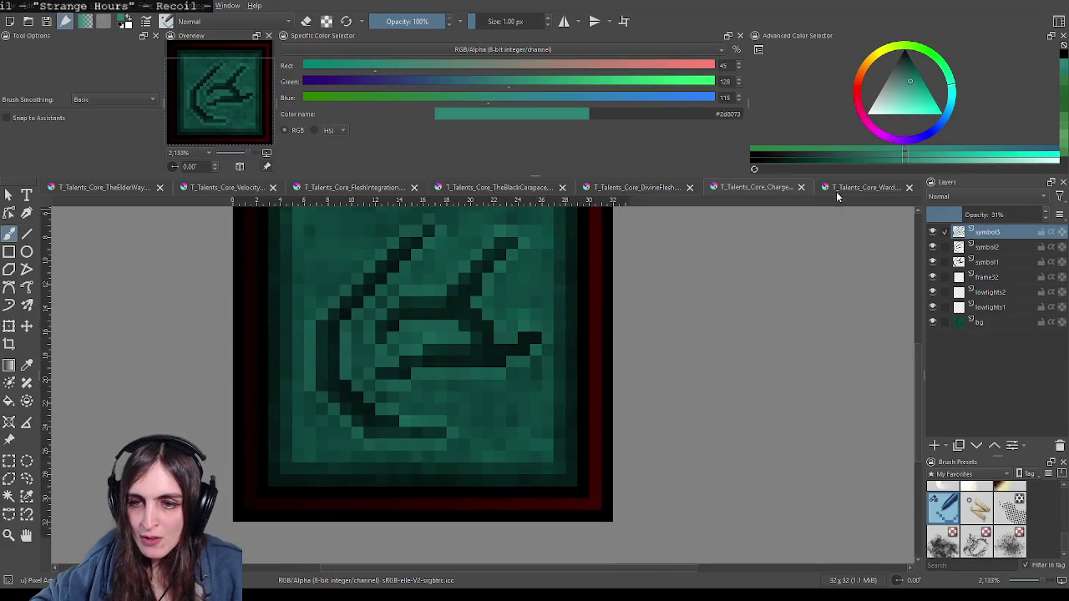
click(860, 187)
scroll(518, 278, up, 1)
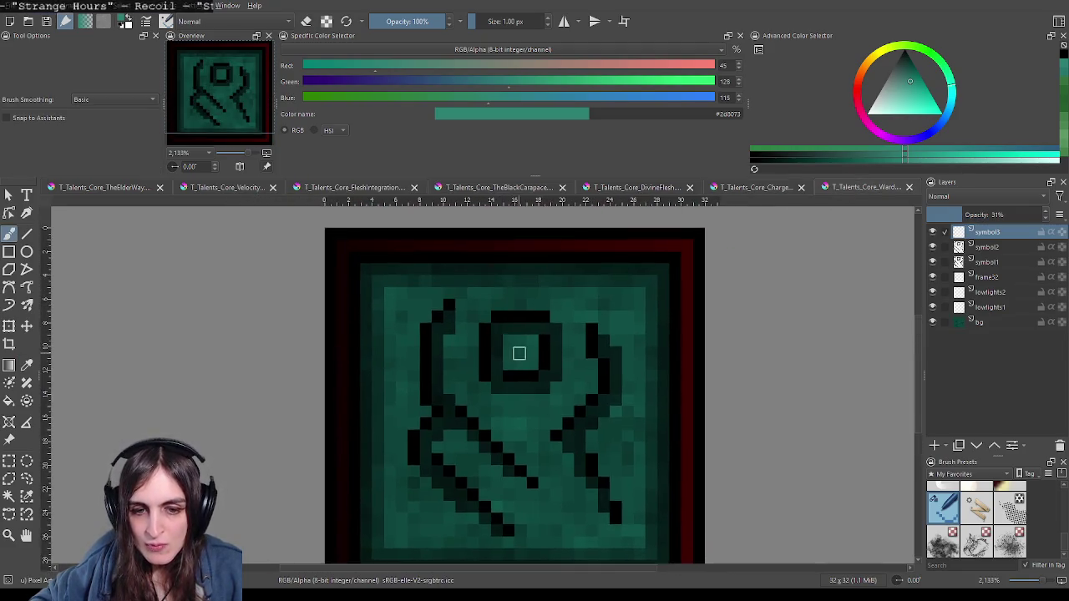
Step: Paint light teal highlight pixels around the ring's right, bottom and left edges
scroll(518, 354, up, 1)
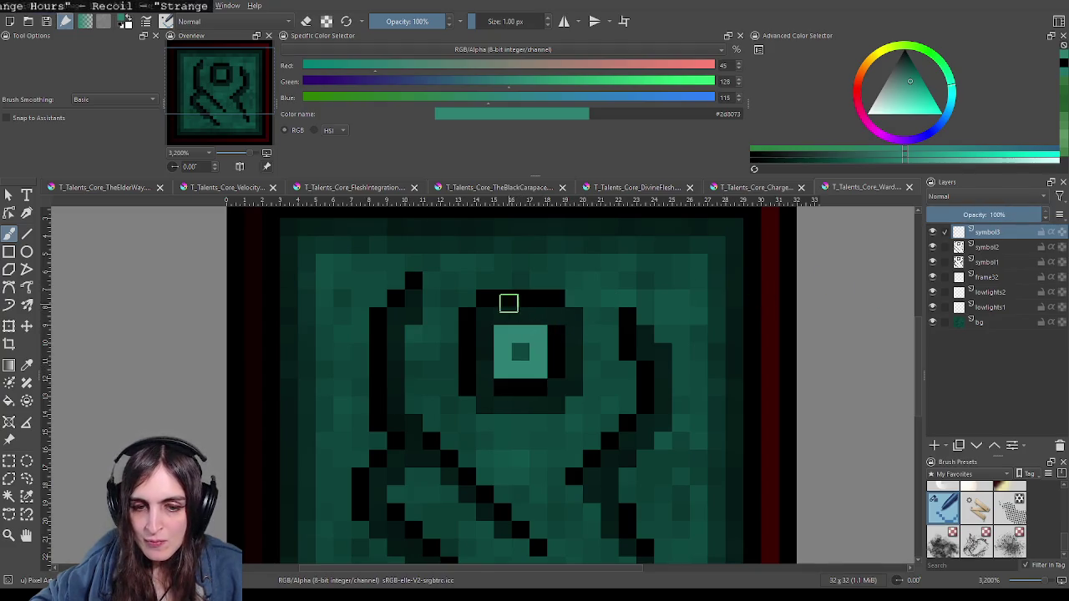
drag(484, 281, 583, 383)
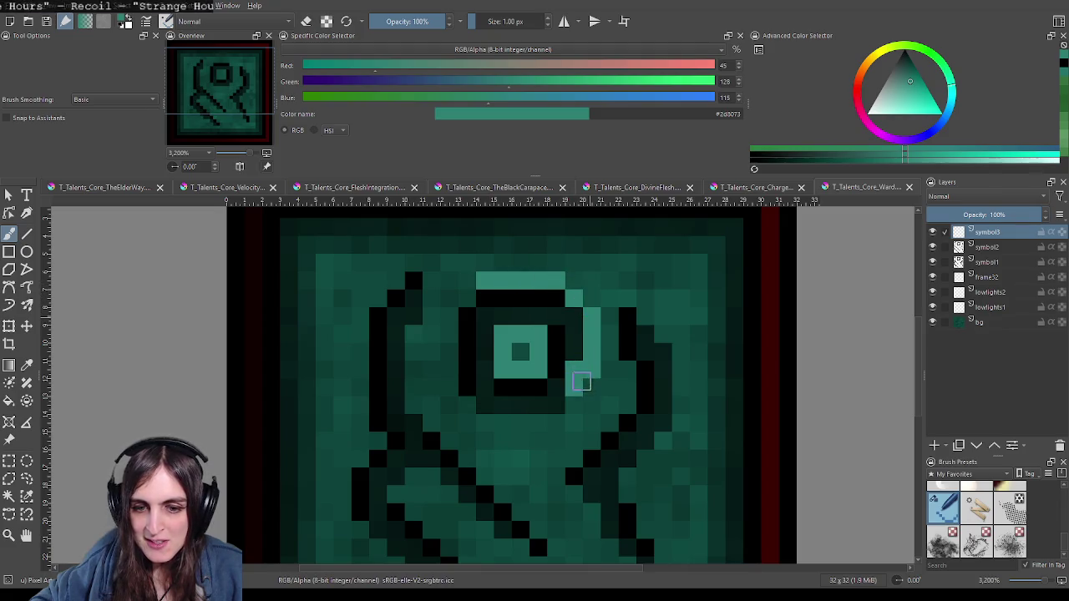
key(ctrl+z)
drag(593, 389, 596, 320)
mouse_move(578, 405)
mouse_down()
mouse_move(565, 423)
mouse_move(498, 423)
mouse_move(446, 392)
mouse_move(444, 329)
mouse_move(466, 301)
mouse_up()
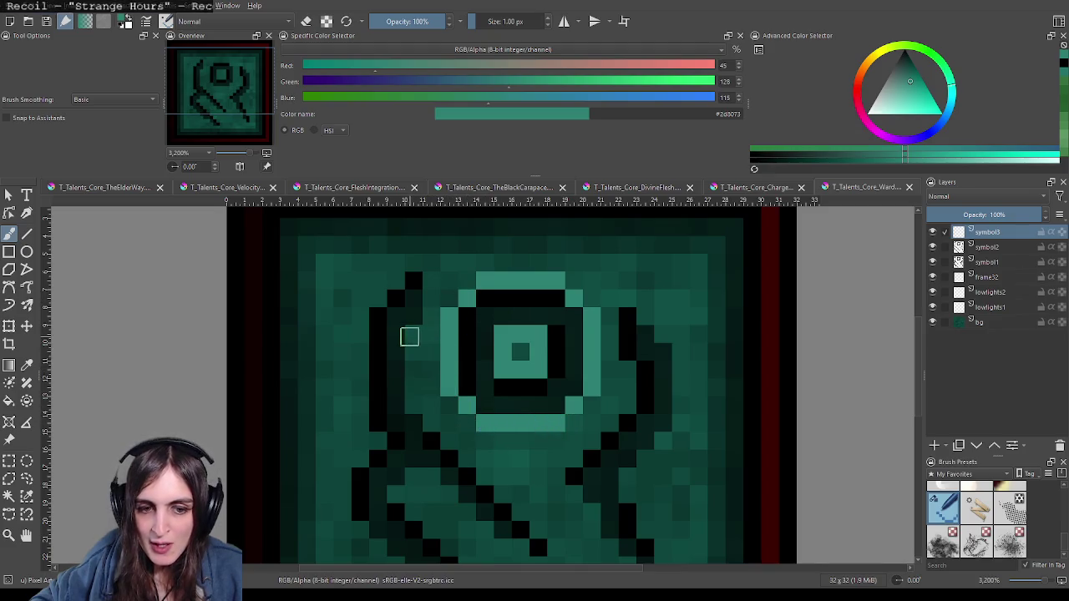
drag(408, 334, 409, 398)
mouse_move(431, 317)
mouse_down()
mouse_move(429, 265)
mouse_move(370, 298)
mouse_move(349, 518)
mouse_move(288, 353)
mouse_move(318, 398)
mouse_move(427, 471)
mouse_move(437, 437)
mouse_move(327, 334)
mouse_move(346, 308)
mouse_move(436, 381)
mouse_move(468, 396)
mouse_move(482, 386)
mouse_move(427, 323)
mouse_up()
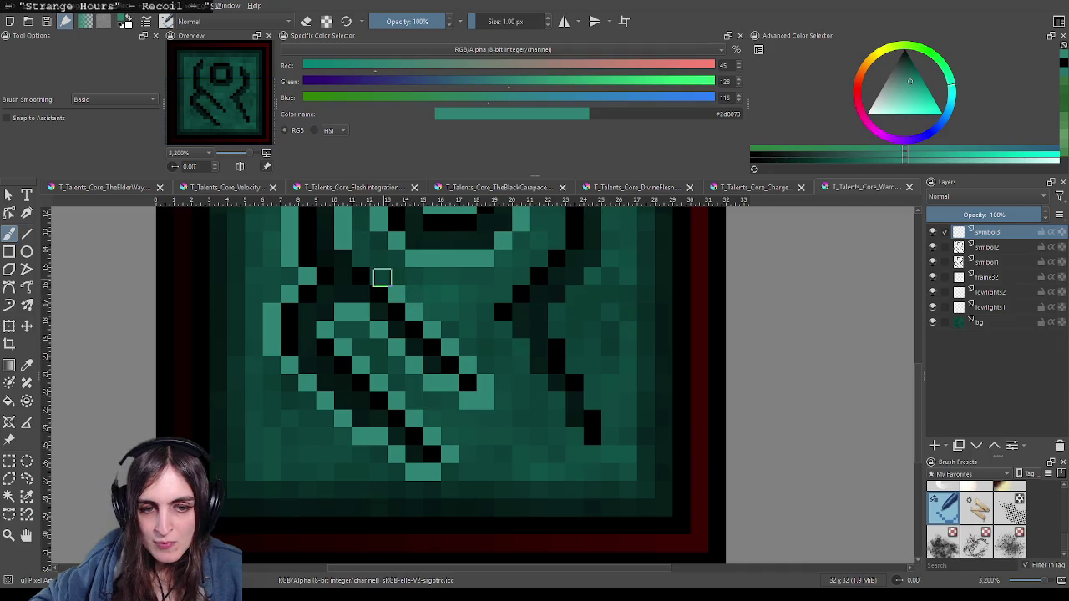
Step: Add light teal highlights along the right-hand rune stroke and beside the dark diagonal
mouse_move(492, 326)
mouse_down()
mouse_move(539, 375)
mouse_move(556, 417)
mouse_move(594, 448)
mouse_move(607, 428)
mouse_move(554, 326)
mouse_up()
mouse_move(589, 274)
mouse_down()
mouse_move(474, 400)
mouse_move(504, 342)
mouse_move(489, 286)
mouse_move(506, 239)
mouse_move(557, 291)
mouse_move(560, 357)
mouse_up()
click(432, 415)
scroll(559, 357, down, 1)
scroll(544, 368, right, 1)
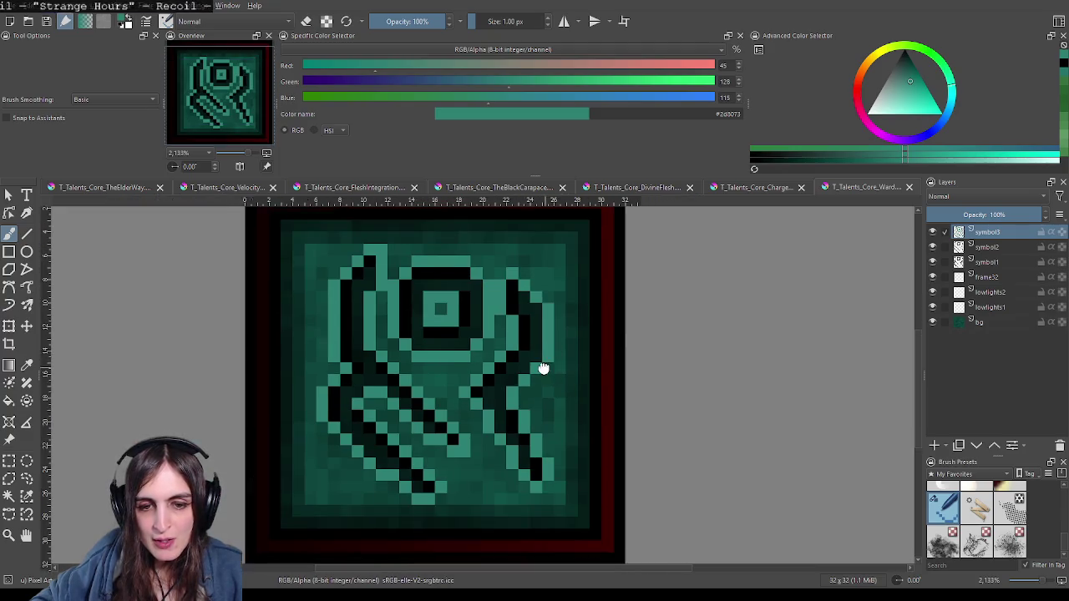
scroll(543, 367, right, 2)
scroll(517, 359, down, 1)
scroll(508, 358, down, 1)
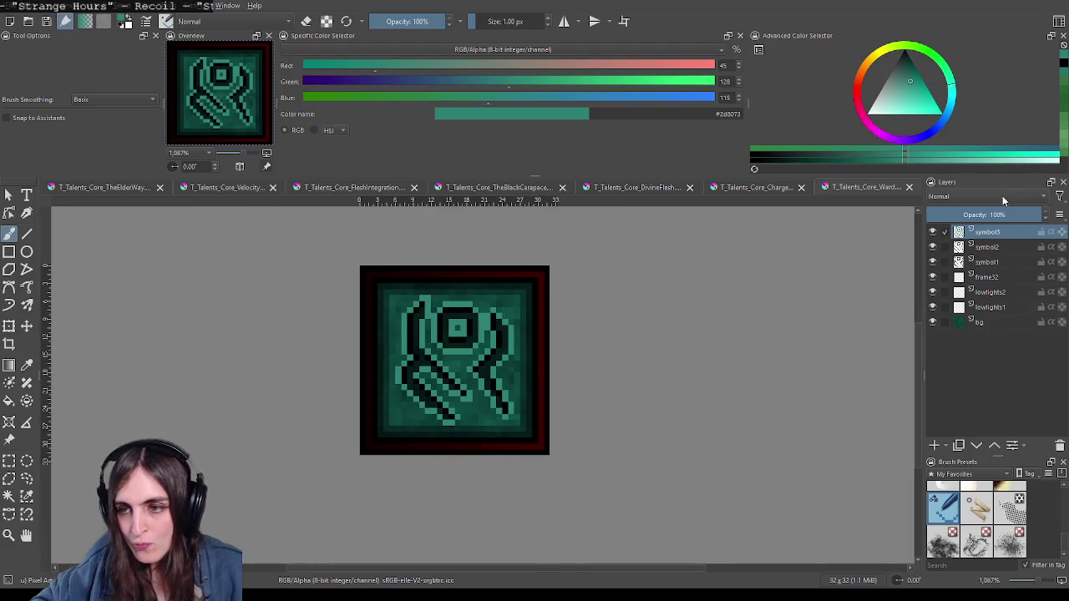
Step: Lower the symbol3 highlight layer's opacity to 31%
click(984, 248)
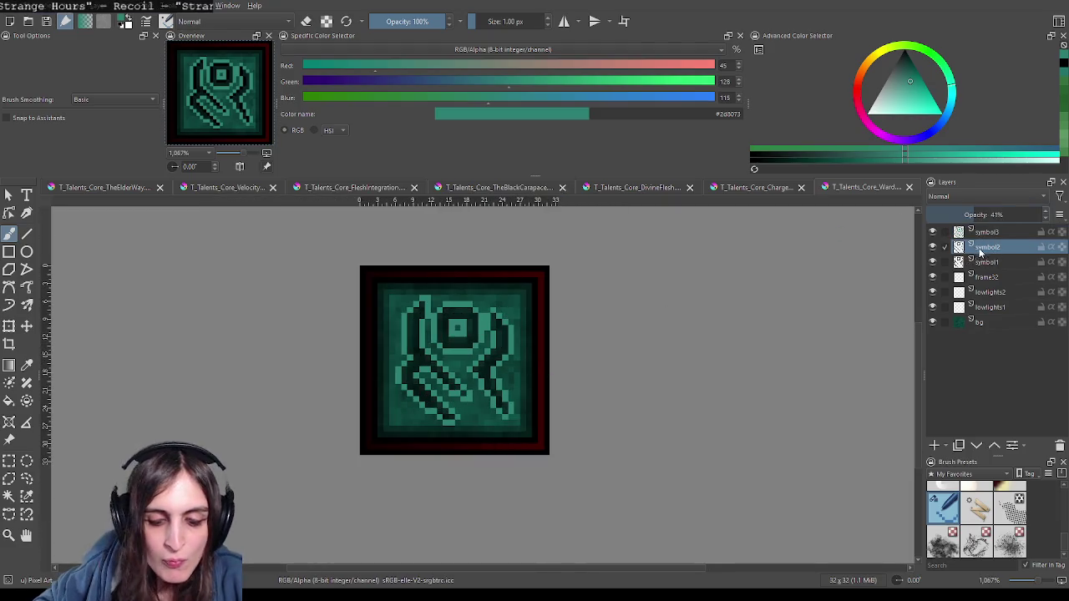
click(961, 232)
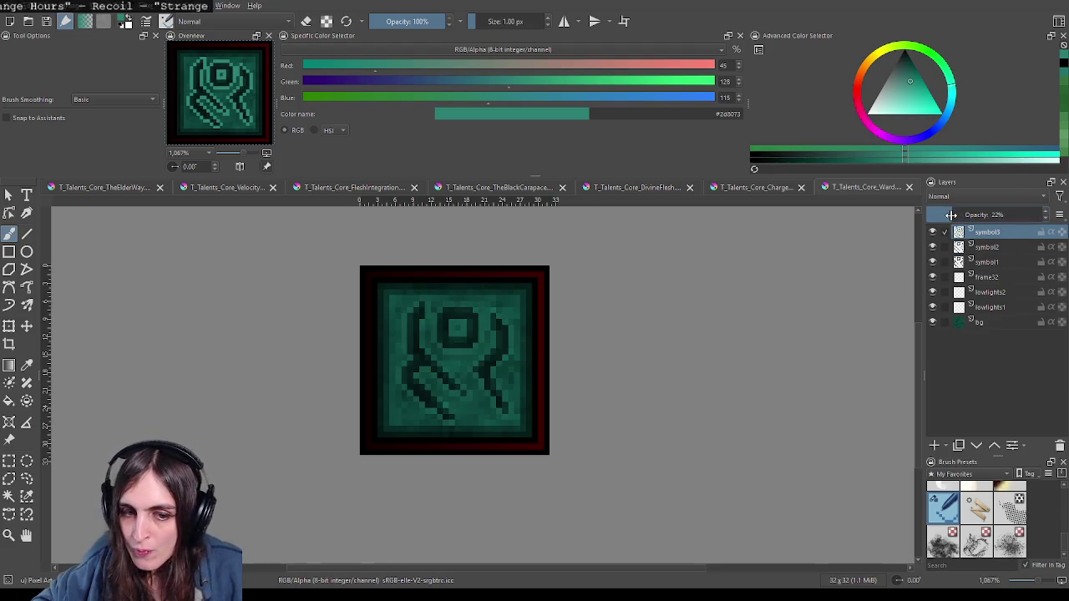
click(765, 191)
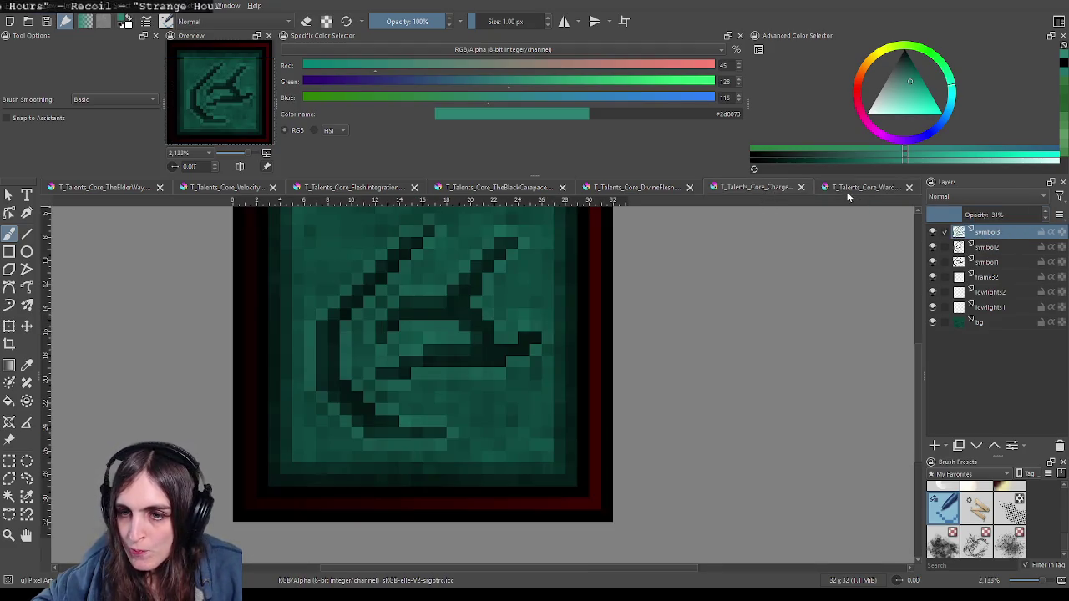
click(849, 190)
drag(994, 215, 967, 215)
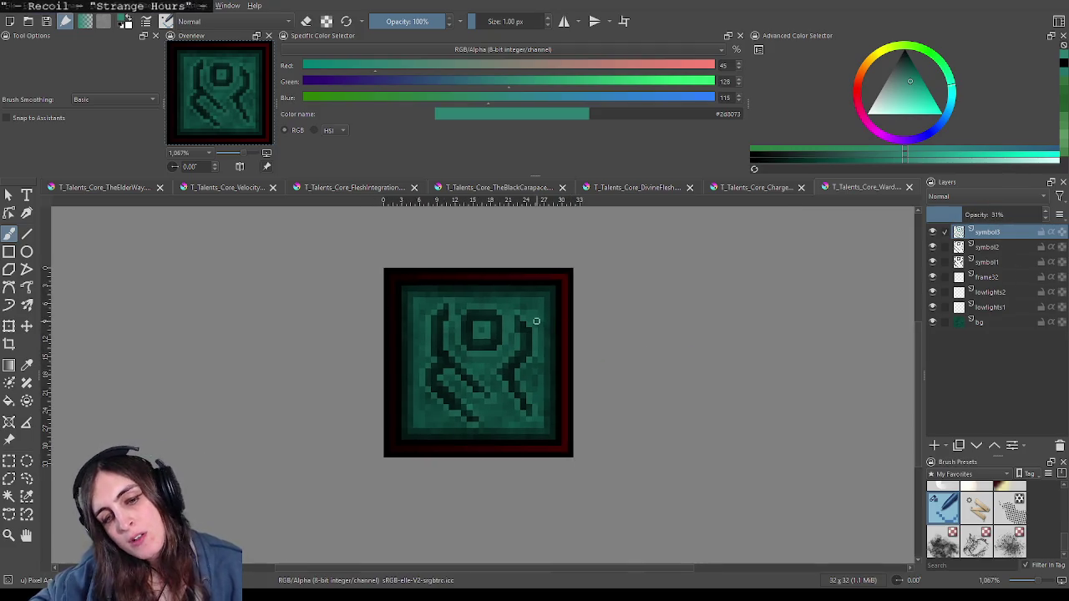
Step: Check the ring-rune icon at actual size against another talent icon, then save it
scroll(566, 342, down, 5)
scroll(532, 351, down, 1)
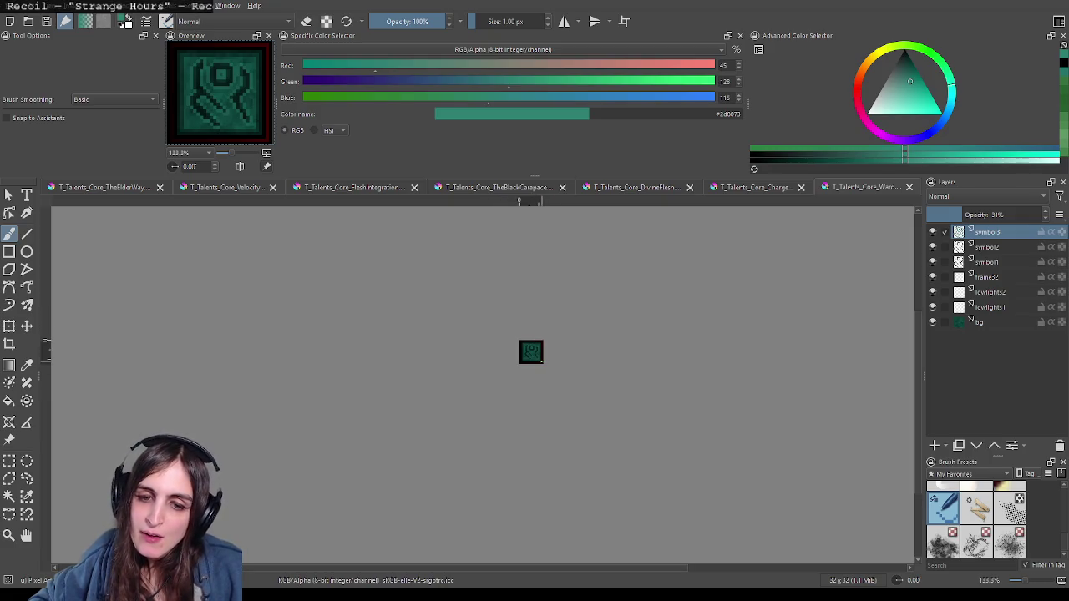
scroll(534, 359, down, 1)
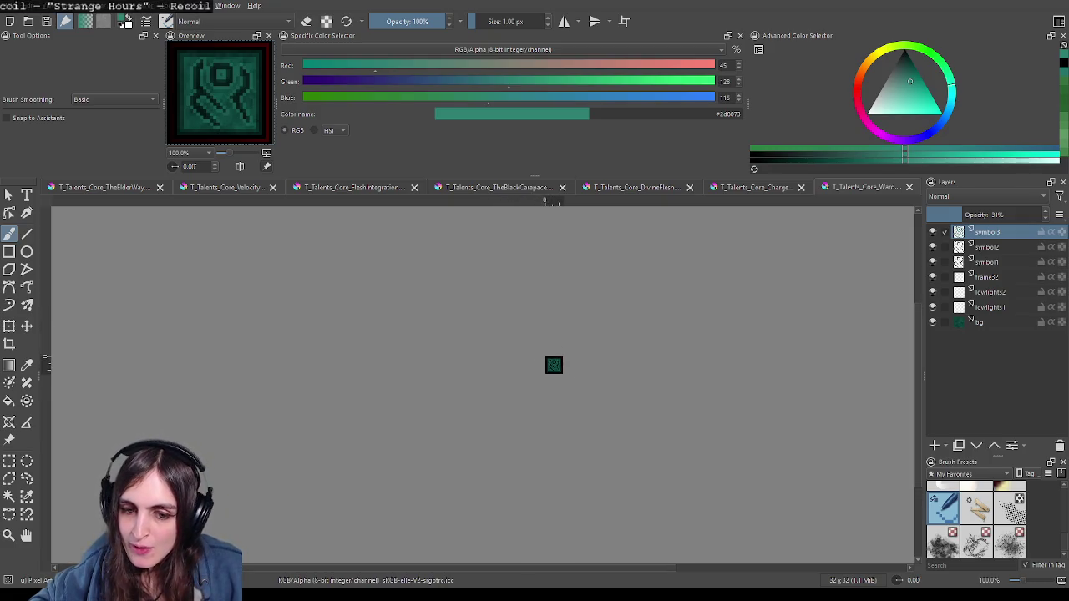
drag(600, 380, 596, 356)
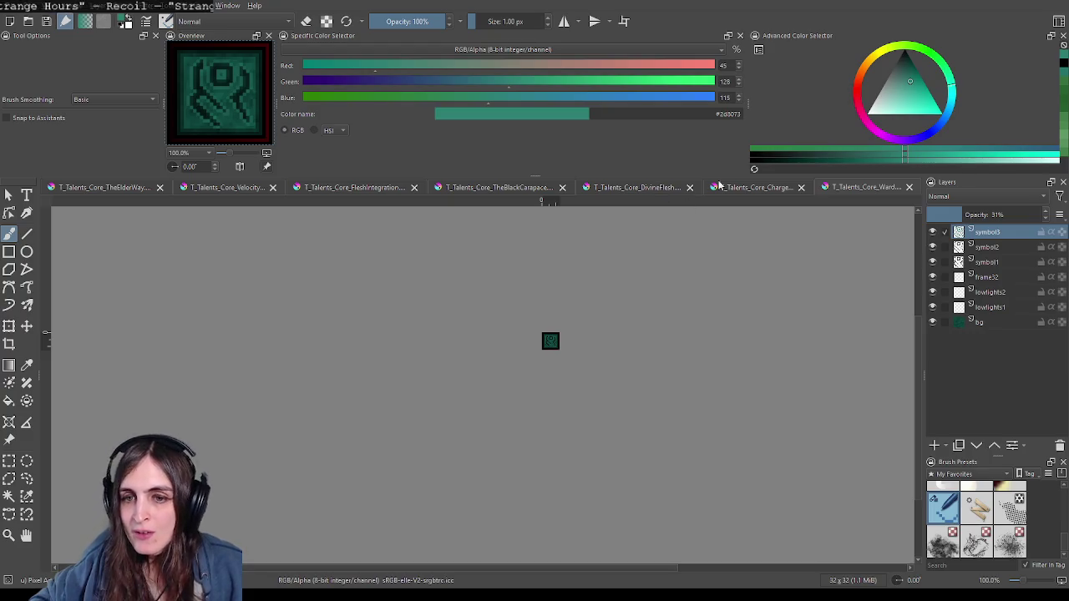
mouse_move(551, 341)
mouse_down()
mouse_move(501, 340)
mouse_move(485, 363)
mouse_up()
scroll(515, 339, up, 2)
scroll(515, 334, up, 1)
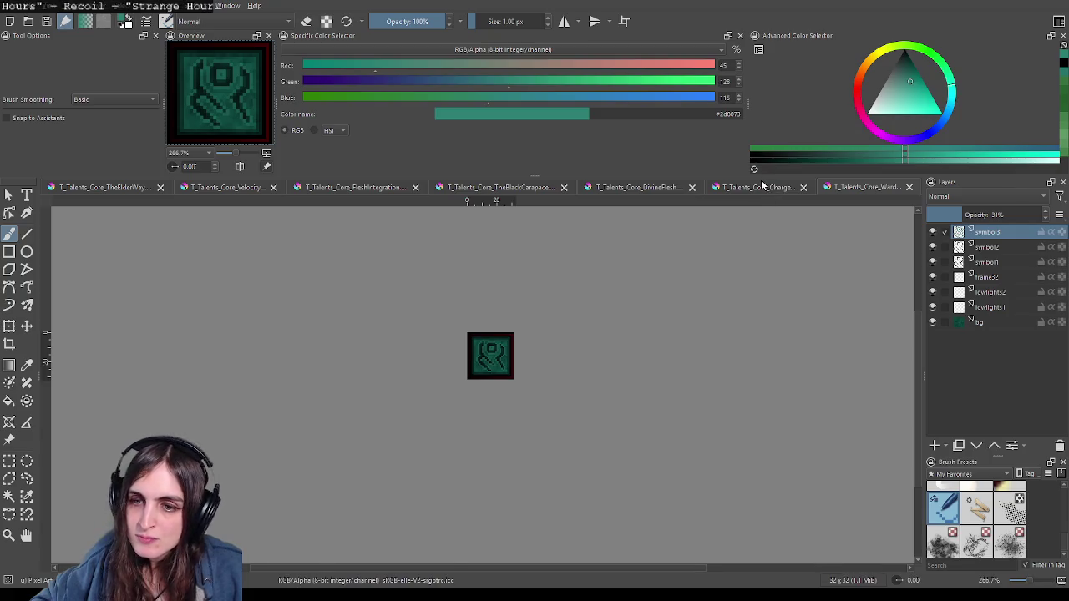
click(762, 185)
scroll(806, 243, down, 3)
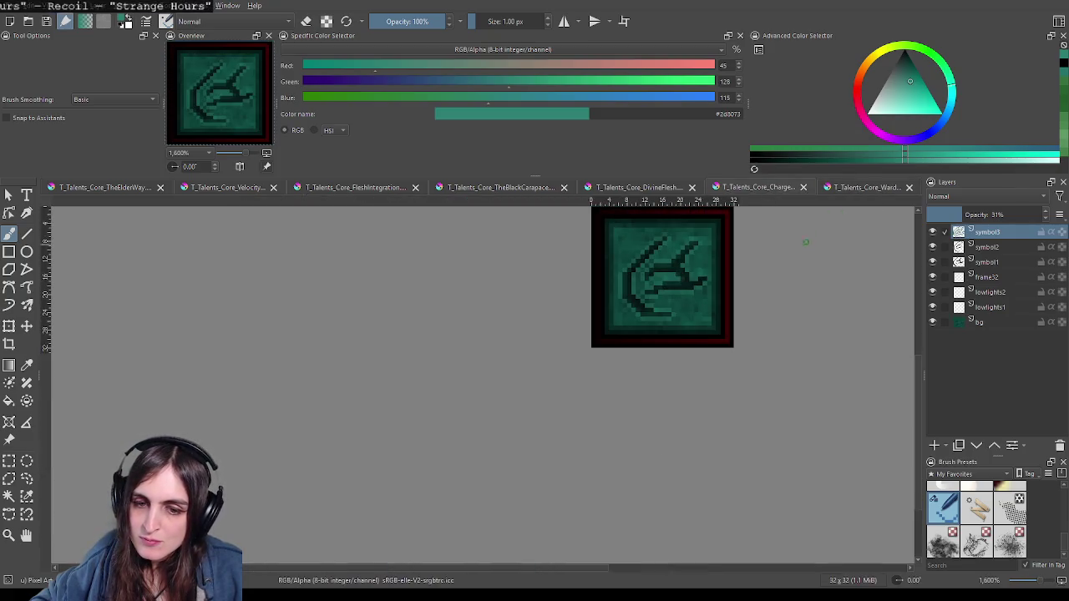
click(841, 188)
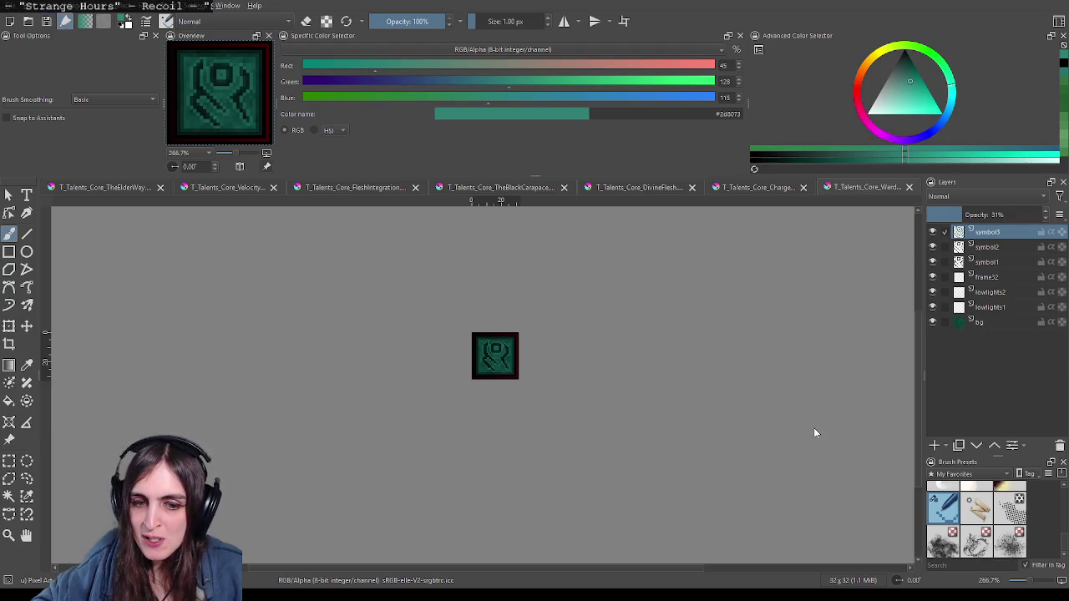
key(ctrl+s)
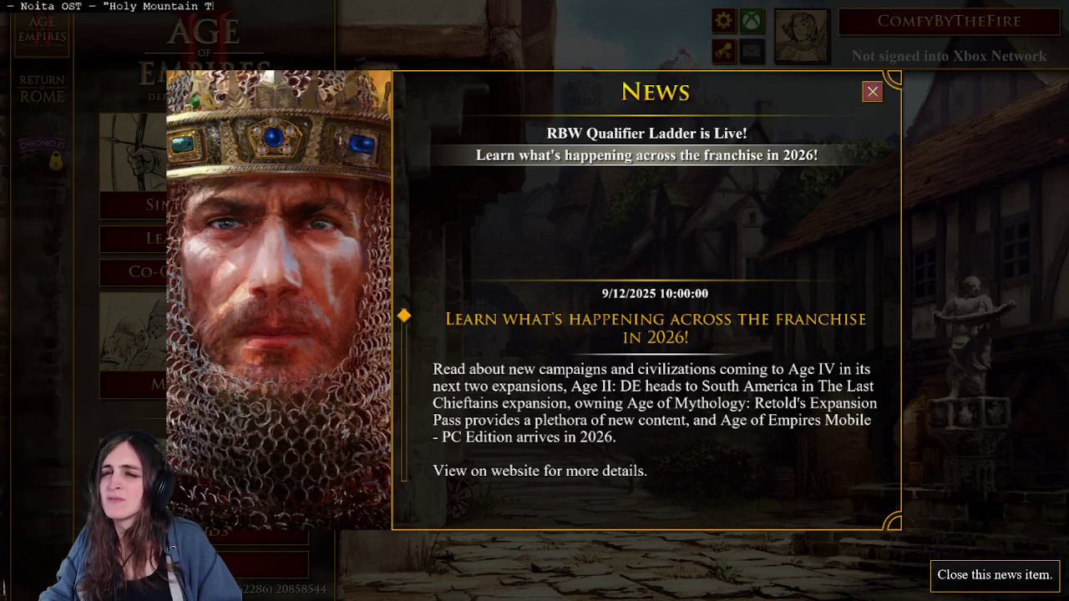
Step: Dismiss the news pop-up and start a new Single Player skirmish setup
click(872, 91)
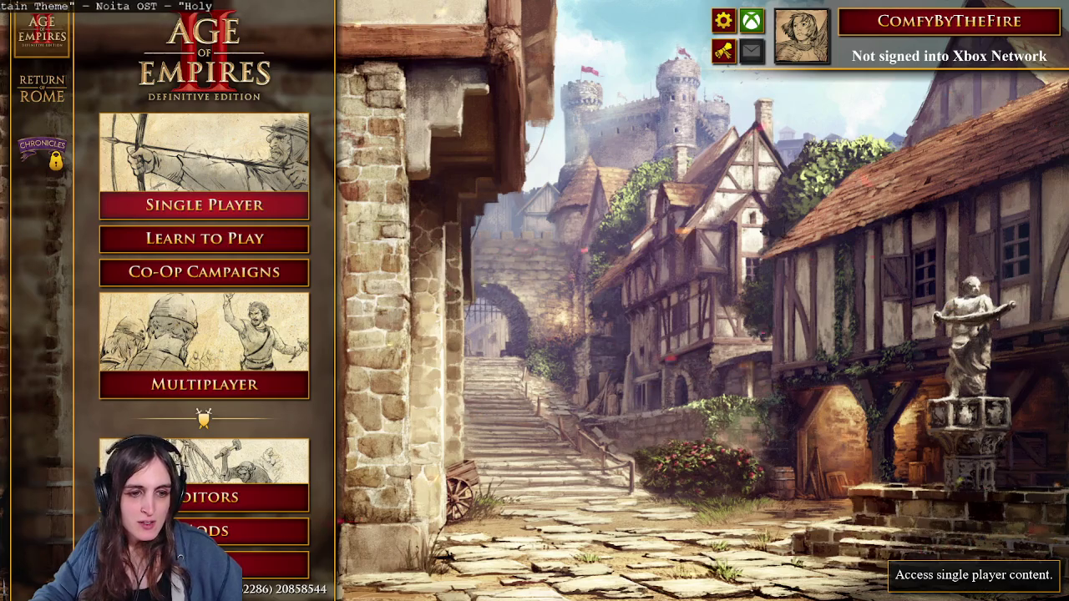
click(204, 204)
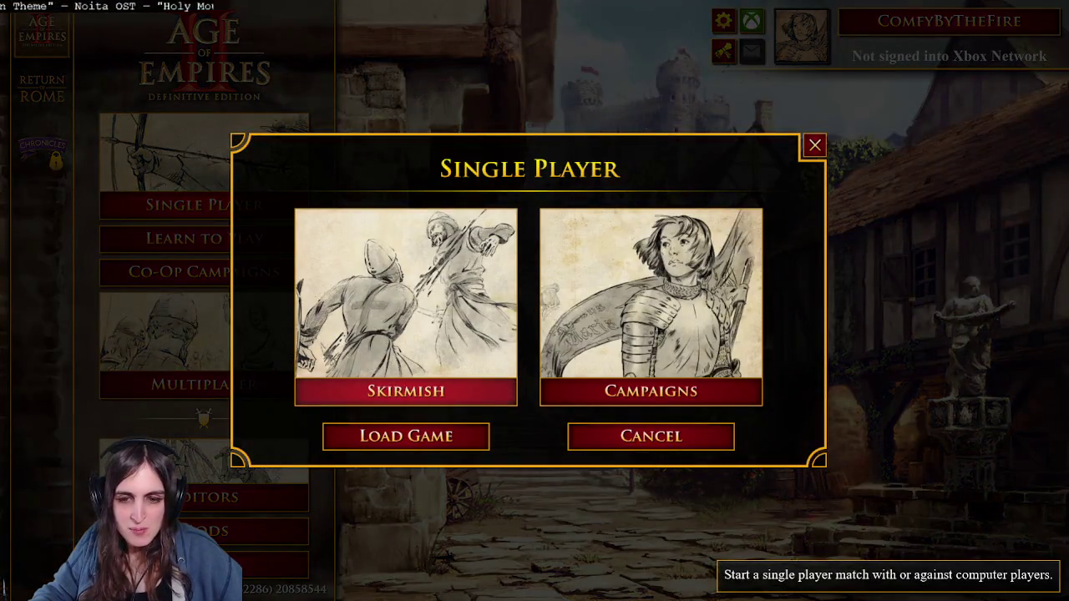
click(406, 334)
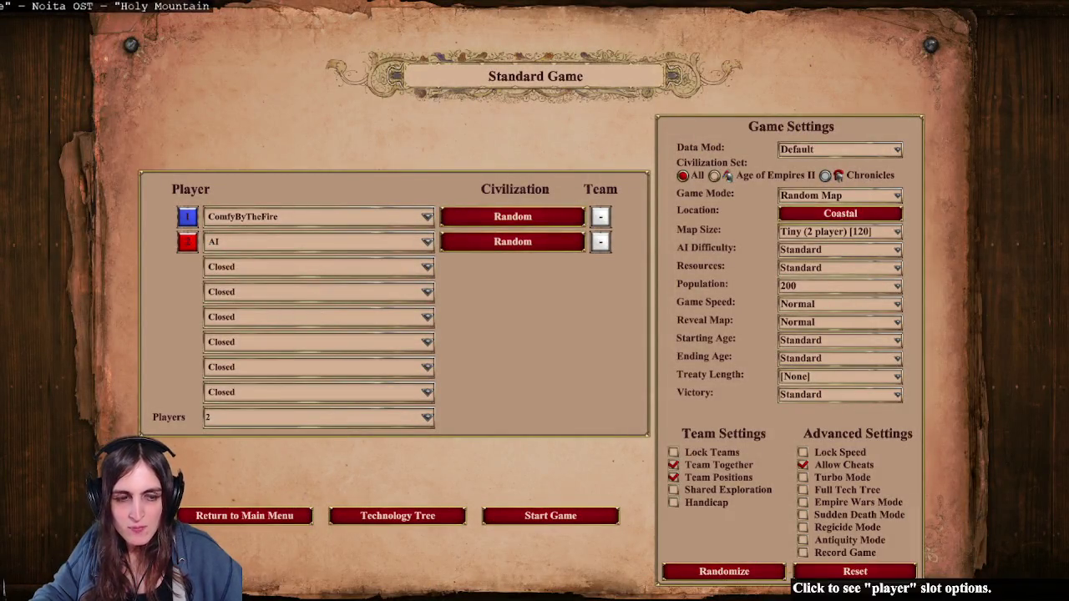
click(512, 217)
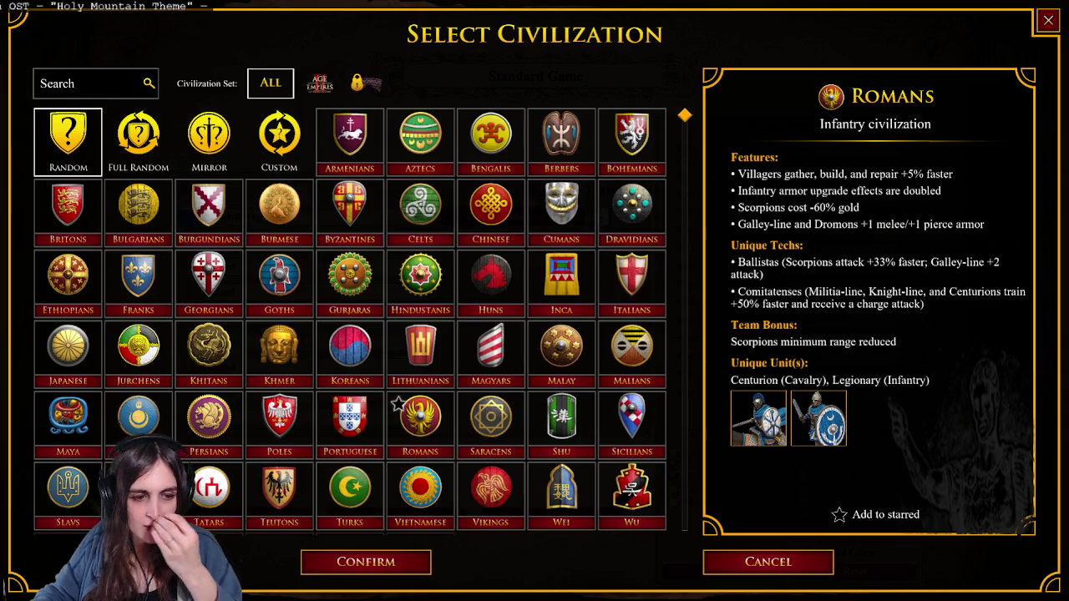
Step: Pick and confirm Georgians as player 1's civilization, leaving the AI on Random
scroll(468, 468, down, 1)
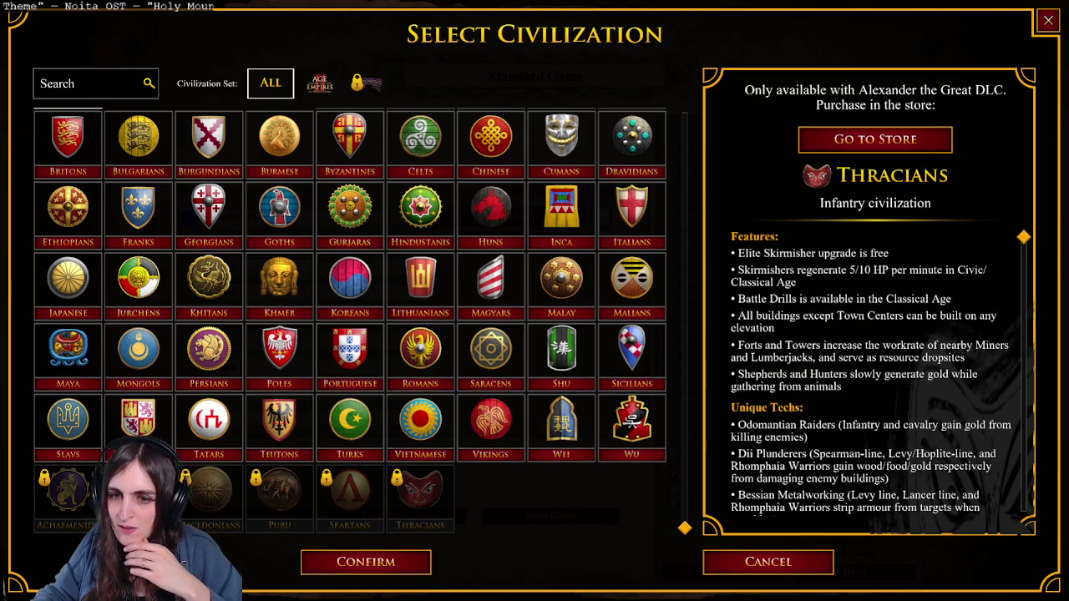
scroll(409, 351, up, 2)
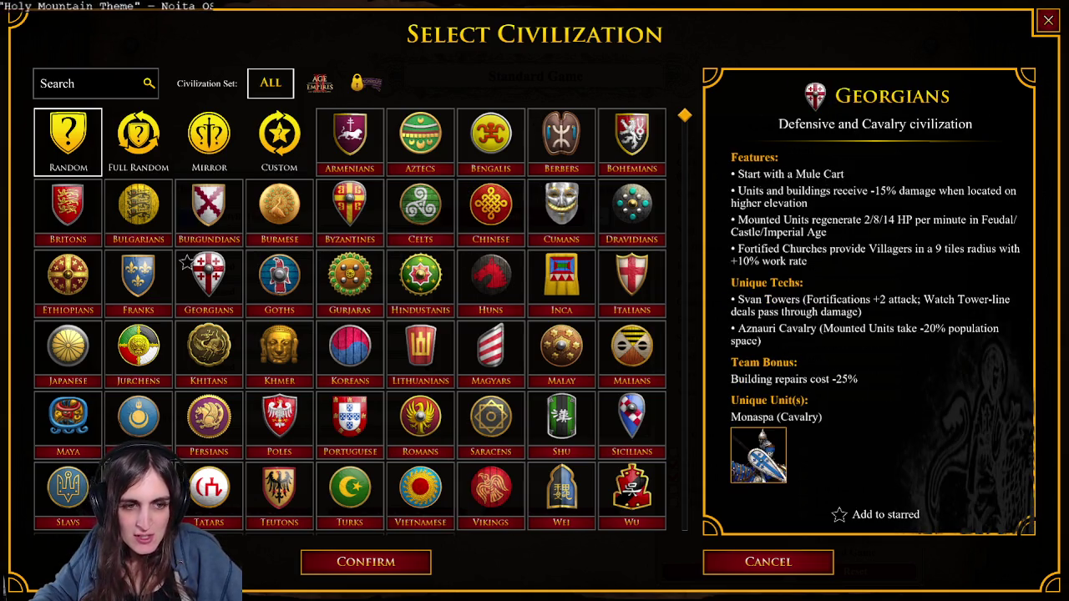
click(209, 280)
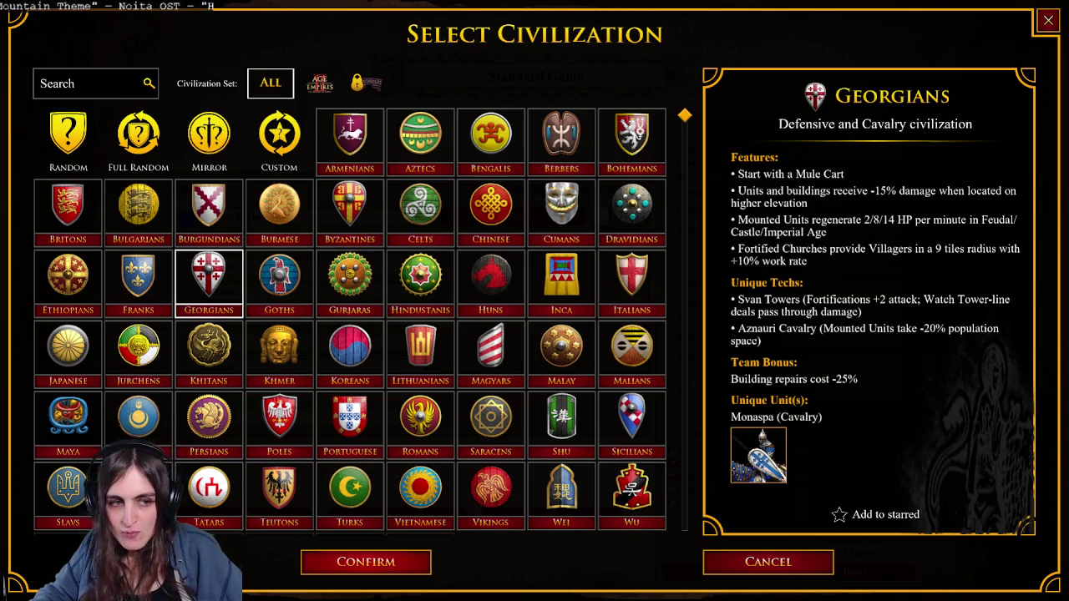
click(366, 562)
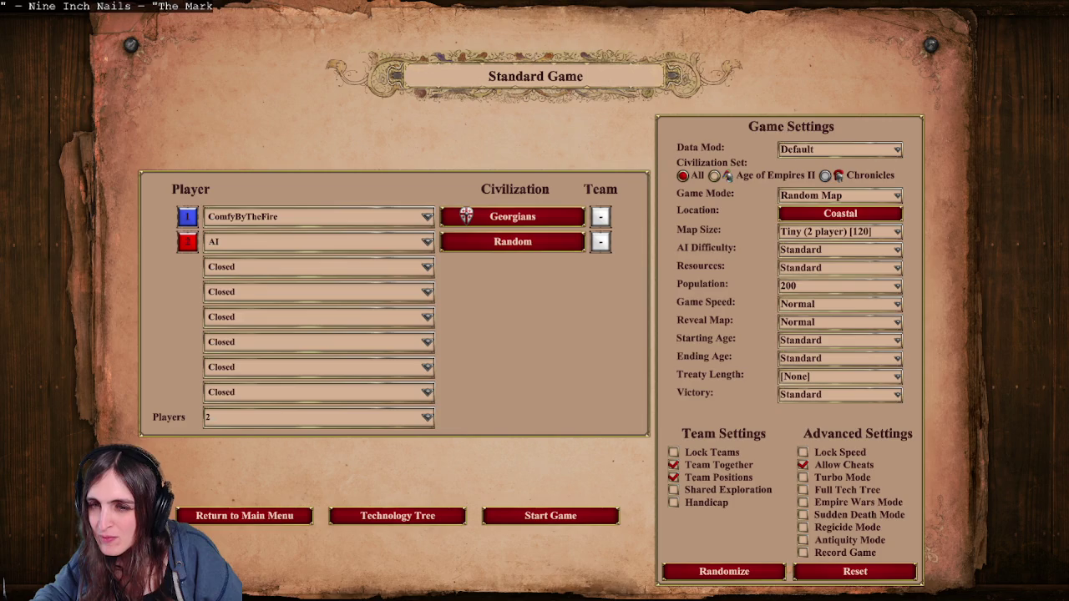
Step: Keep Random Map, Default data mod, Standard AI, Standard resources and Normal speed
click(839, 195)
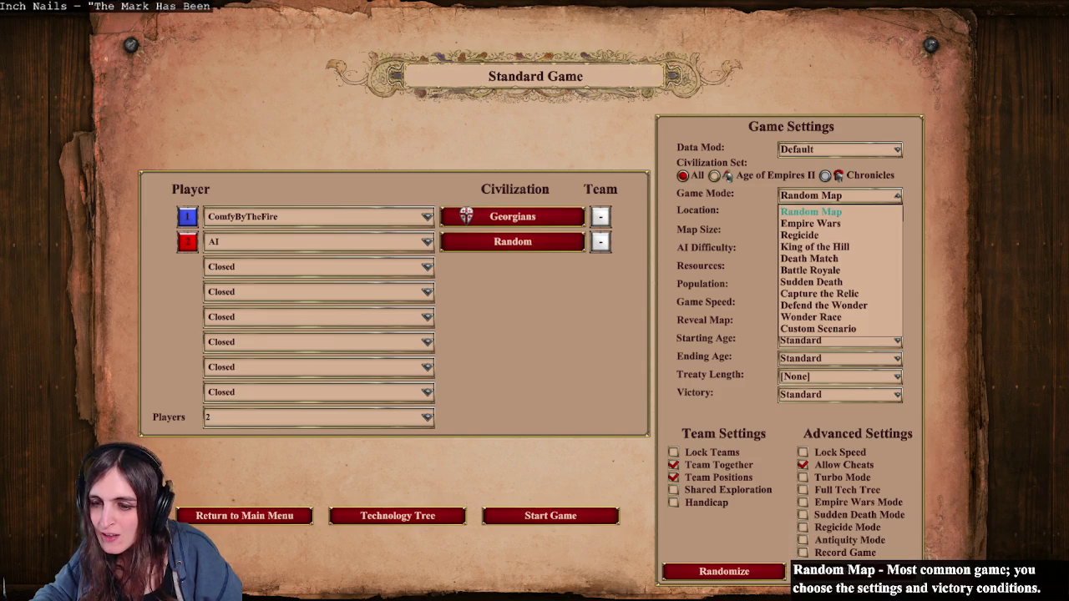
click(810, 211)
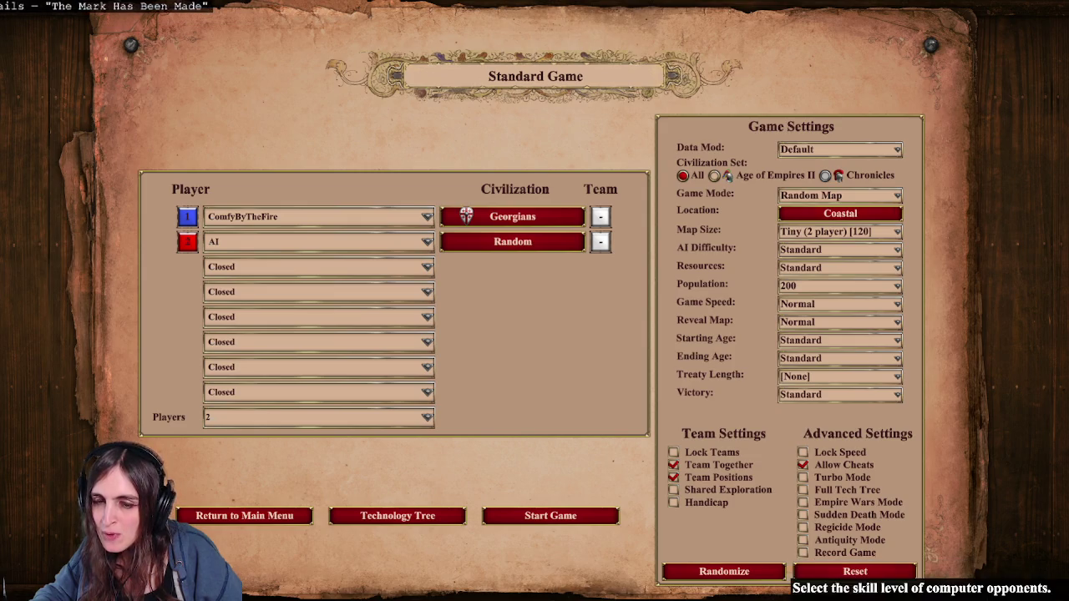
click(839, 194)
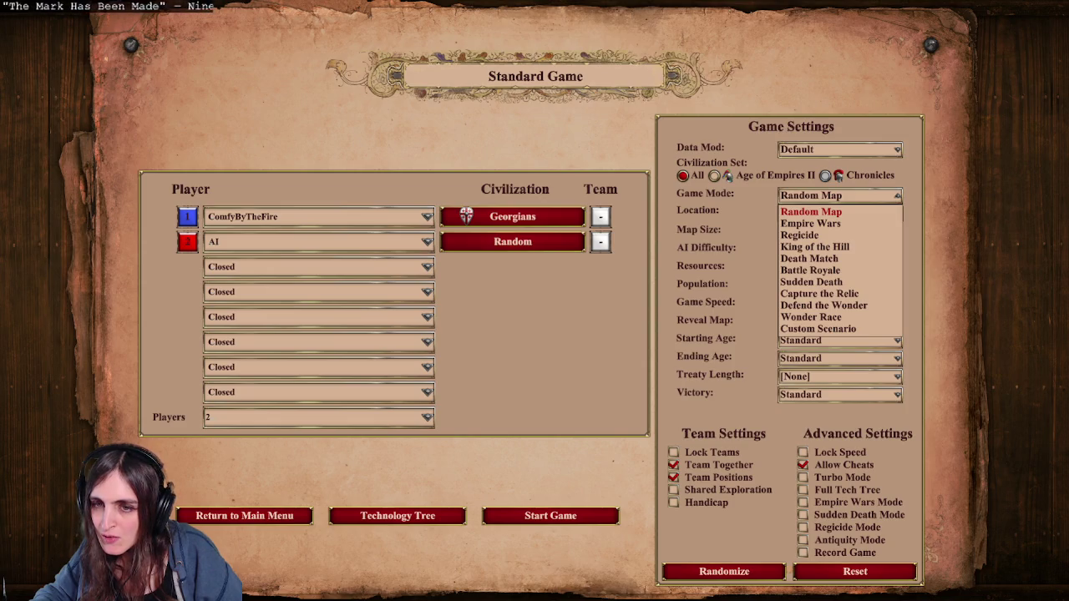
click(811, 212)
click(839, 149)
click(796, 165)
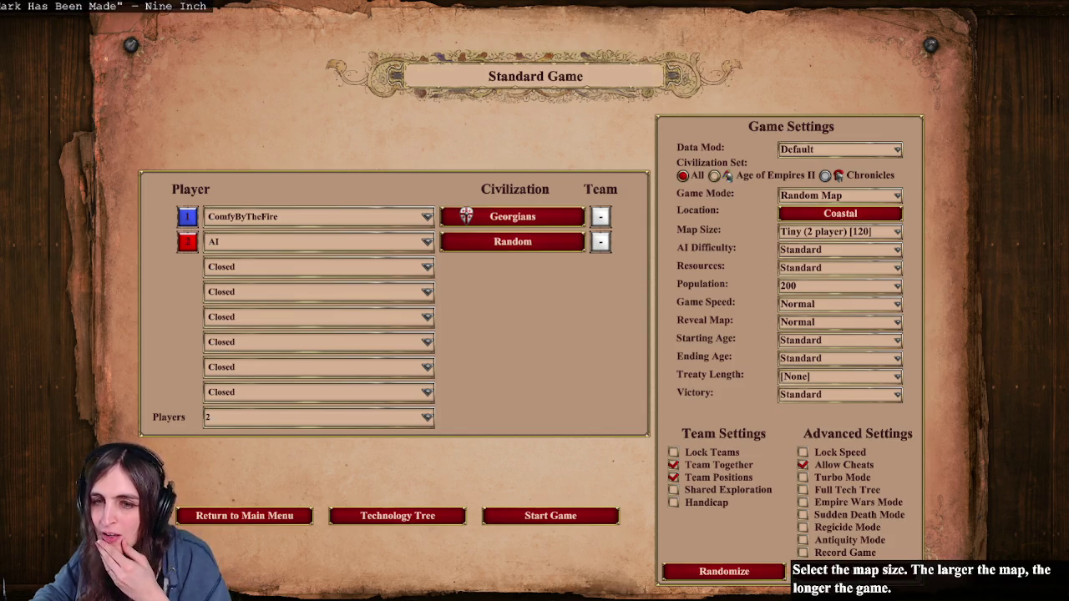
click(839, 248)
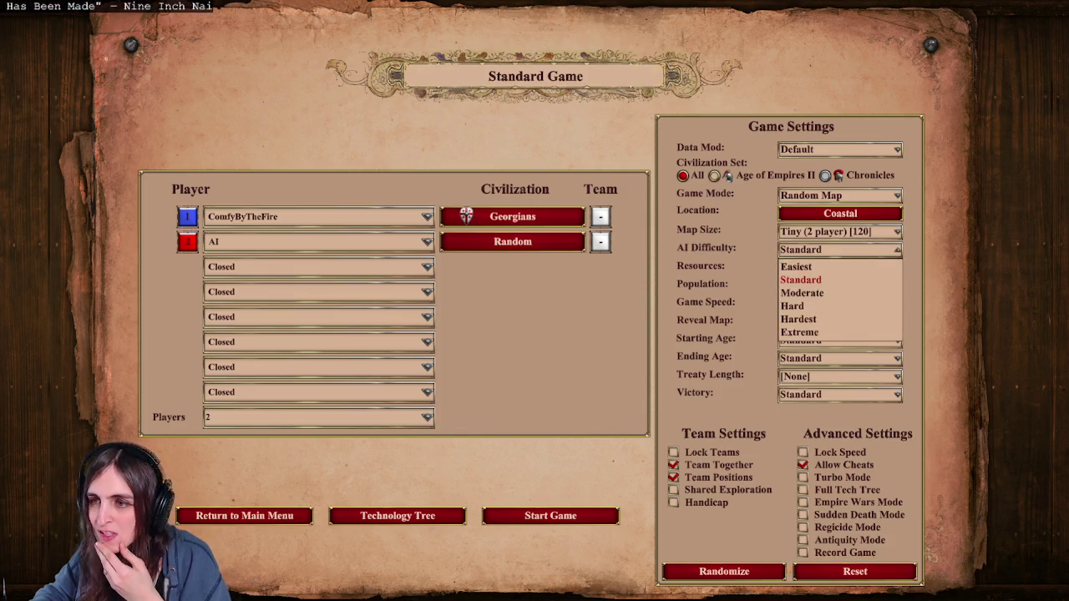
click(800, 280)
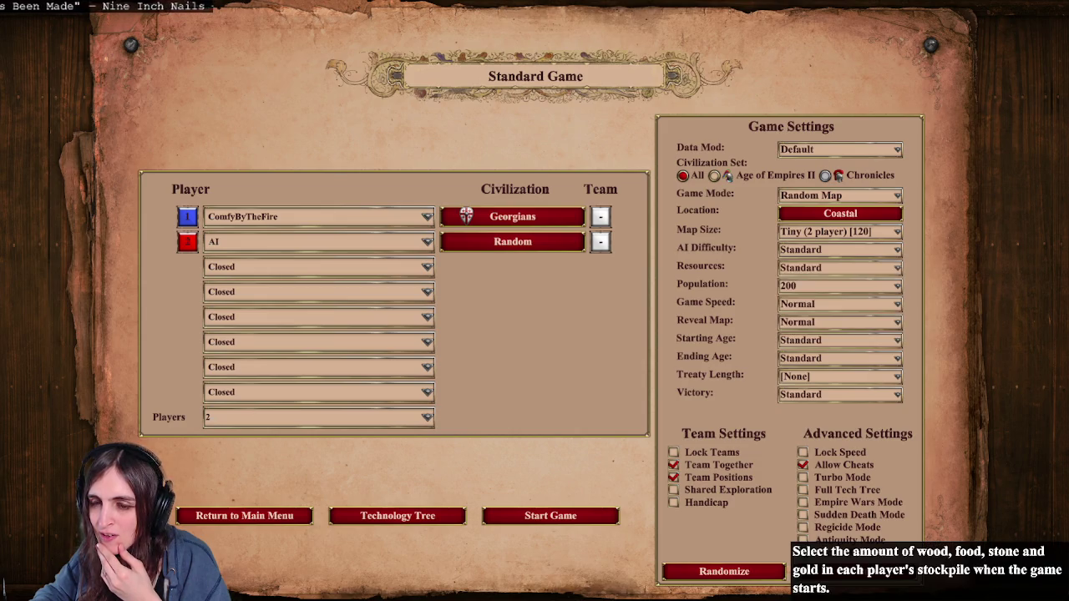
click(839, 268)
click(800, 281)
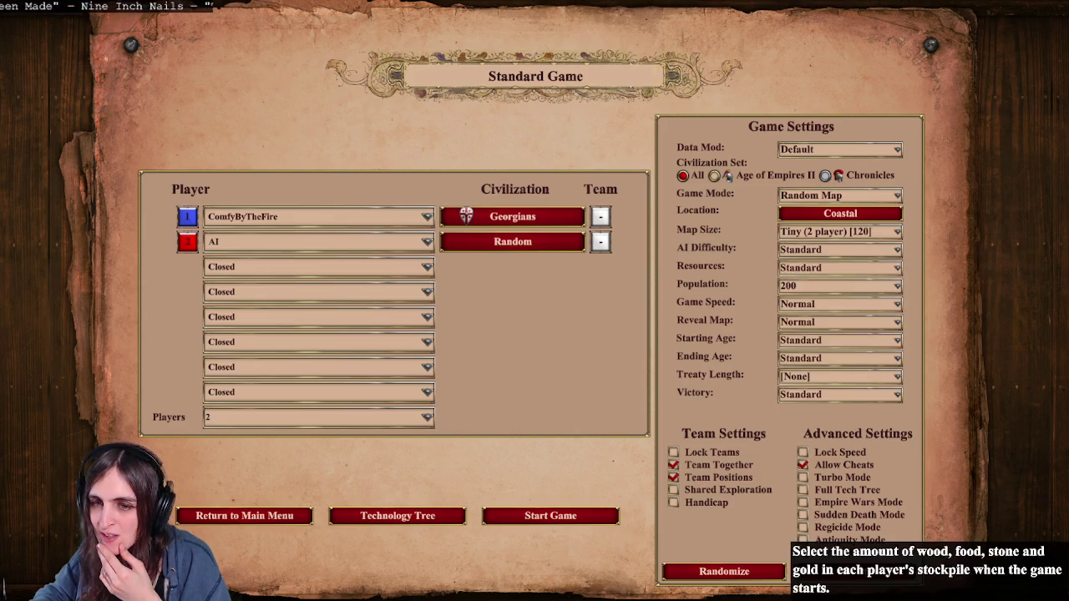
click(840, 303)
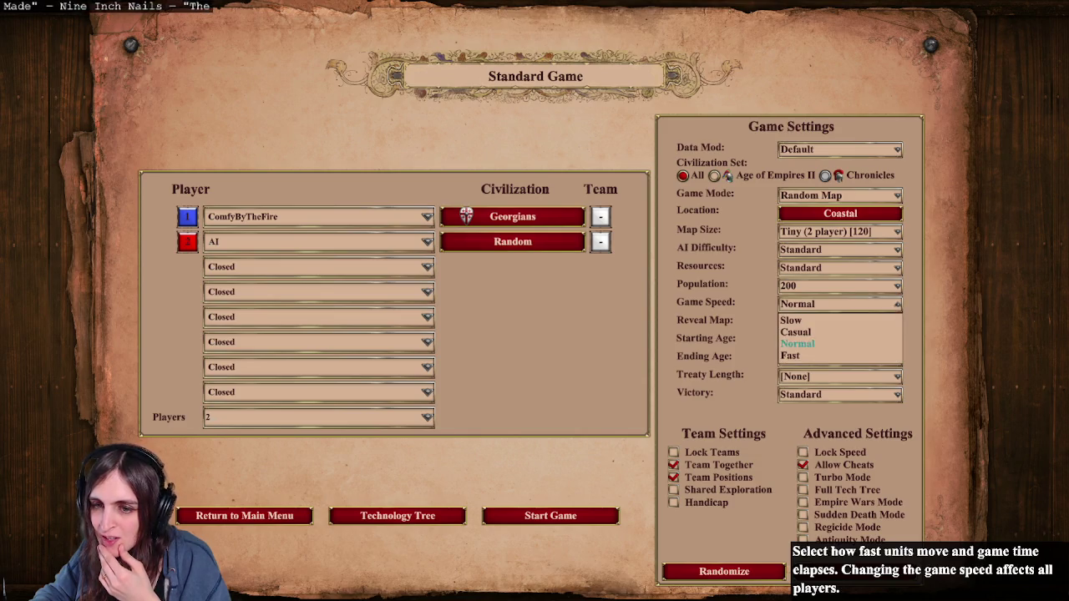
click(798, 343)
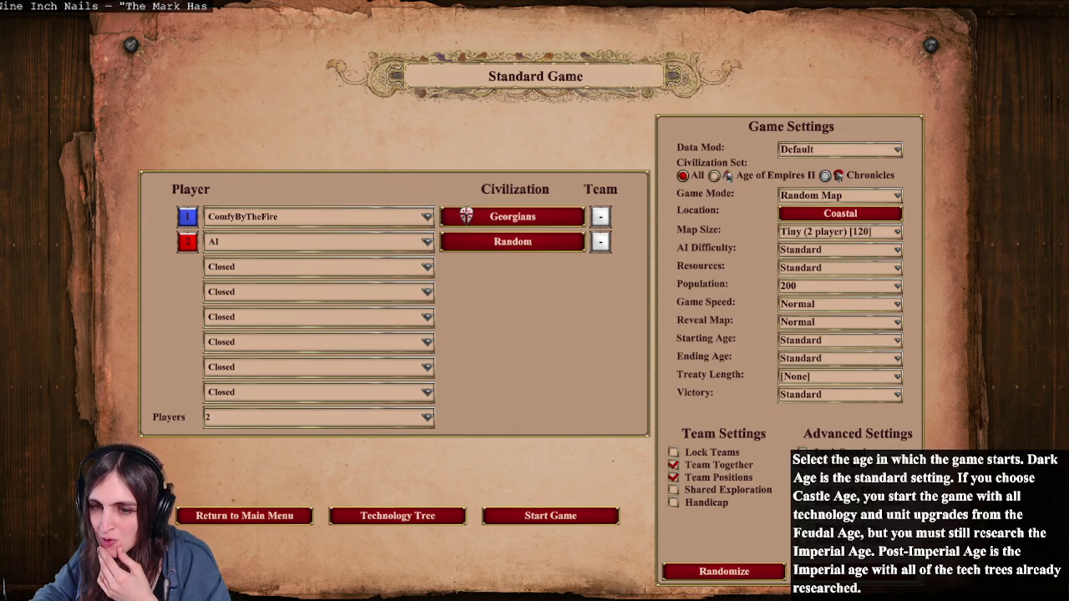
Step: Keep Standard starting age, disable Allow Cheats, and launch the match
click(839, 340)
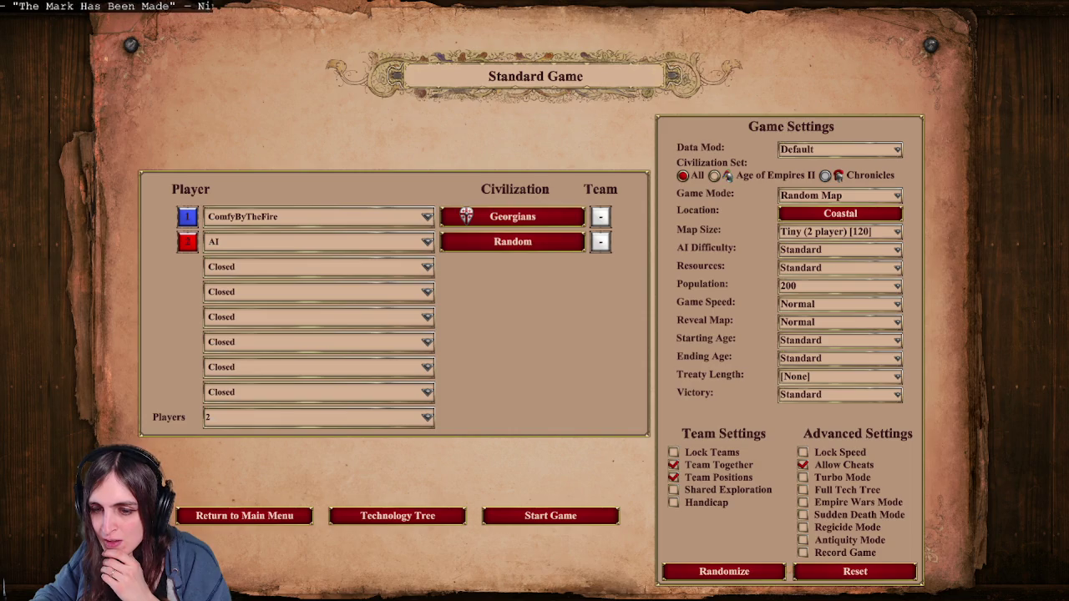
click(803, 464)
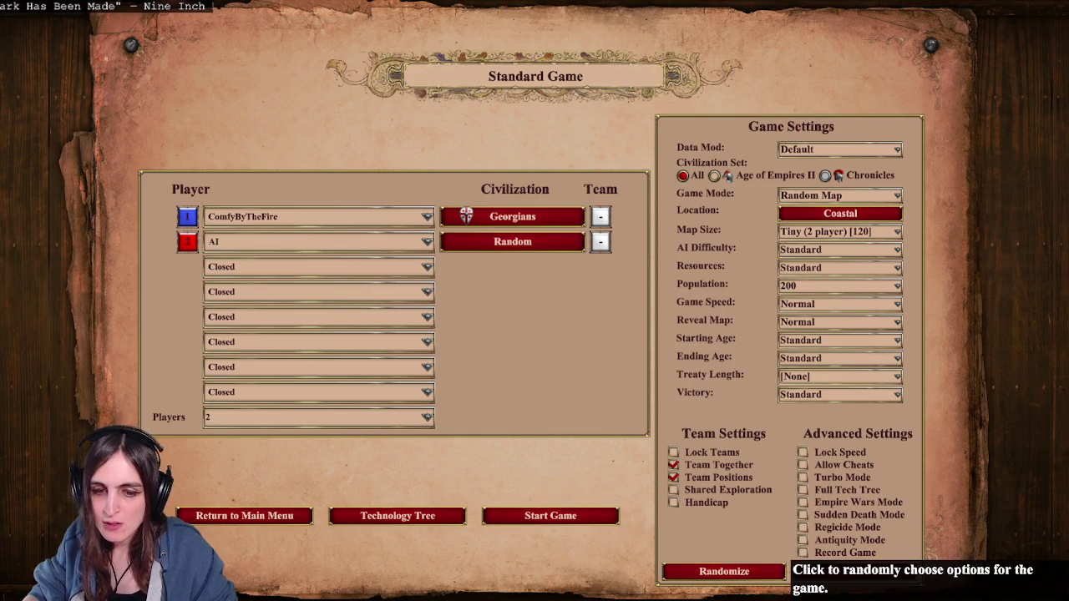
click(550, 516)
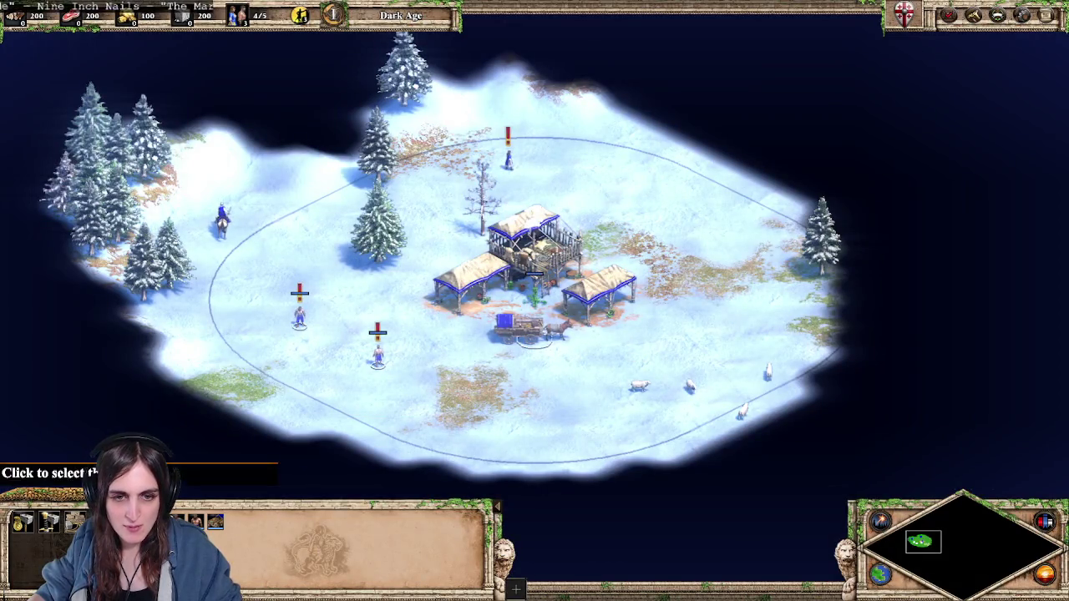
Step: Send the two idle villagers to chop wood and queue a new villager
key(h)
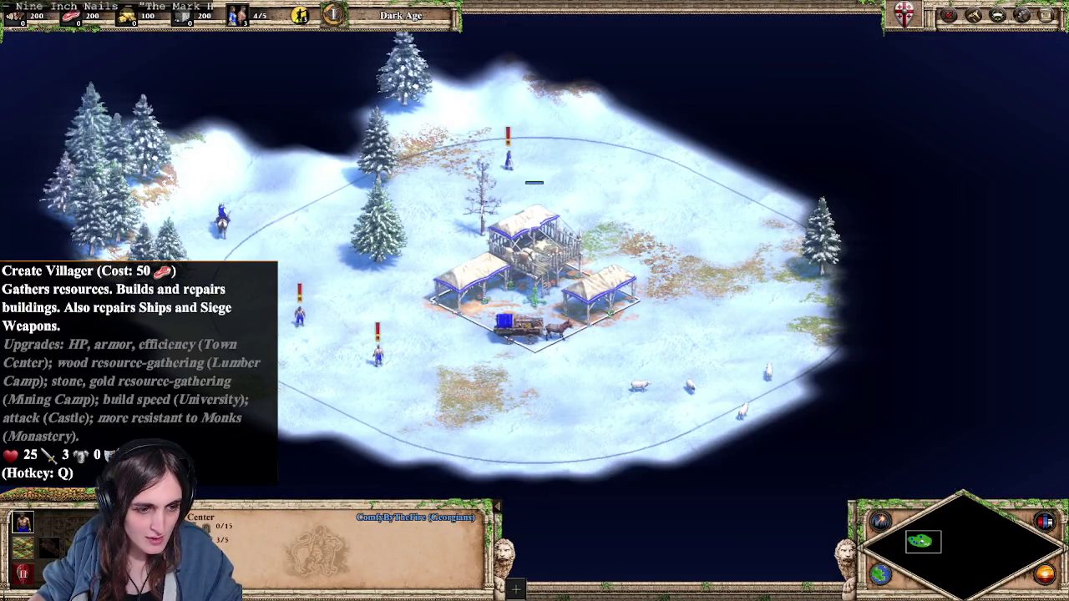
drag(272, 309, 398, 399)
right_click(380, 250)
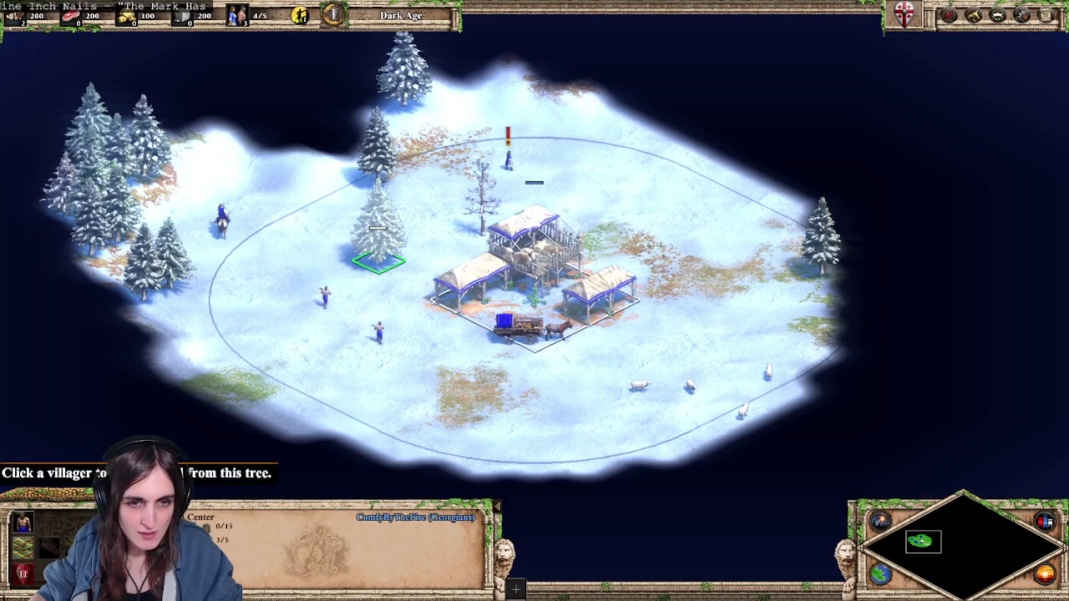
click(518, 276)
key(q)
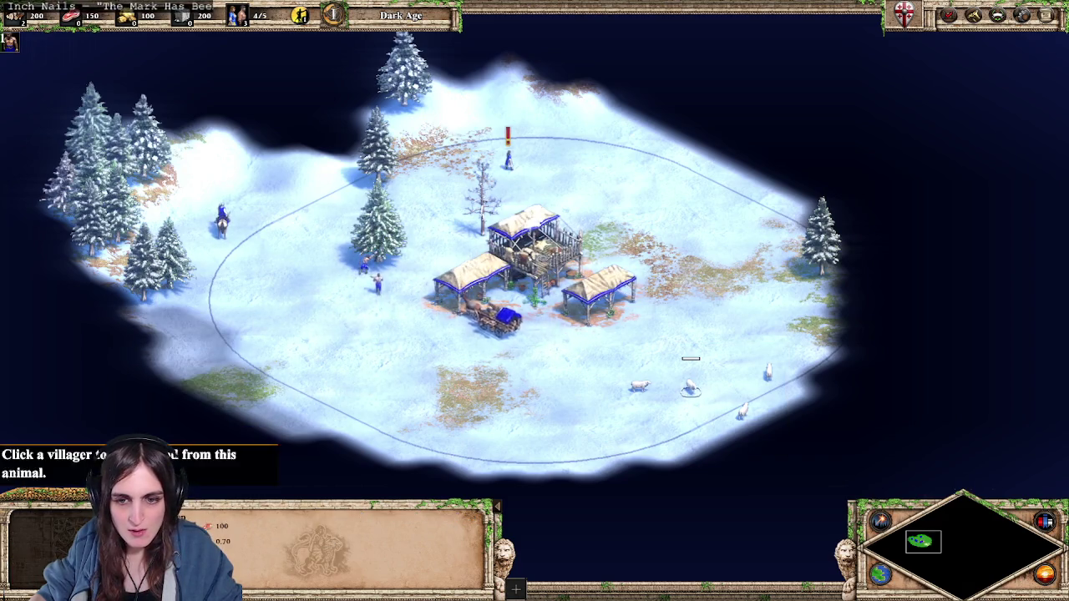
click(376, 266)
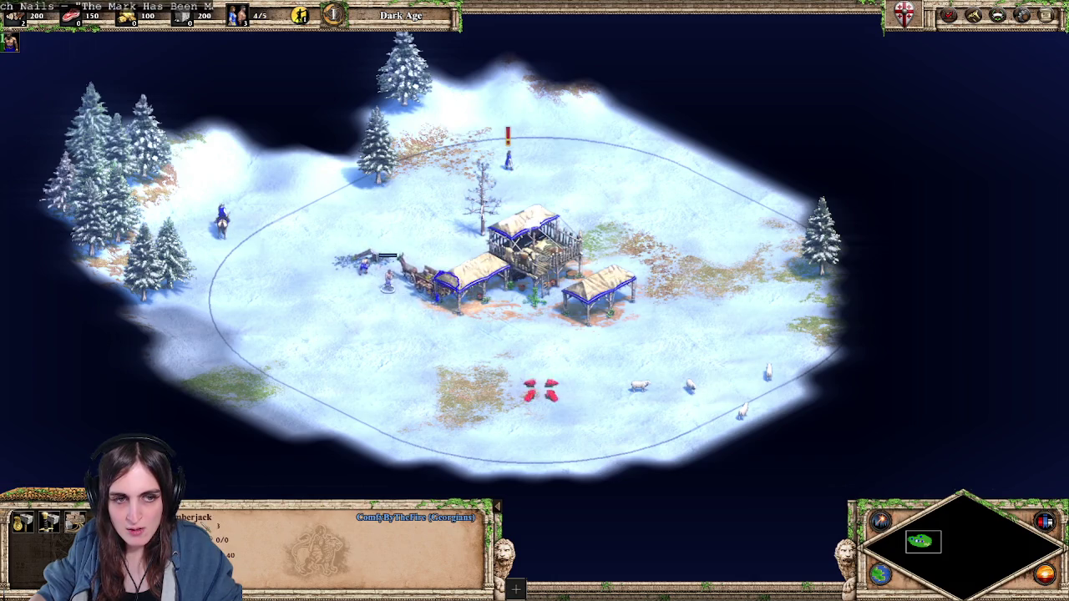
Step: Use the scout cavalry to herd the sheep to the town centre, then scout north
click(222, 222)
right_click(509, 363)
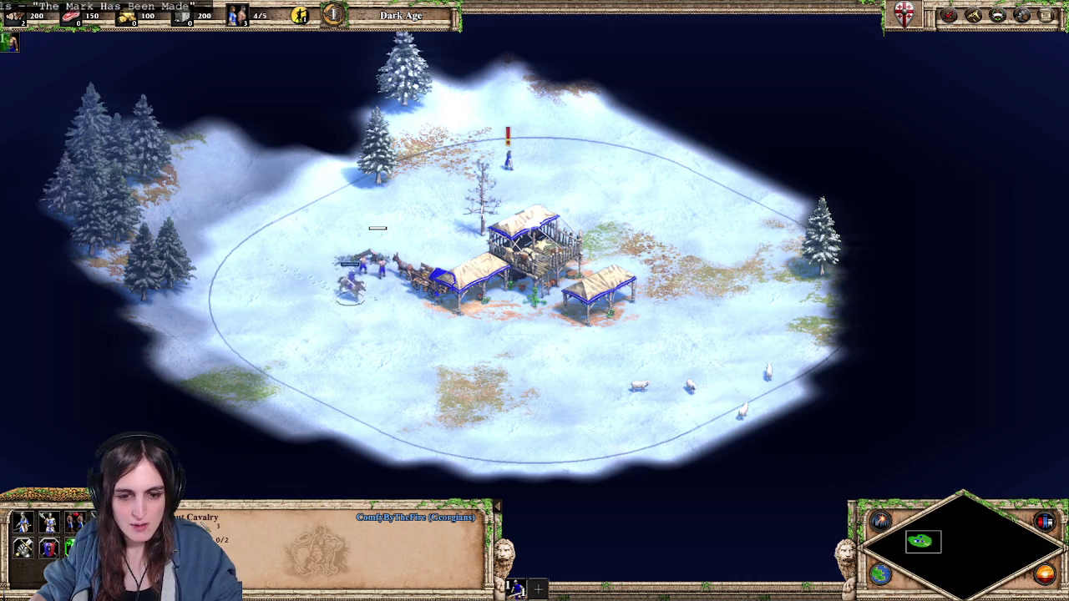
right_click(584, 377)
right_click(716, 382)
key(h)
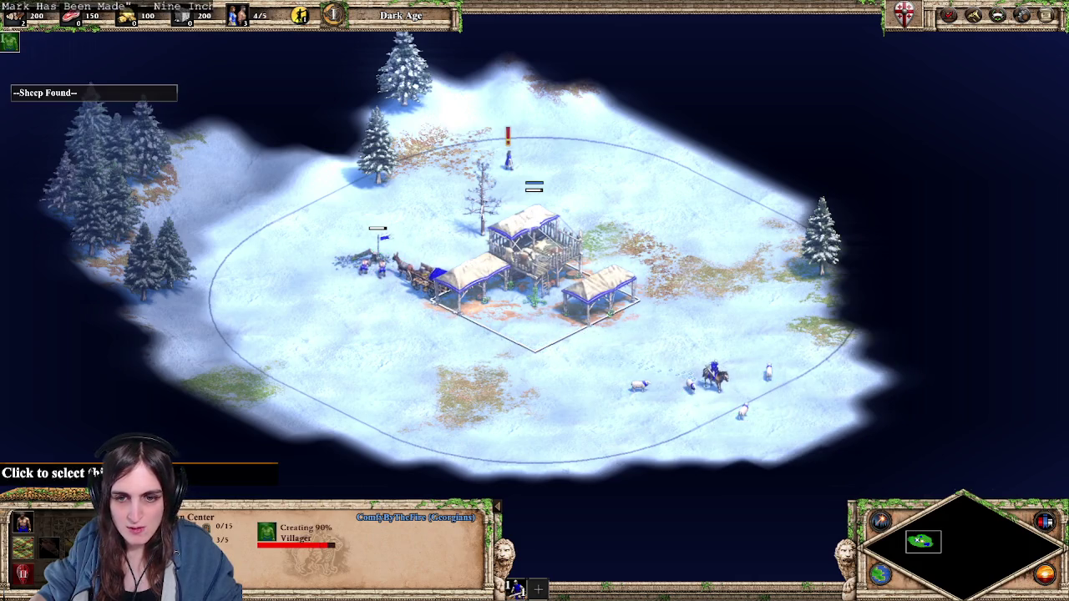
drag(618, 346, 785, 418)
right_click(585, 351)
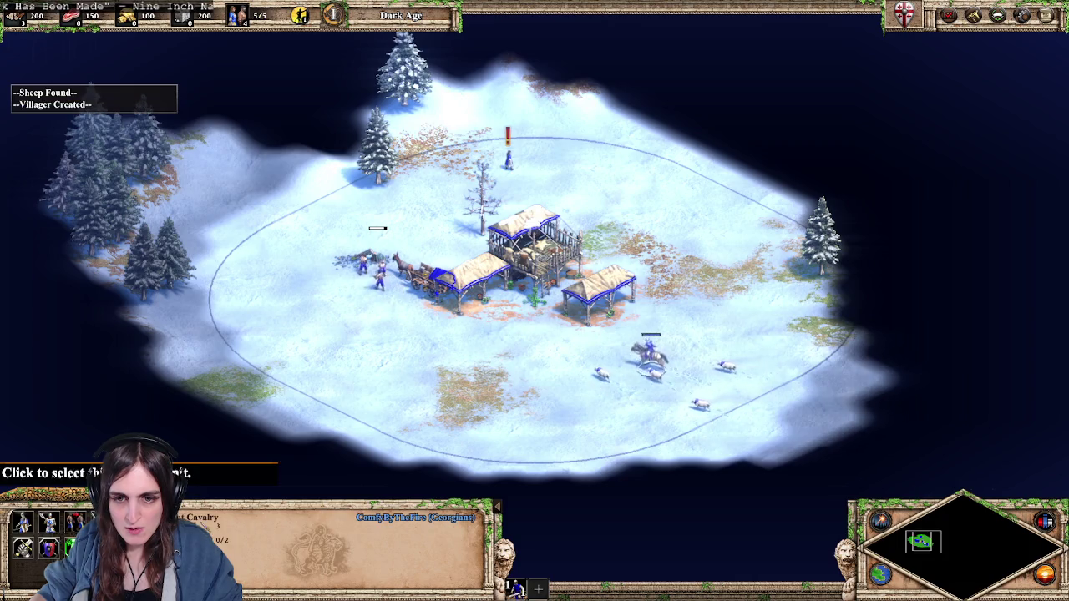
right_click(676, 228)
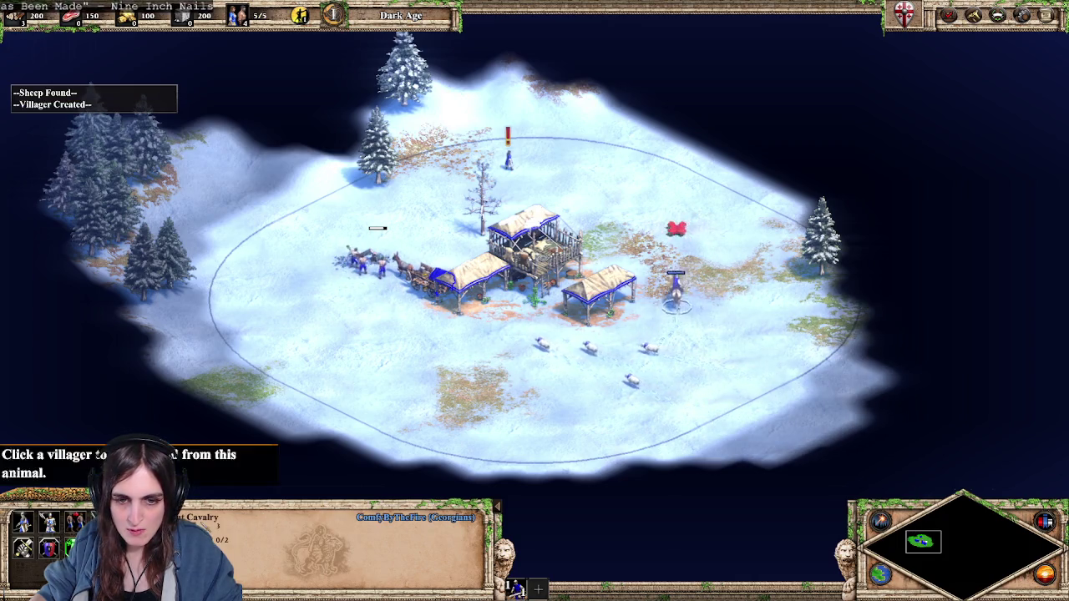
right_click(476, 306)
right_click(616, 62)
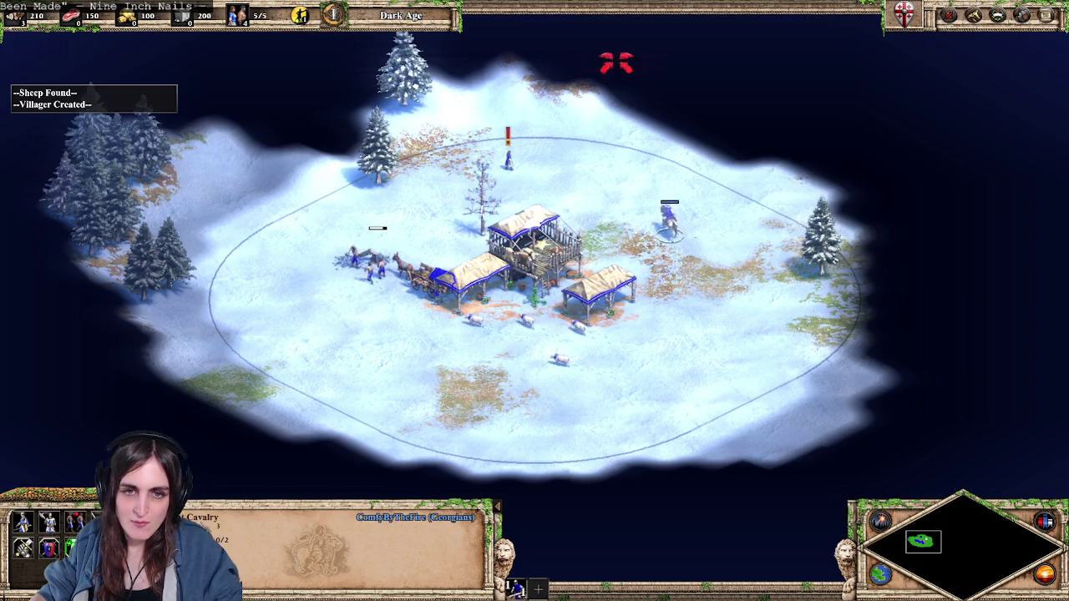
Step: Move the mule cart to the woodline, scout northwest, queue villagers, and open Options > Hotkeys
click(418, 232)
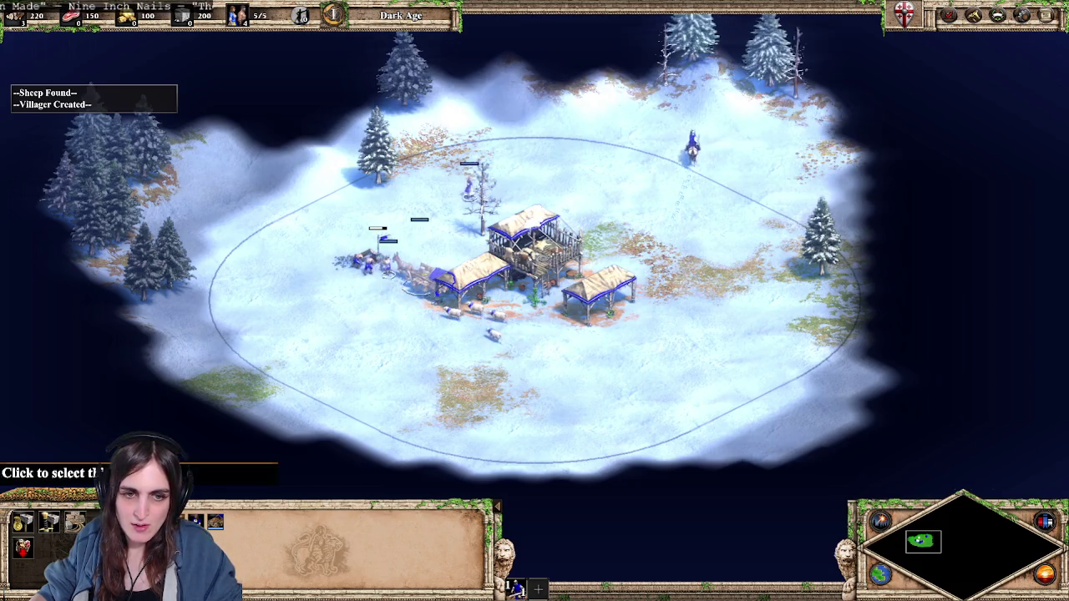
right_click(389, 351)
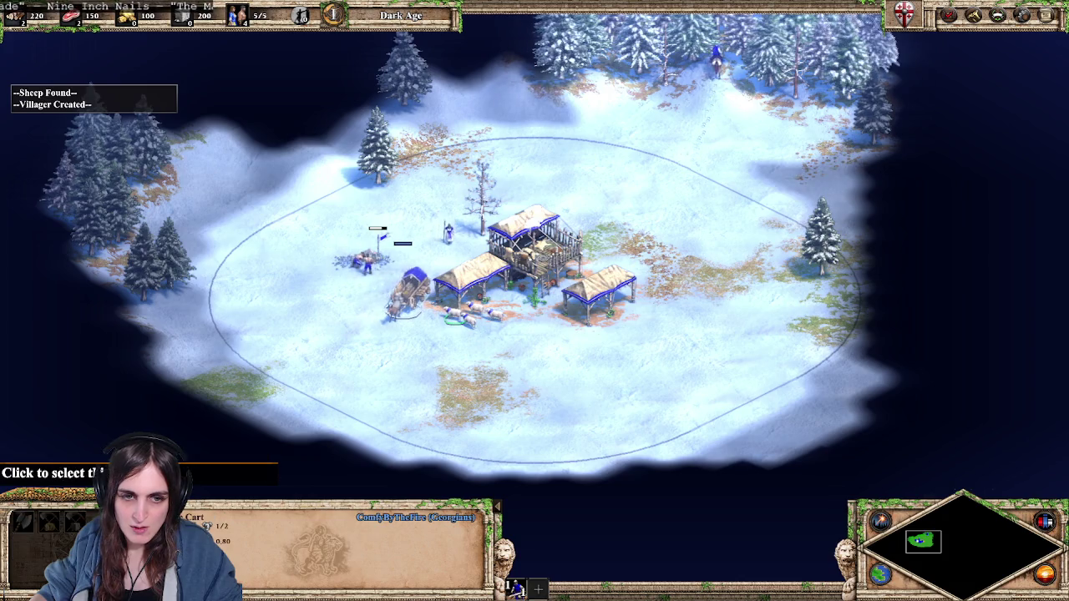
click(625, 70)
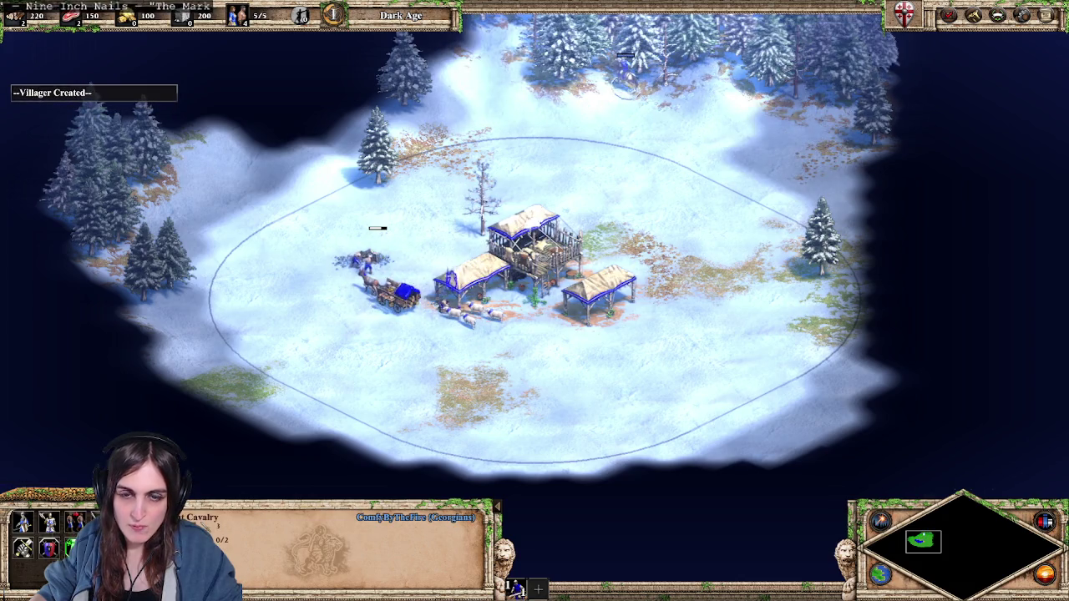
key(h)
key(q)
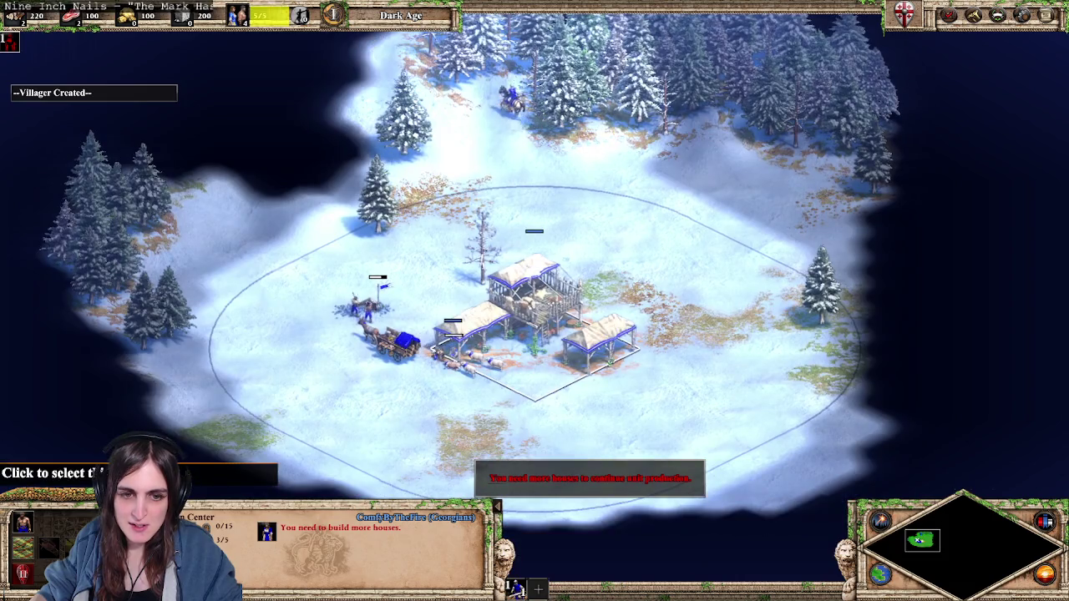
click(481, 92)
right_click(298, 52)
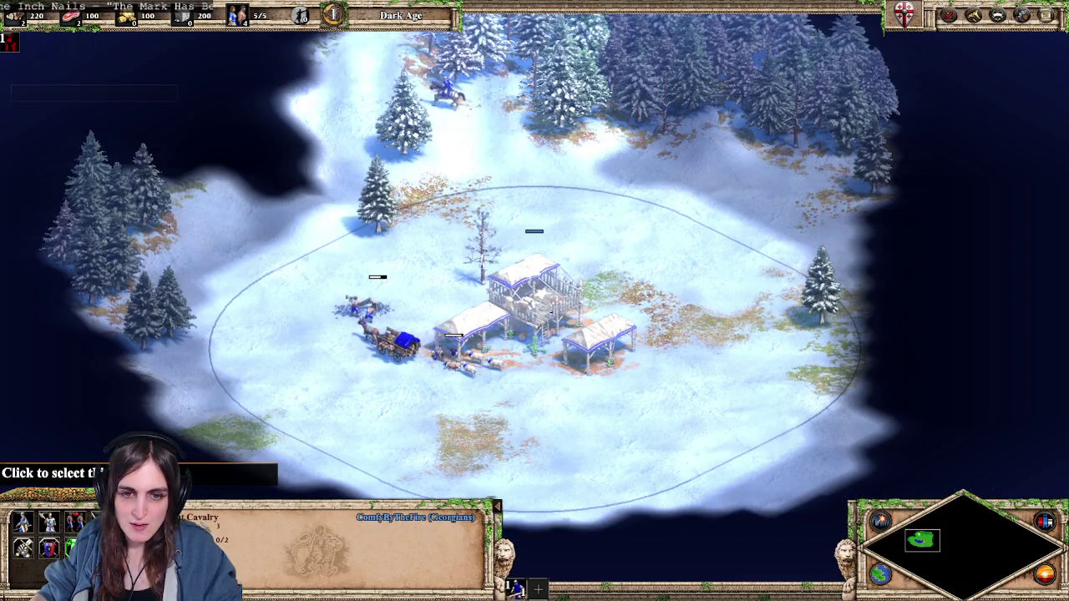
key(h)
key(q)
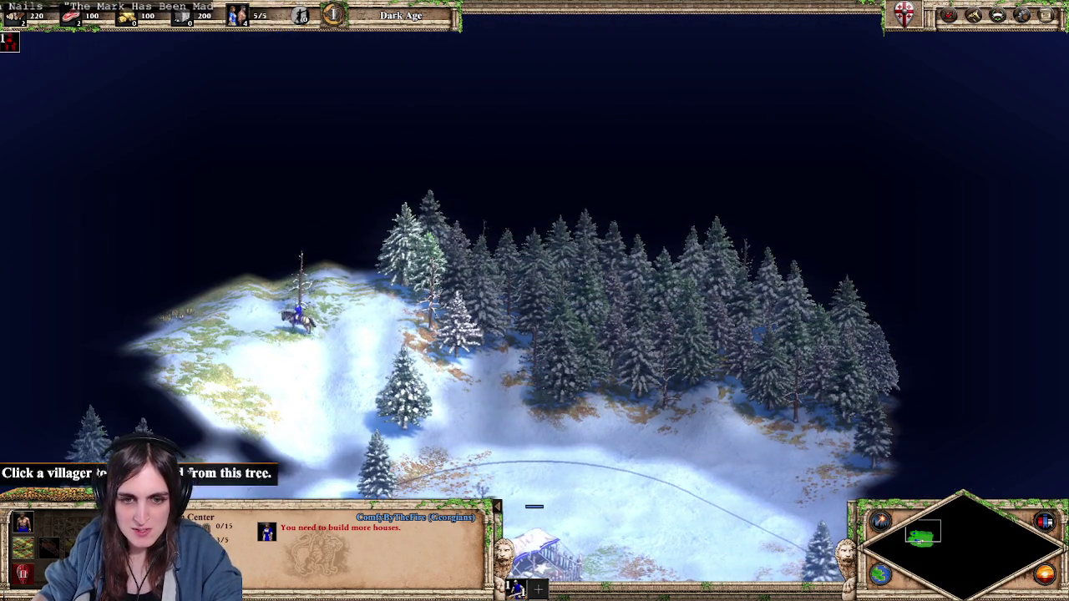
key(F10)
click(535, 346)
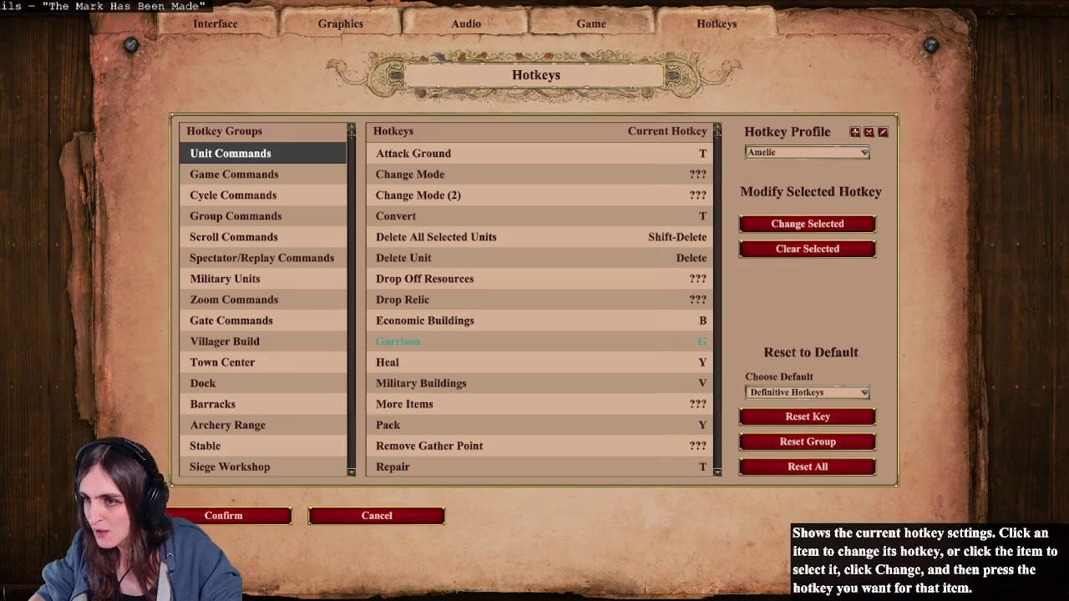